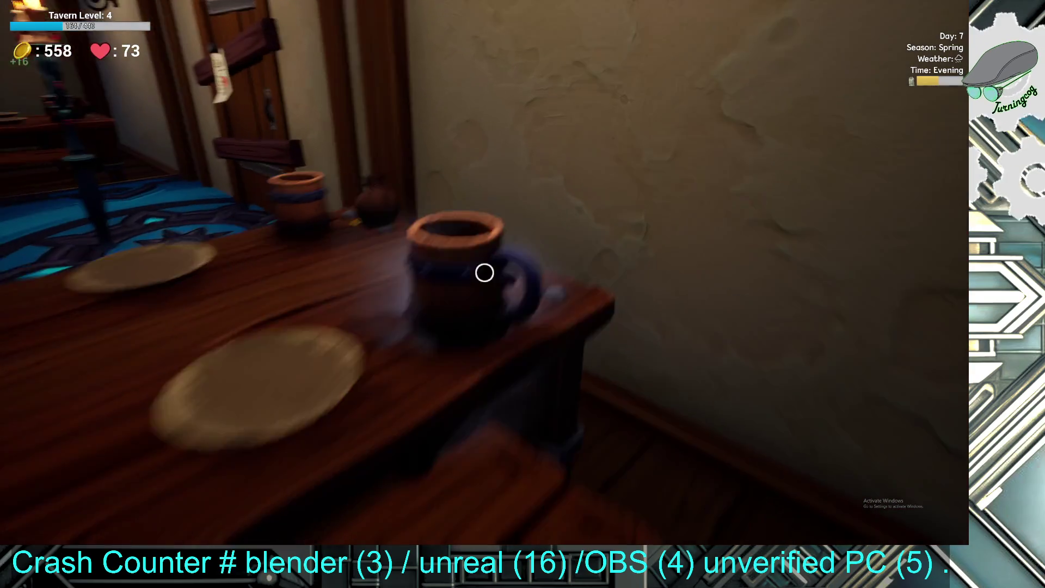
- Collect the coins, starting with the +16 tip, and clear the empty plates from the first table
{"action": "left_click", "coordinate": [484, 273]}
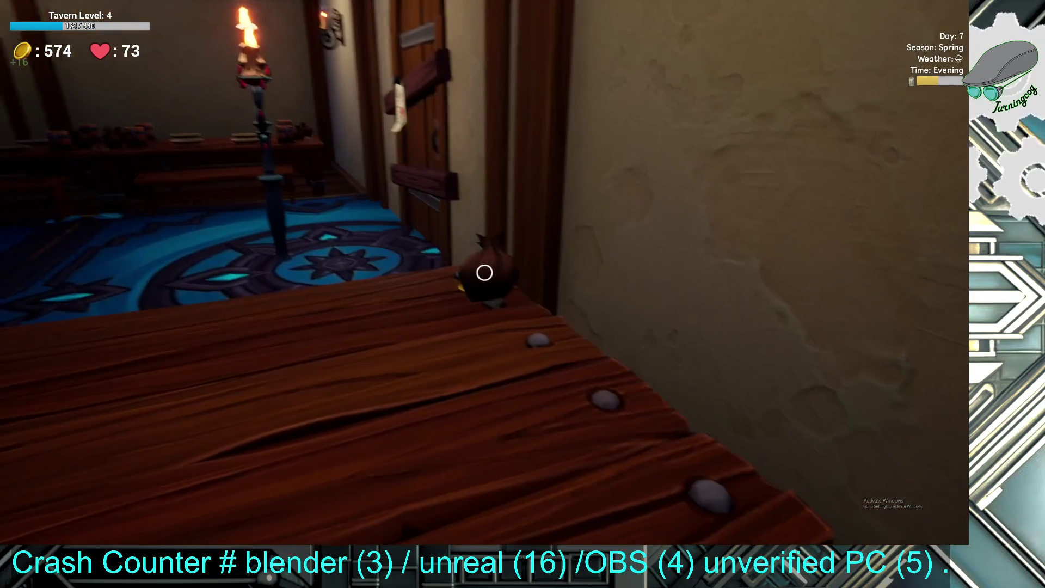
{"action": "left_click", "coordinate": [484, 272]}
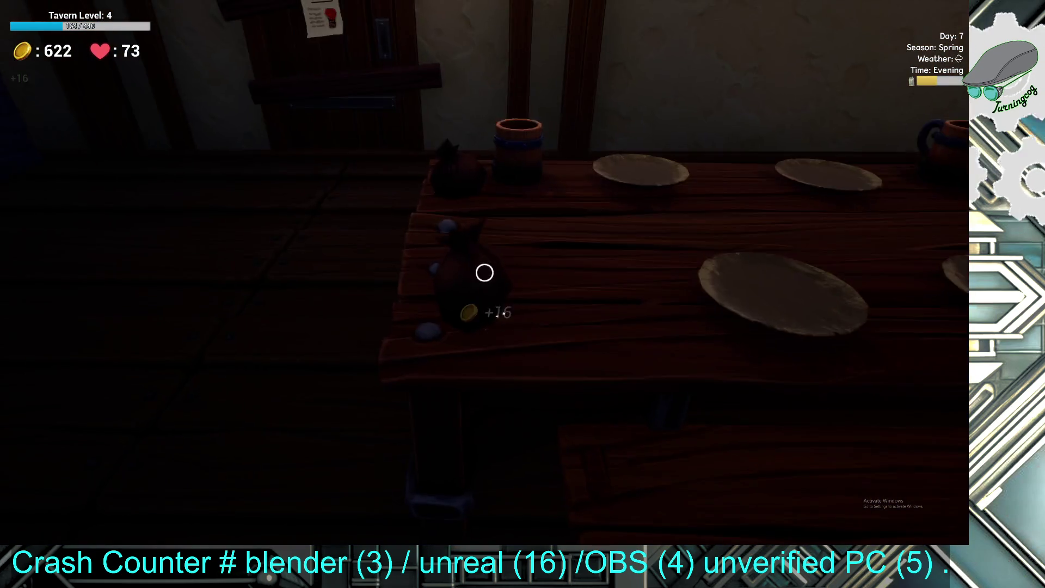
{"action": "left_click", "coordinate": [484, 272]}
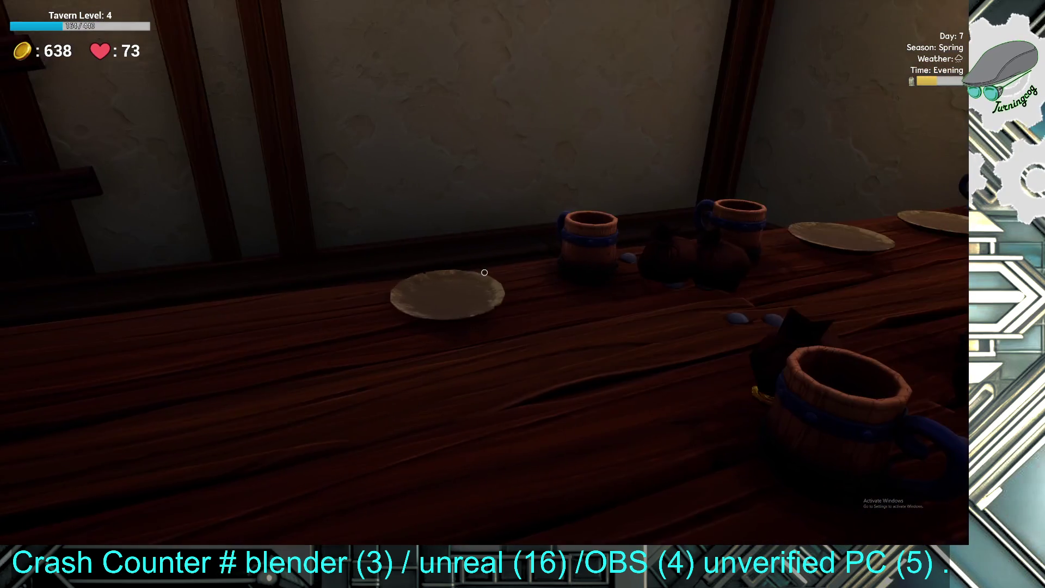
{"action": "left_click", "coordinate": [485, 273]}
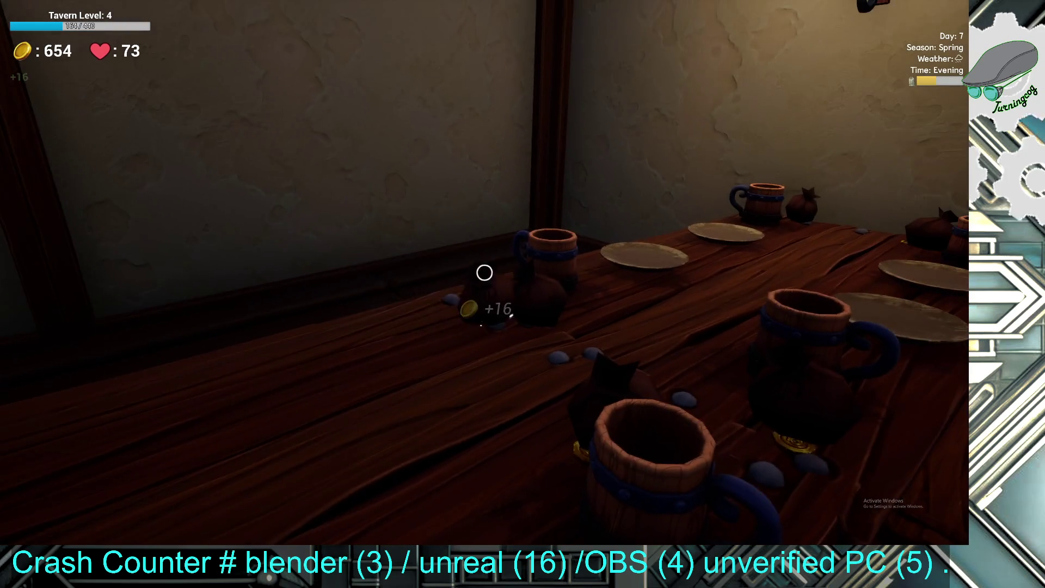
{"action": "left_click", "coordinate": [484, 272]}
{"action": "left_click", "coordinate": [484, 272]}
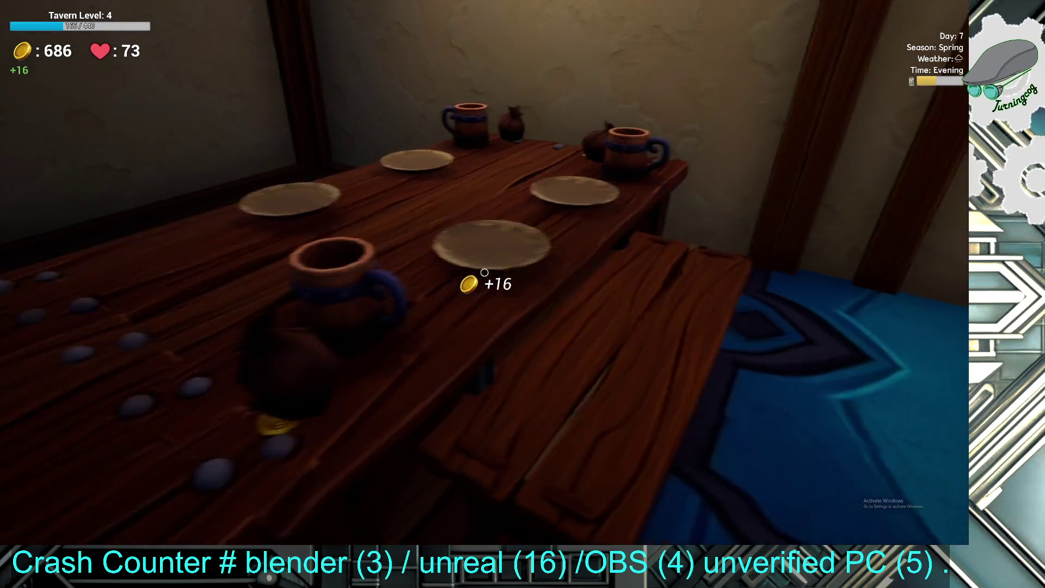
- Clear the plates and mugs further along the tables and collect their coins
{"action": "left_click", "coordinate": [485, 272]}
{"action": "left_click", "coordinate": [485, 272]}
{"action": "left_click", "coordinate": [484, 272]}
{"action": "left_click", "coordinate": [484, 272]}
{"action": "left_click", "coordinate": [485, 273]}
- Pick up the jug and its coin, gather the eggs from the chicken's nest, and approach the ale keg
{"action": "left_click", "coordinate": [484, 272]}
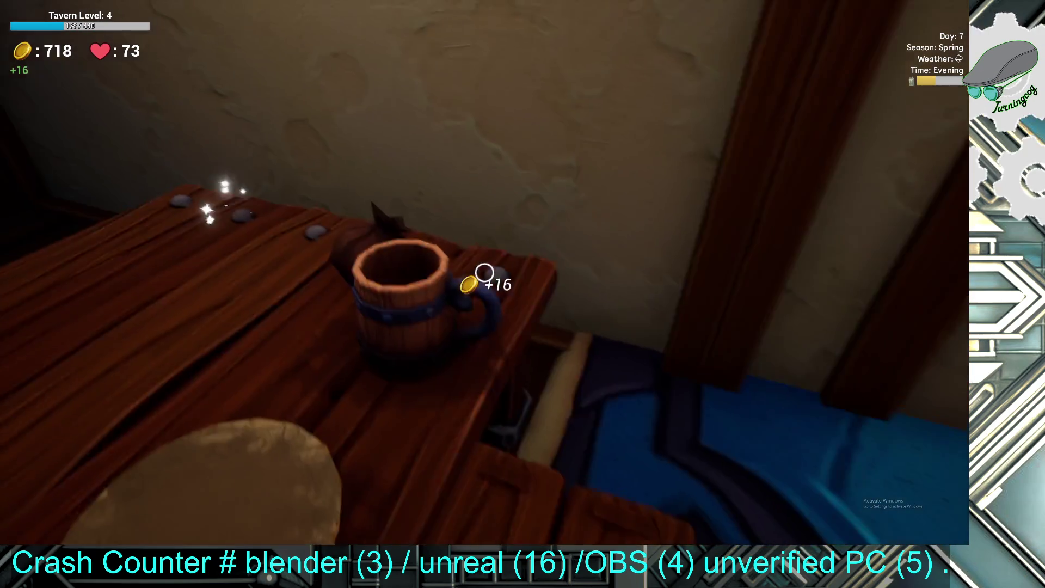
{"action": "left_click", "coordinate": [485, 273]}
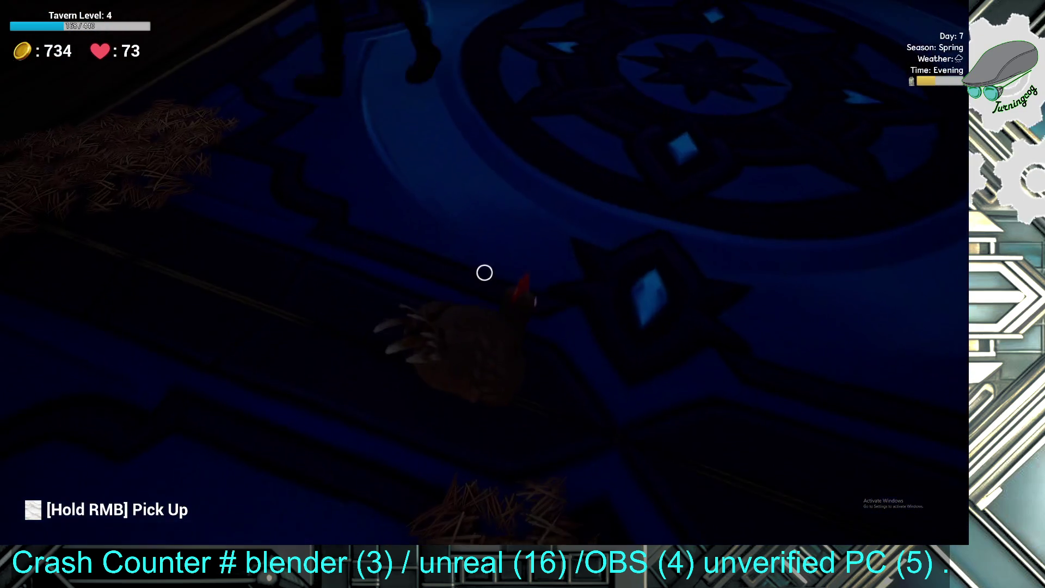
{"action": "left_click", "coordinate": [485, 273]}
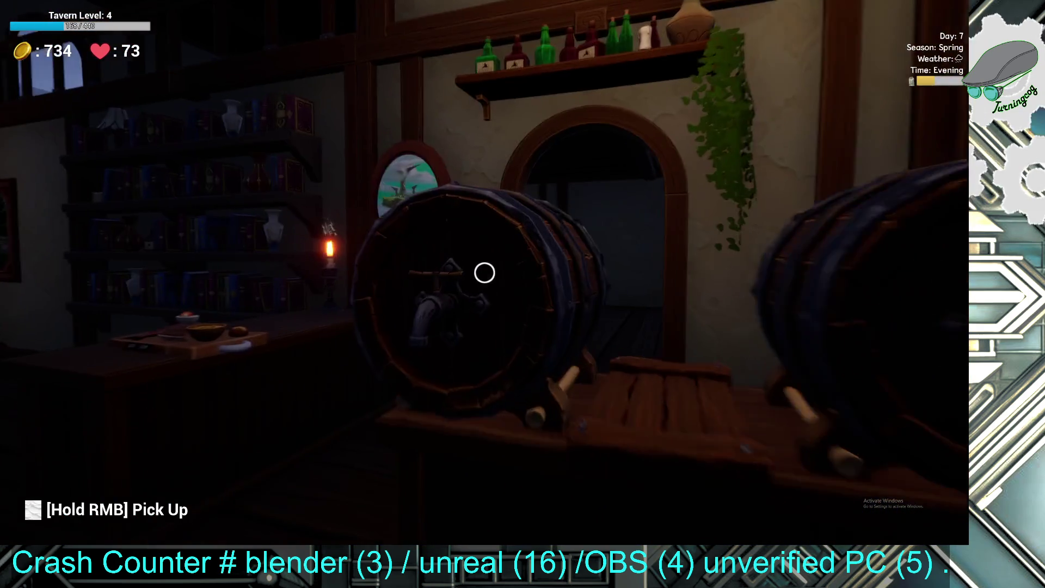
{"action": "left_click", "coordinate": [485, 272]}
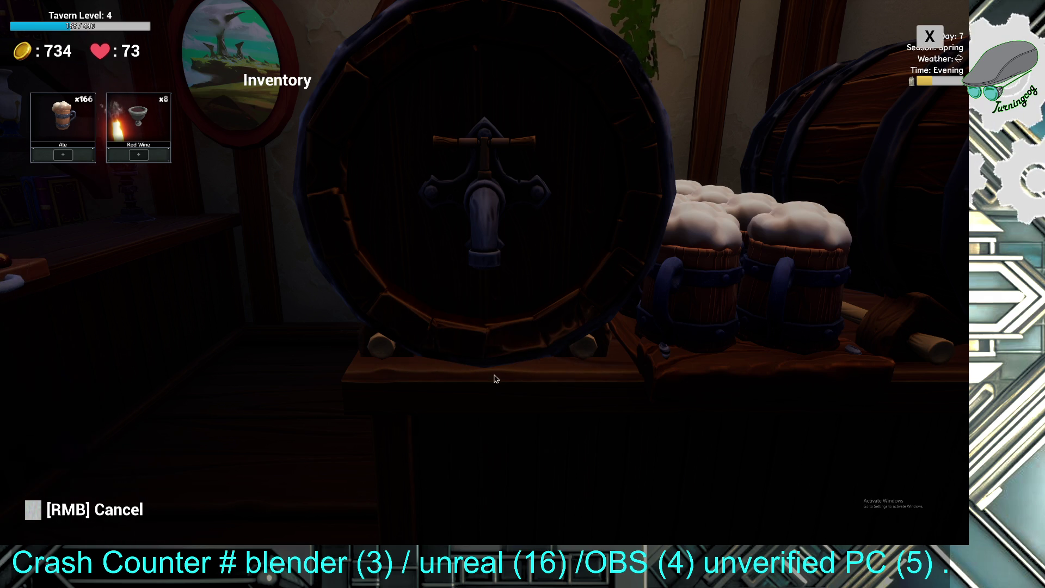
- Pour several mugs of frothy ale from the keg, then stop pouring and step back into the tavern
{"action": "left_click", "coordinate": [496, 382]}
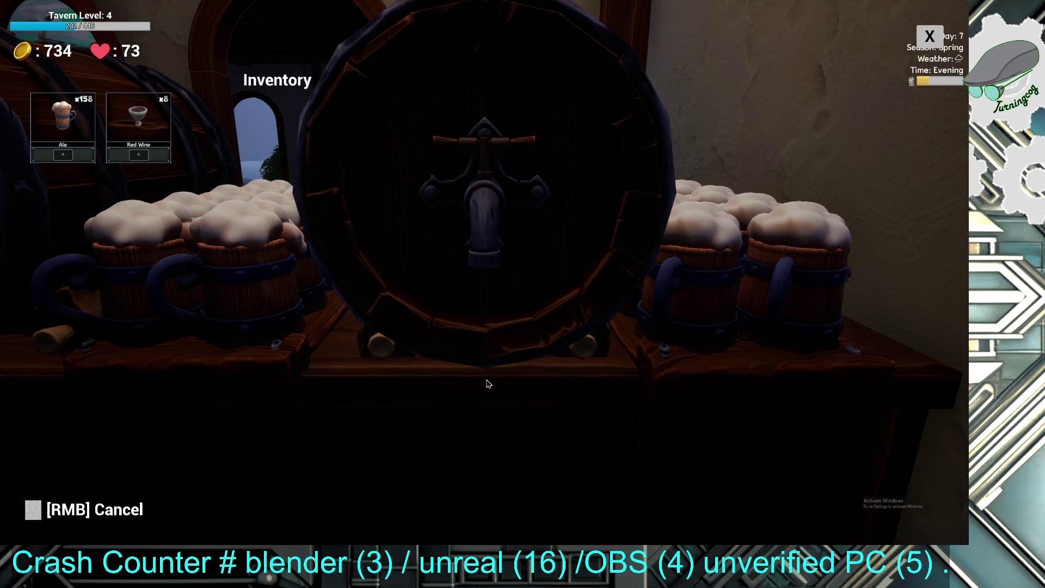
{"action": "right_click", "coordinate": [485, 272]}
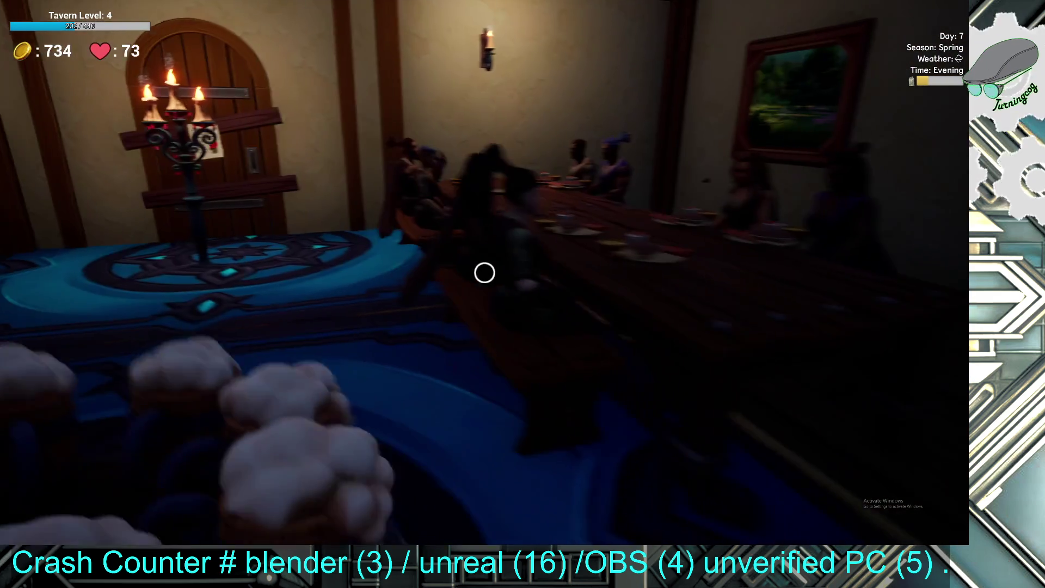
- Serve mugs of ale to the seated patrons at the first tables
{"action": "left_click", "coordinate": [485, 272]}
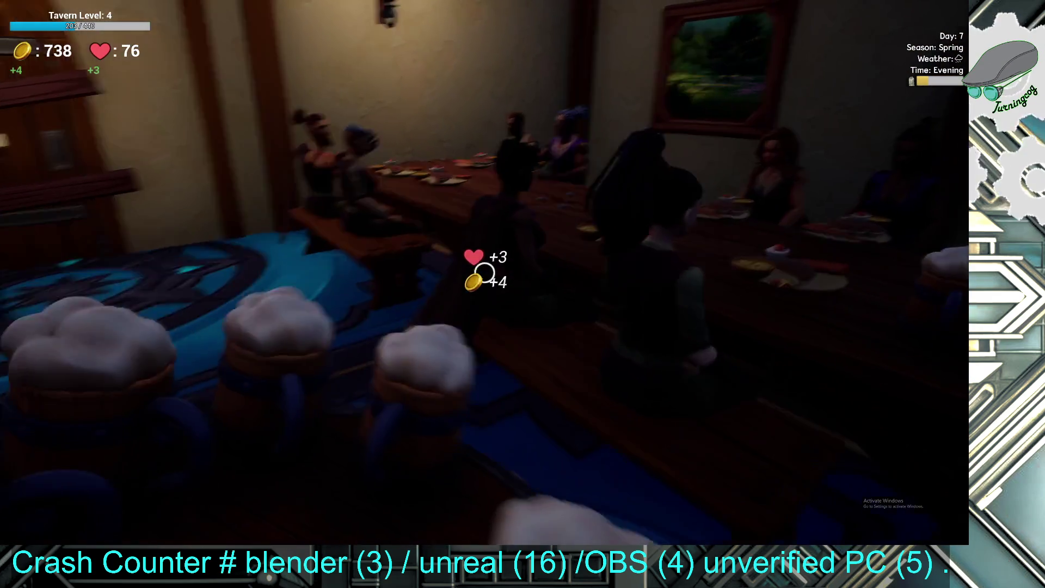
{"action": "left_click", "coordinate": [484, 272]}
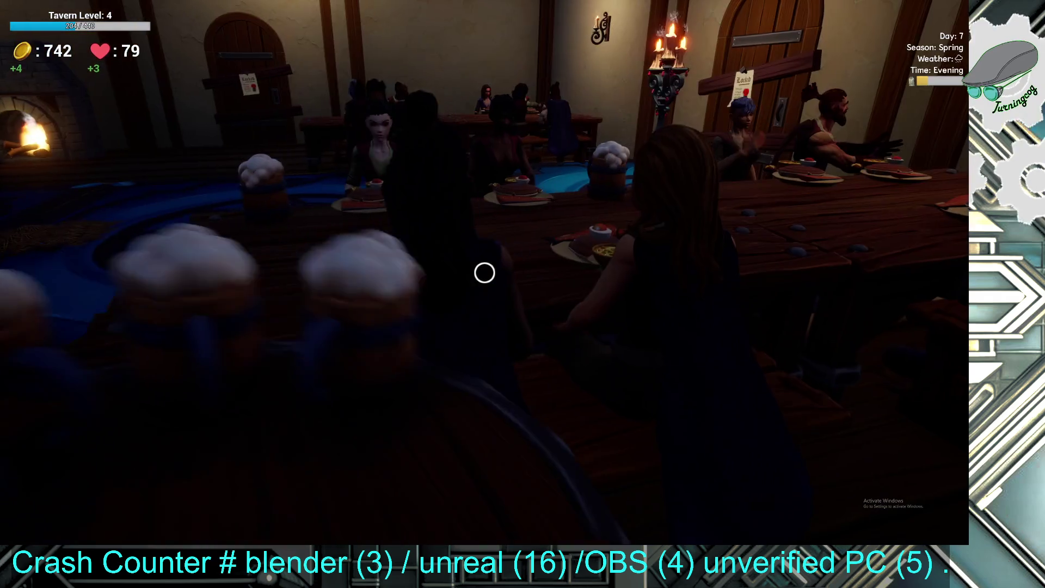
{"action": "left_click", "coordinate": [484, 272]}
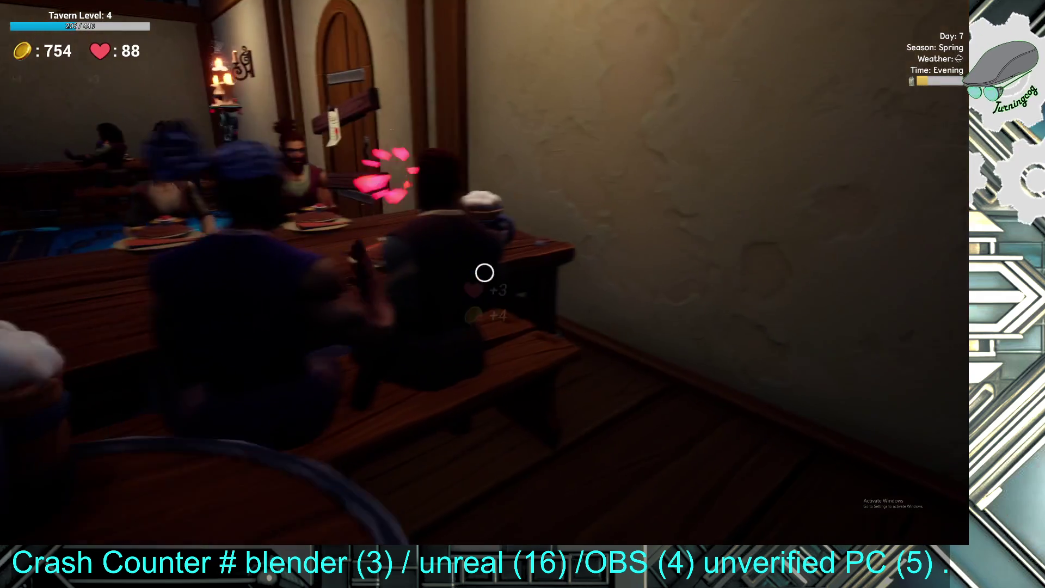
{"action": "left_click", "coordinate": [485, 273]}
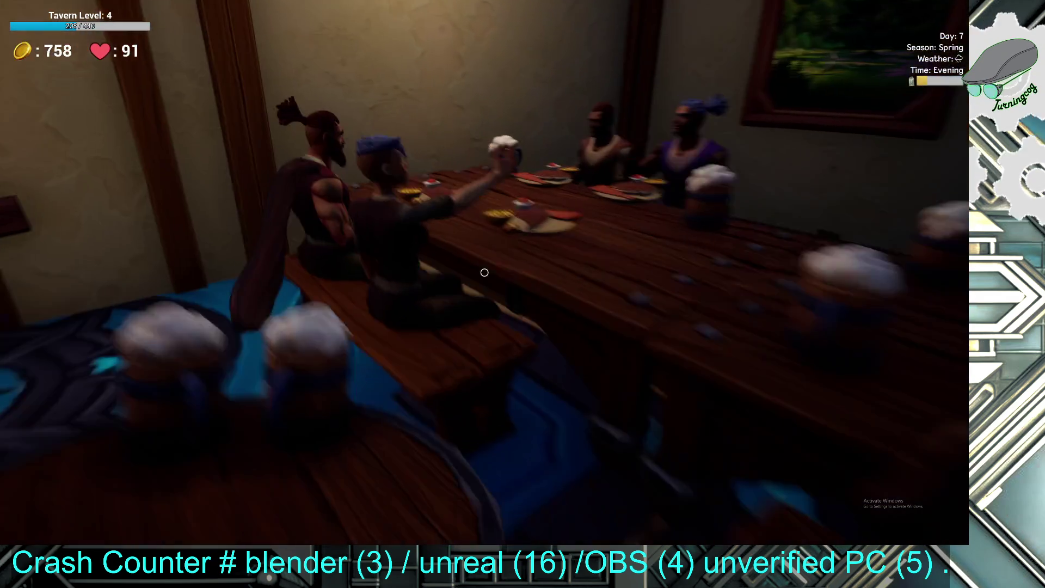
{"action": "left_click", "coordinate": [485, 272]}
{"action": "left_click", "coordinate": [484, 272]}
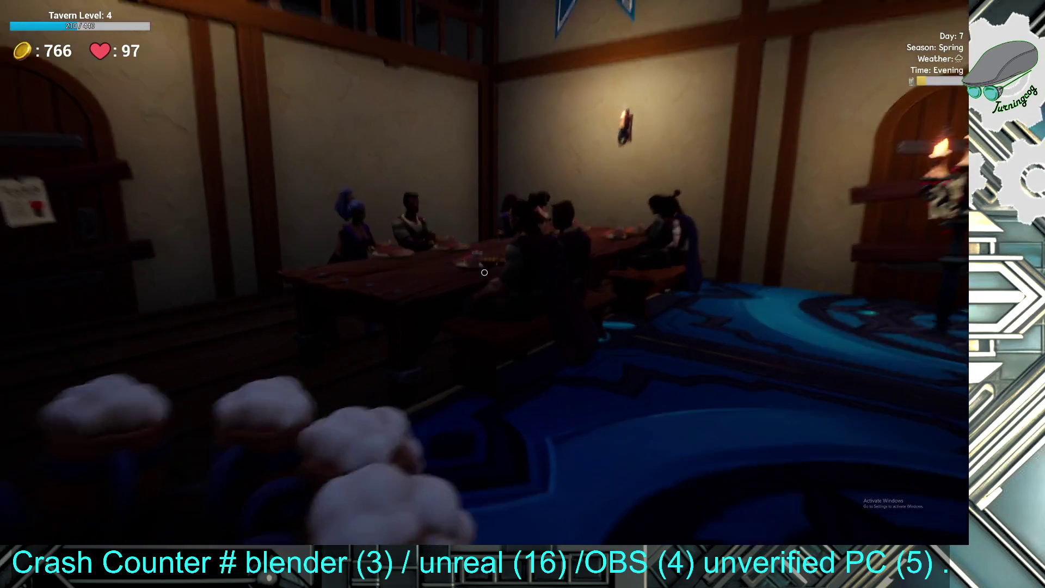
- Serve the remaining ales to the customers along the long dining table
{"action": "left_click", "coordinate": [485, 273]}
{"action": "left_click", "coordinate": [484, 272]}
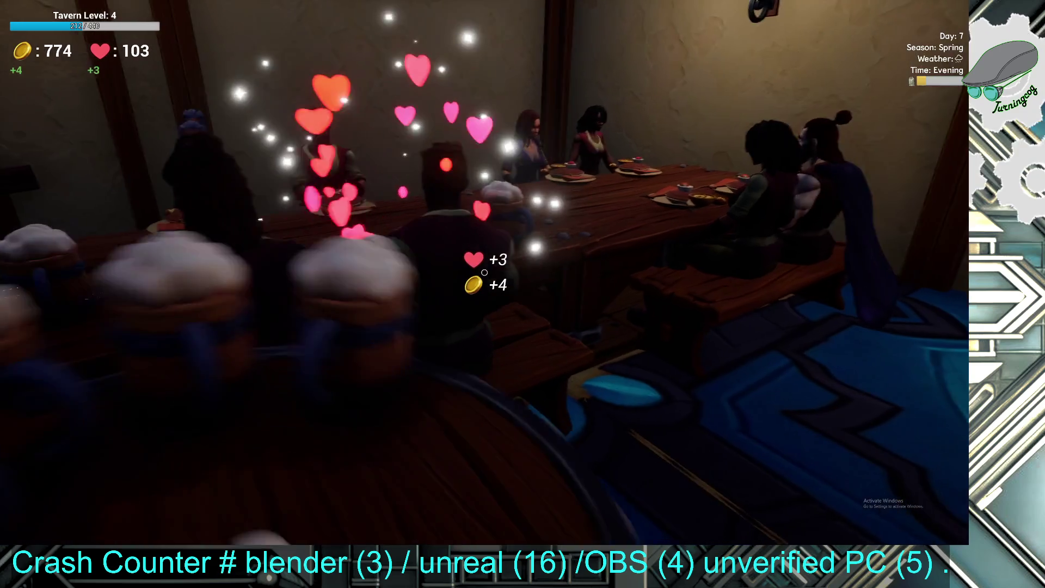
{"action": "left_click", "coordinate": [485, 272]}
{"action": "left_click", "coordinate": [485, 273]}
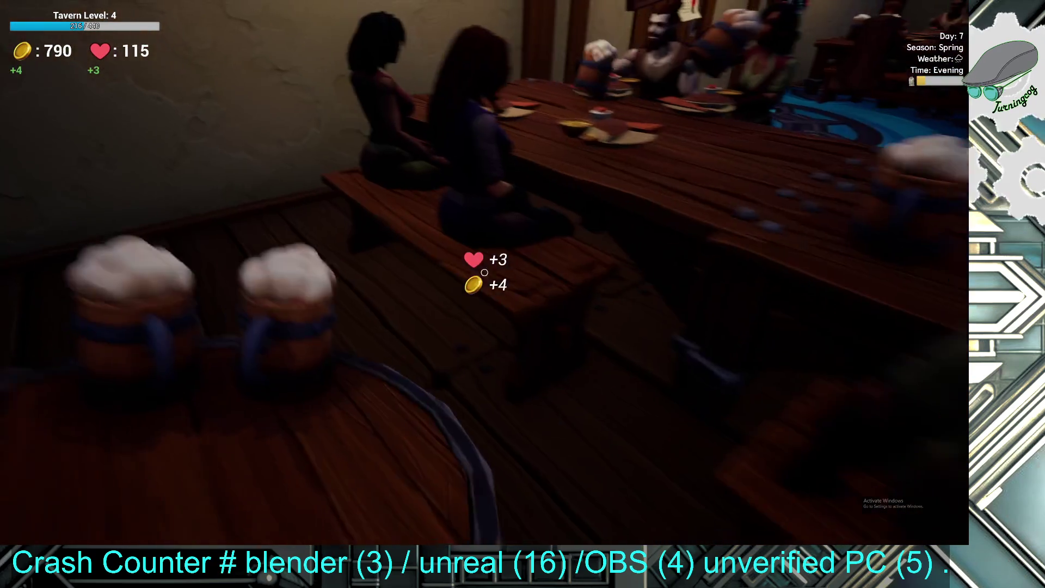
{"action": "left_click", "coordinate": [484, 272]}
{"action": "left_click", "coordinate": [485, 272]}
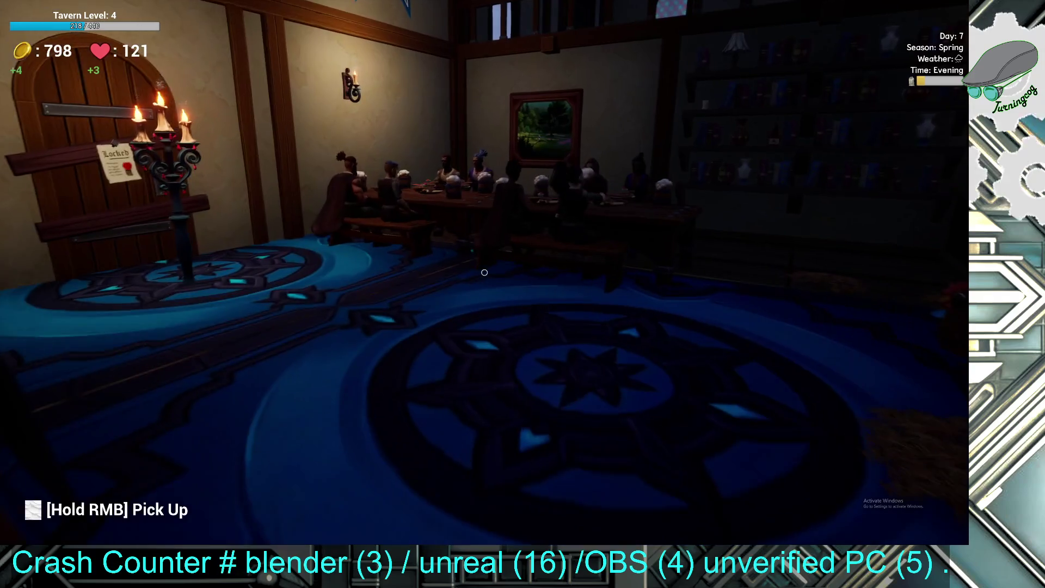
- Walk across the tavern toward the door and back to the long table
{"action": "key", "text": "w"}
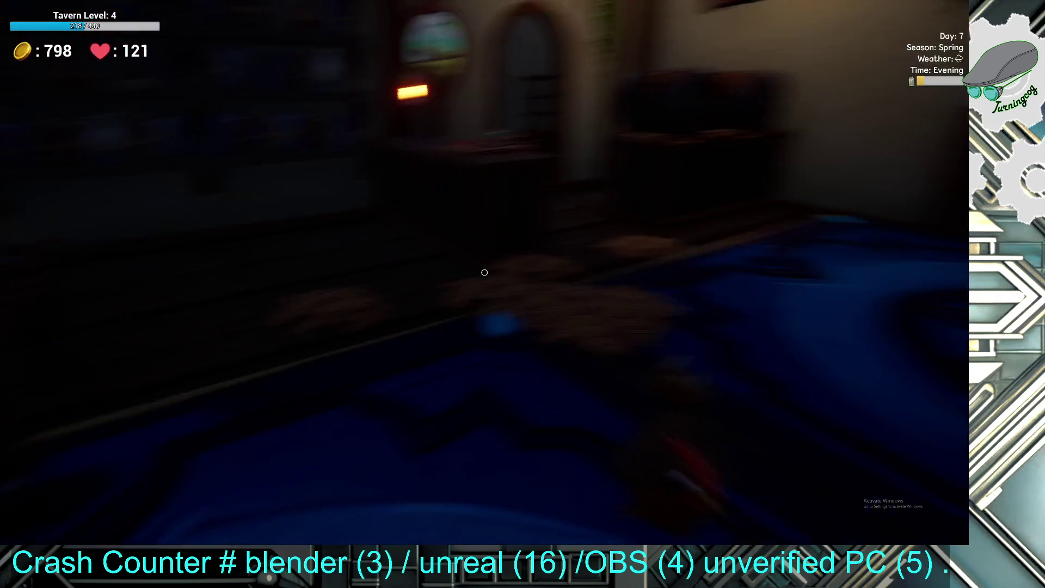
{"action": "key", "text": "w"}
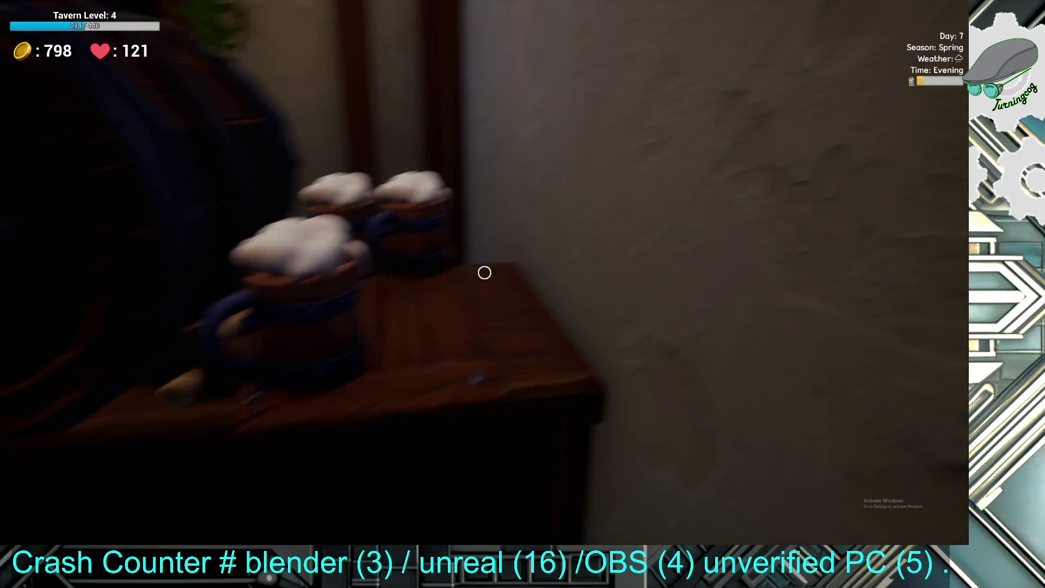
{"action": "key", "text": "w"}
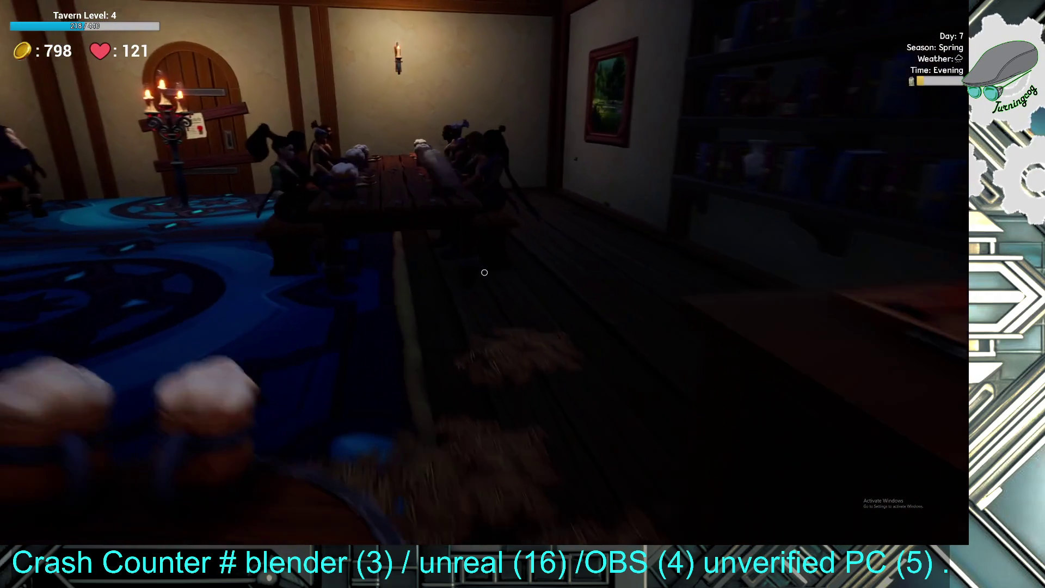
{"action": "key", "text": "w"}
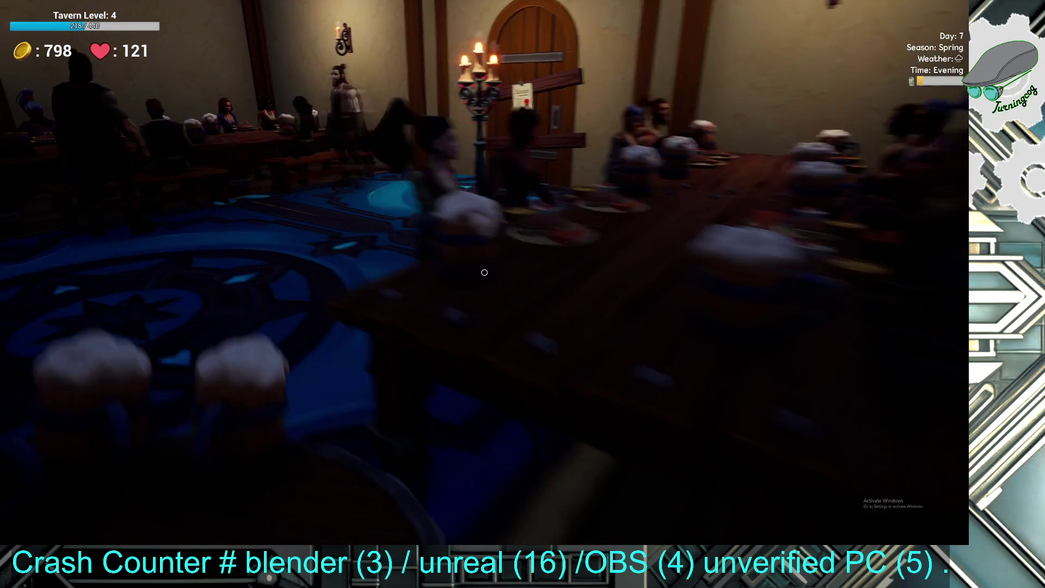
{"action": "key", "text": "s"}
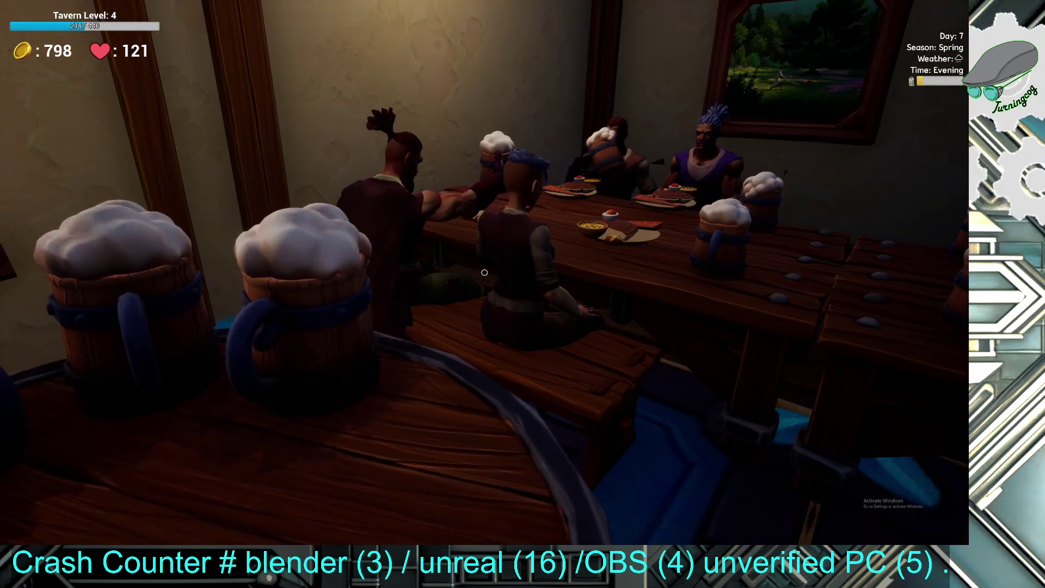
- Collect the coins left on the long table, including the one at its end
{"action": "key", "text": "w"}
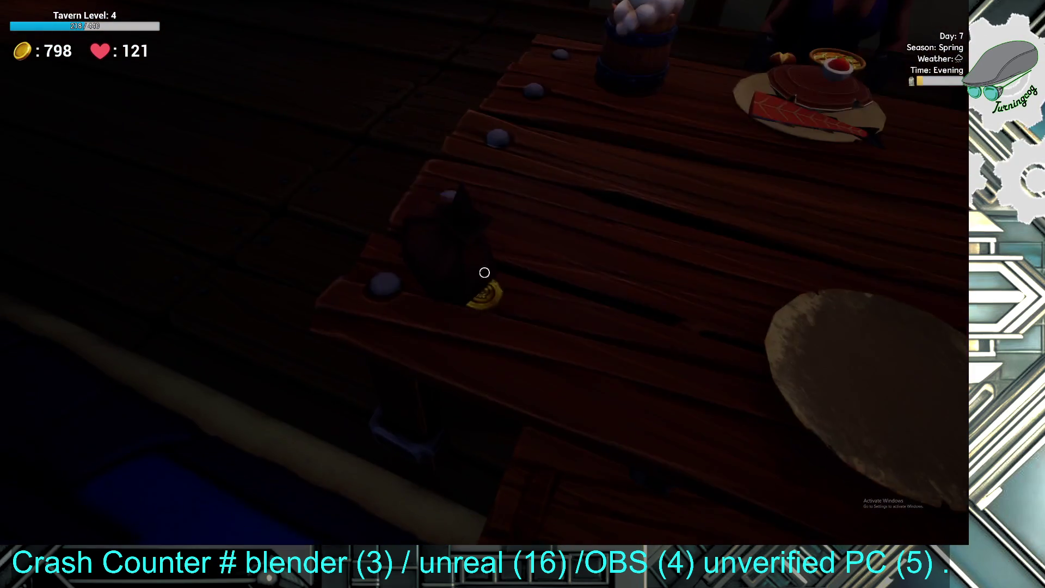
{"action": "left_click", "coordinate": [485, 272]}
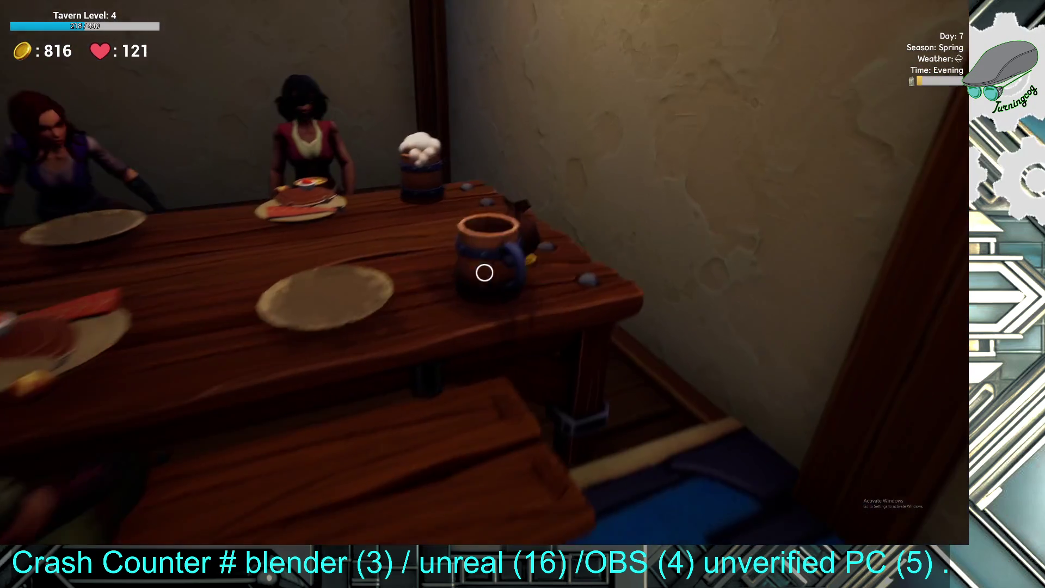
{"action": "left_click", "coordinate": [485, 273]}
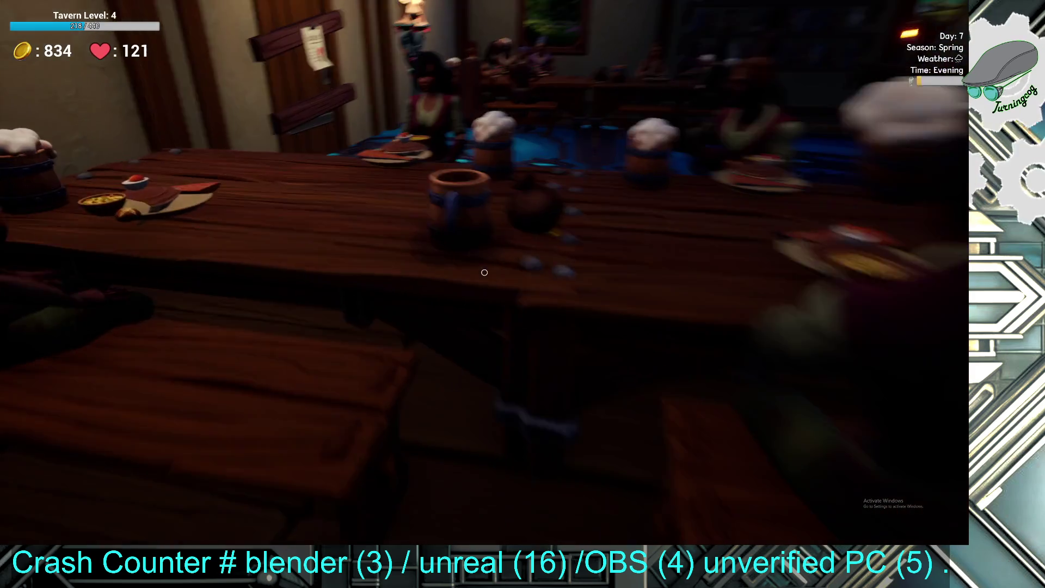
{"action": "left_click", "coordinate": [485, 272]}
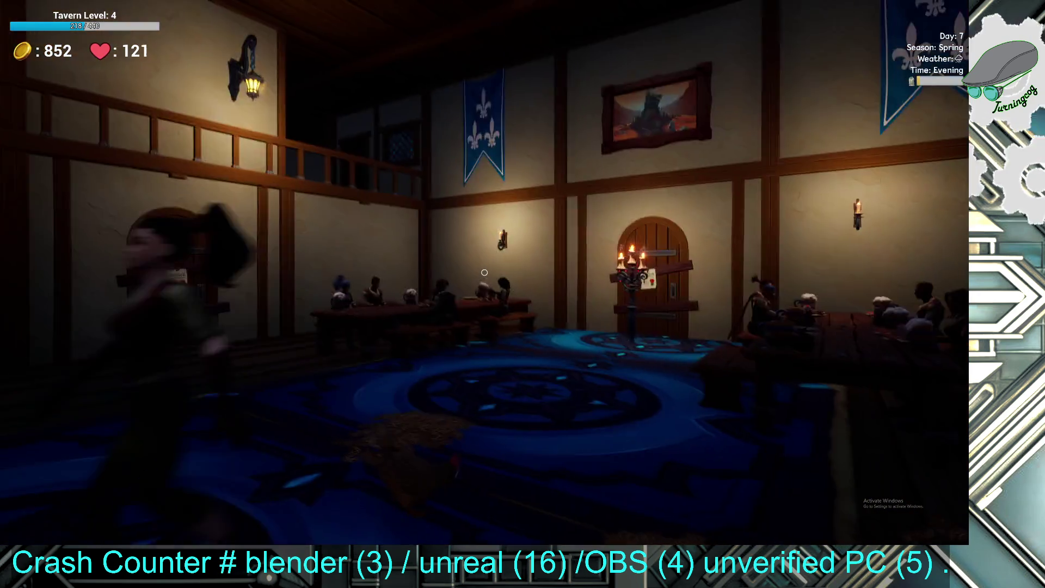
{"action": "key", "text": "s"}
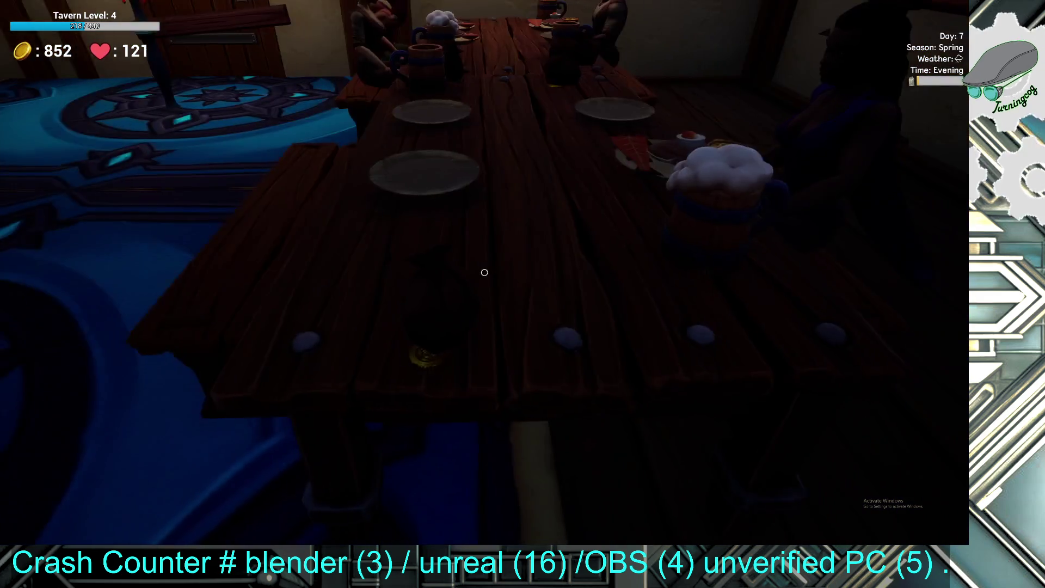
- Collect the coin payments left beside the finished mugs along the table
{"action": "left_click", "coordinate": [485, 272]}
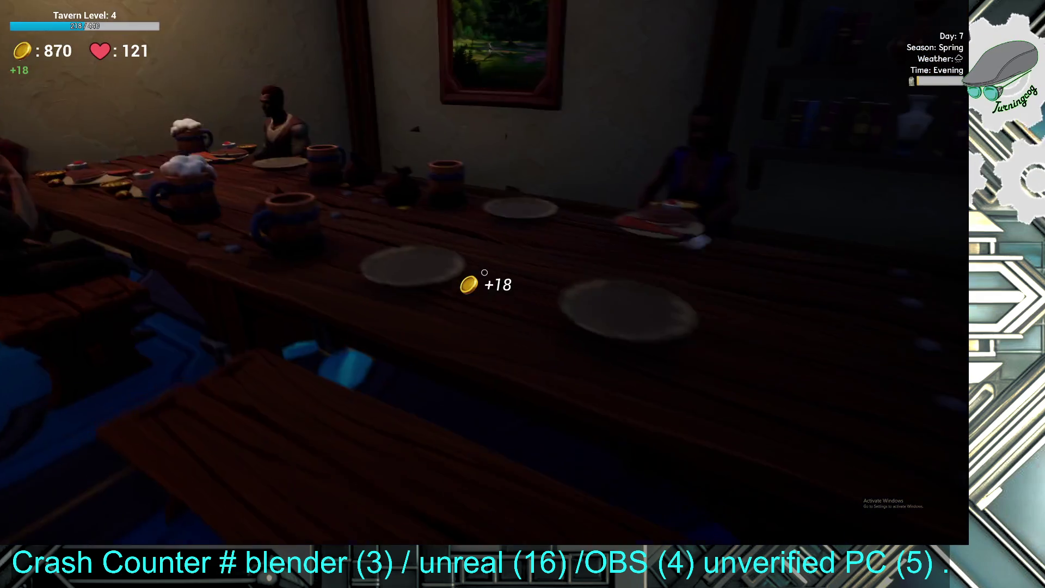
{"action": "left_click", "coordinate": [484, 272]}
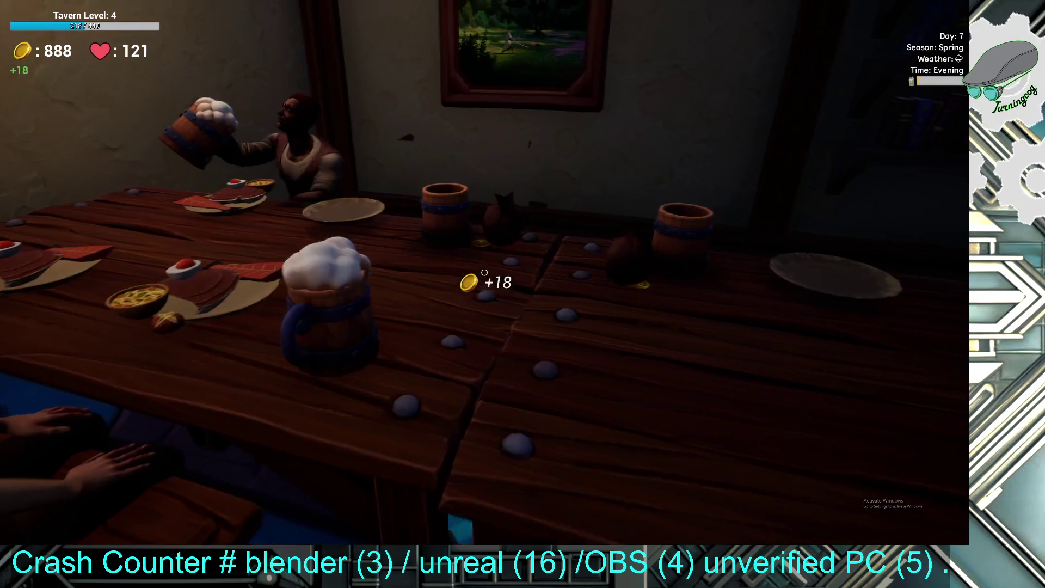
{"action": "left_click", "coordinate": [484, 272]}
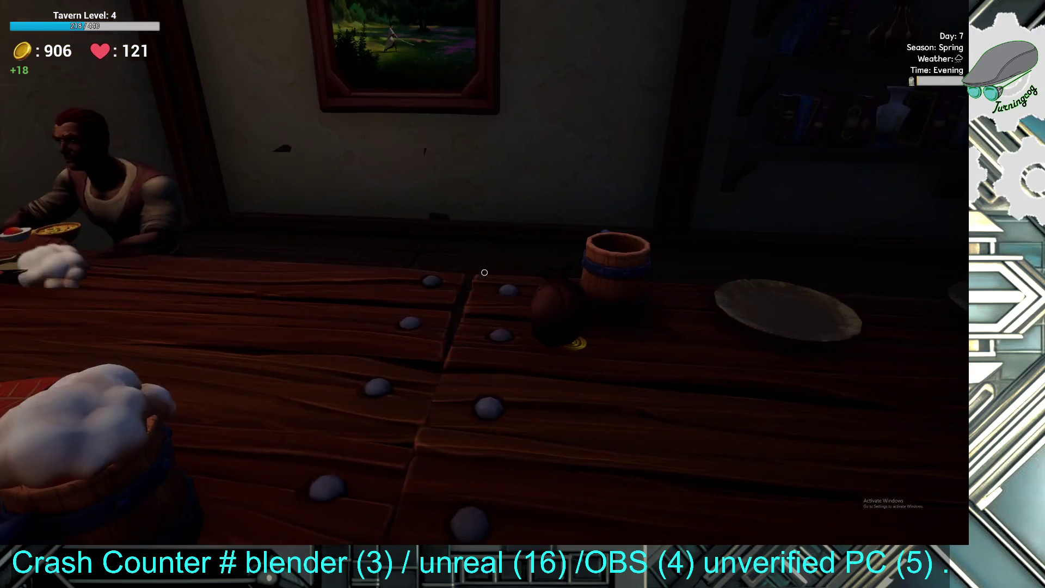
{"action": "left_click", "coordinate": [485, 272]}
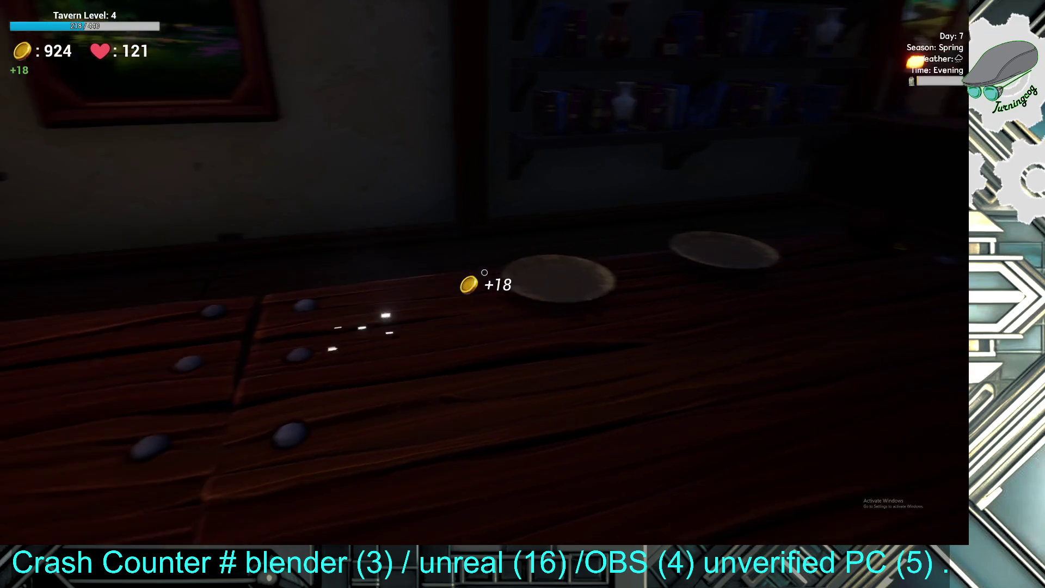
{"action": "left_click", "coordinate": [484, 272]}
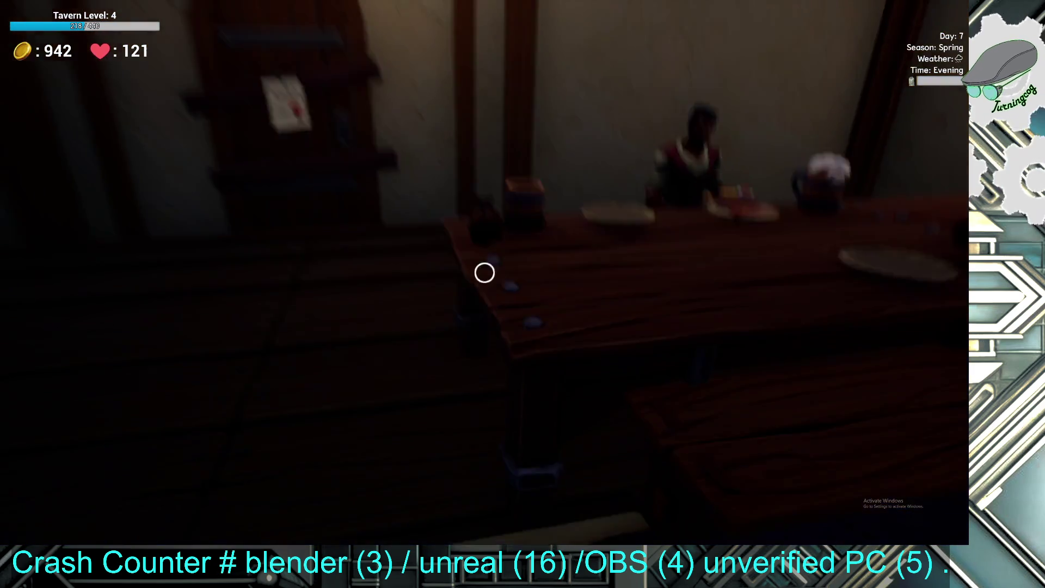
{"action": "left_click", "coordinate": [485, 272]}
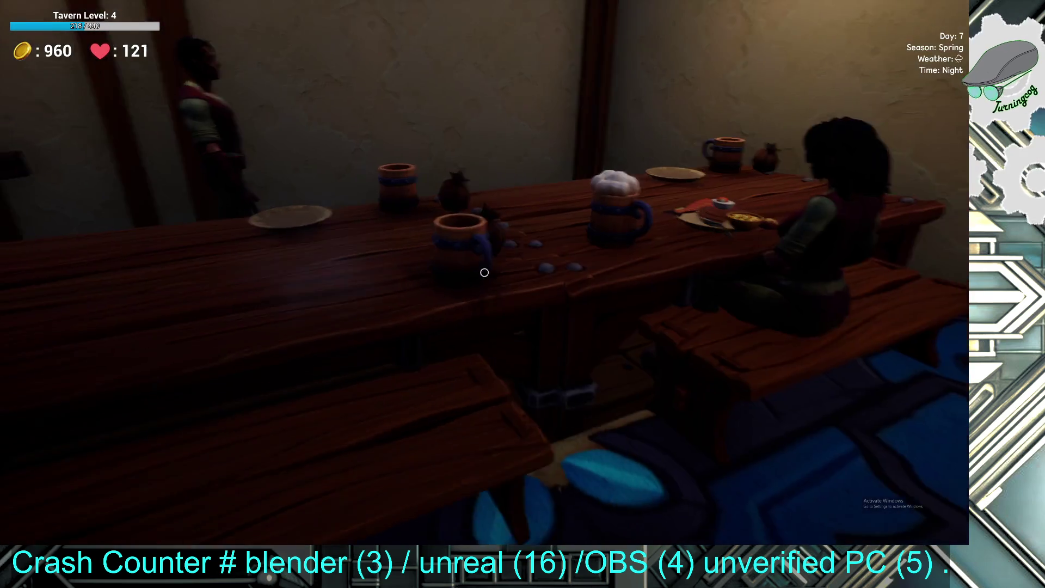
{"action": "left_click", "coordinate": [484, 272]}
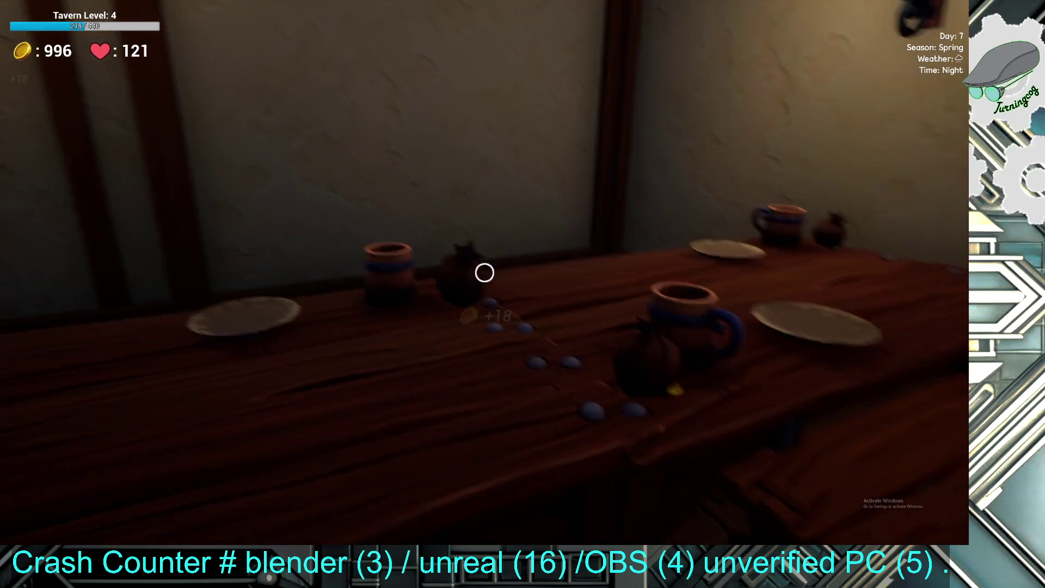
- Collect the last mug and plate payments, bringing gold to 1086, and pick up the egg on the rug
{"action": "left_click", "coordinate": [484, 272]}
{"action": "left_click", "coordinate": [484, 272]}
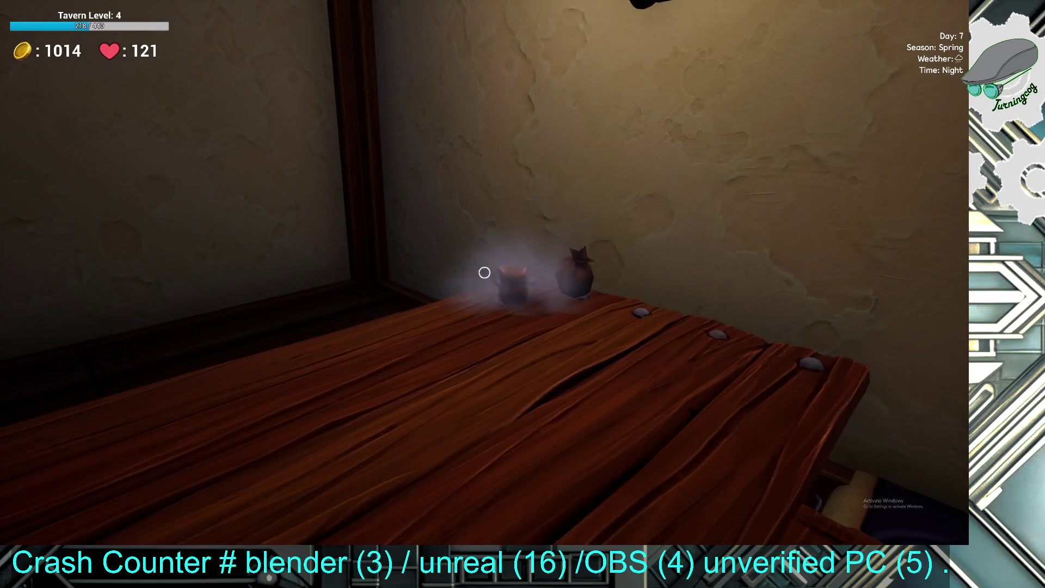
{"action": "left_click", "coordinate": [485, 273]}
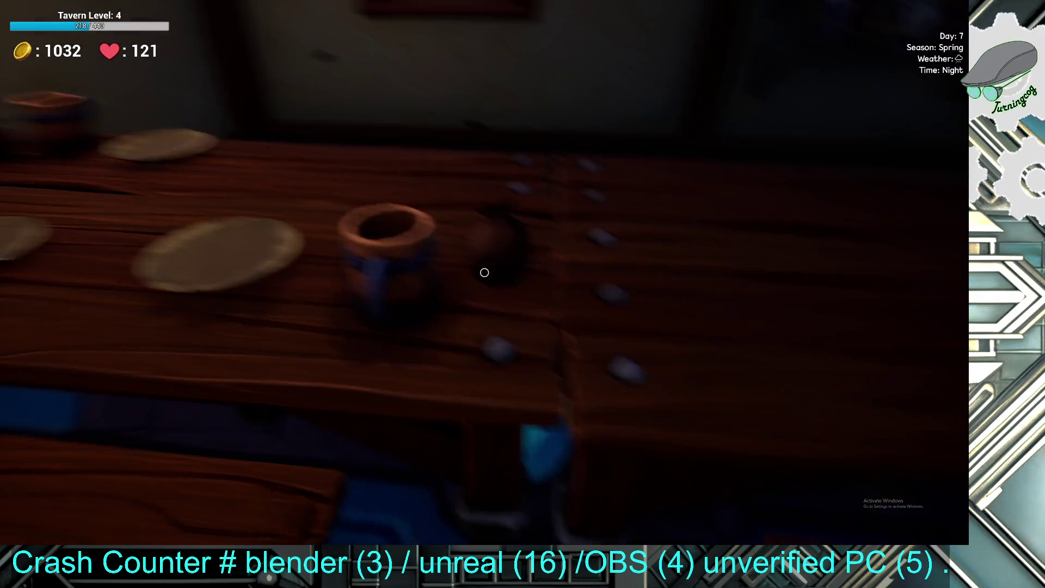
{"action": "left_click", "coordinate": [485, 272]}
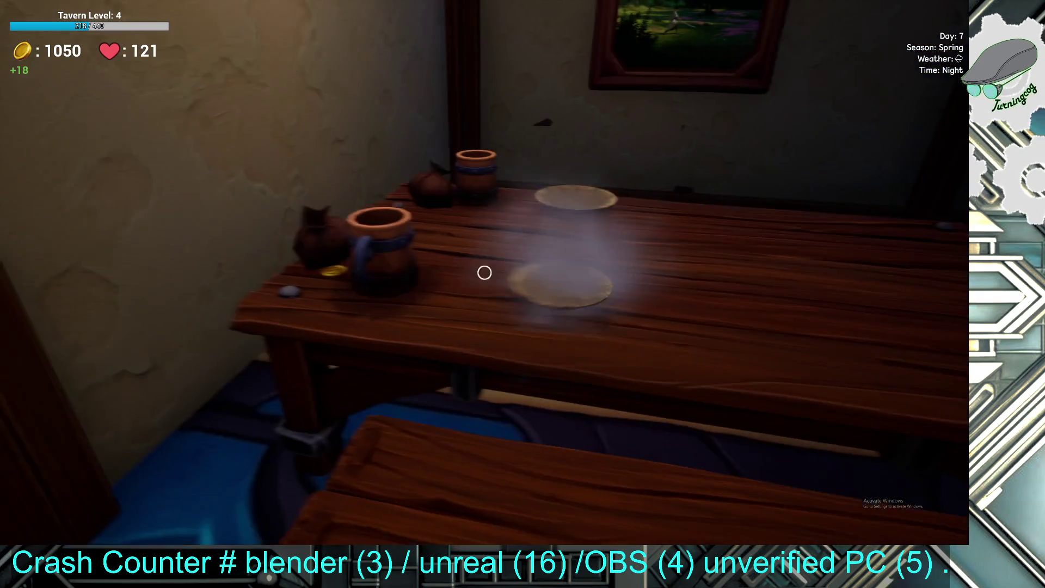
{"action": "left_click", "coordinate": [484, 272]}
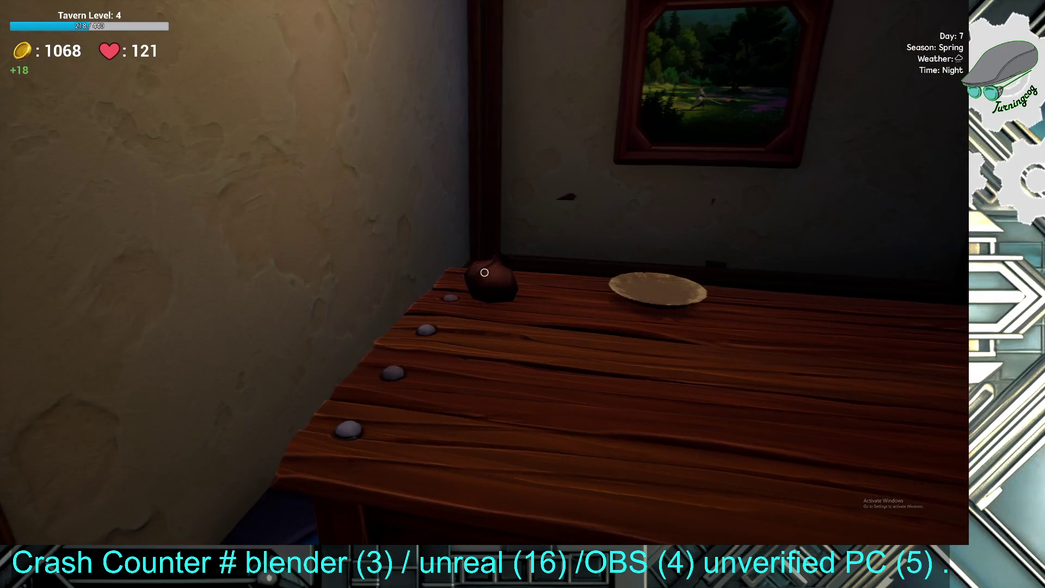
{"action": "left_click", "coordinate": [485, 272]}
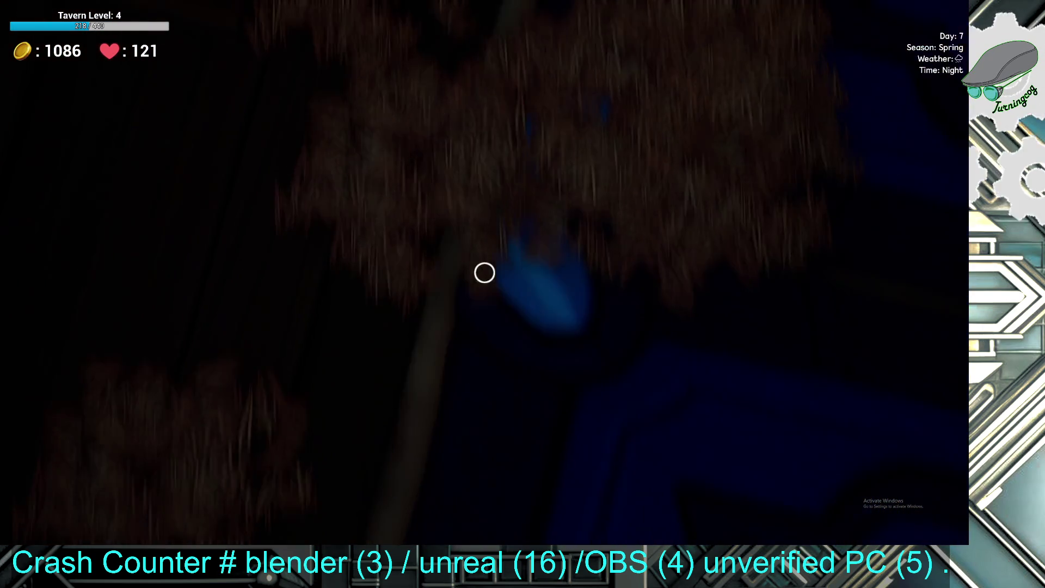
{"action": "left_click", "coordinate": [485, 272]}
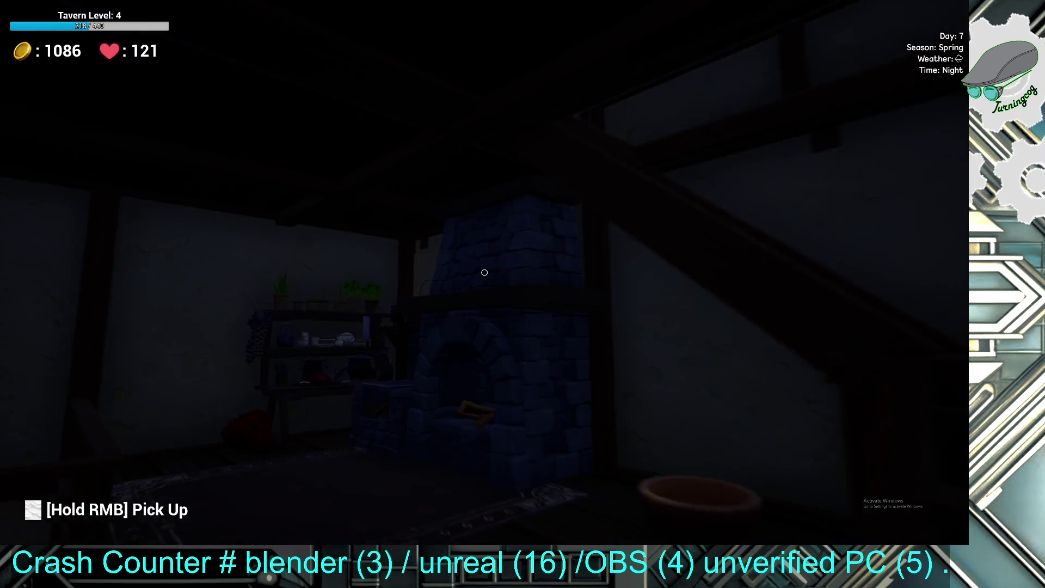
- Look over the Vegetable Soup recipe in the stove's known recipes
{"action": "left_click", "coordinate": [484, 272]}
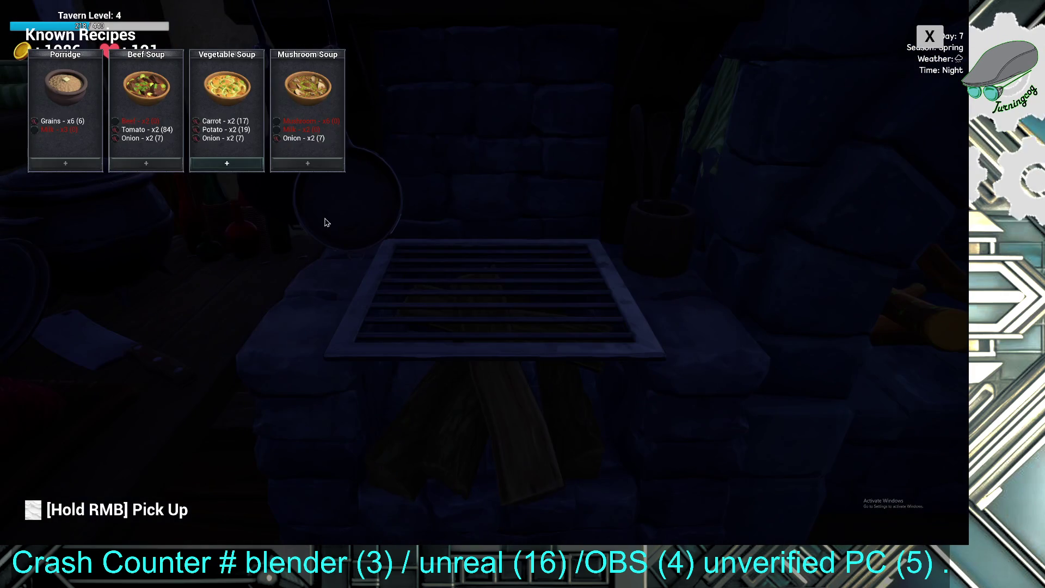
{"action": "left_click", "coordinate": [194, 163]}
{"action": "key", "text": "Escape"}
- Start crafting Pretzel Bread from the oven's recipes
{"action": "key", "text": "e"}
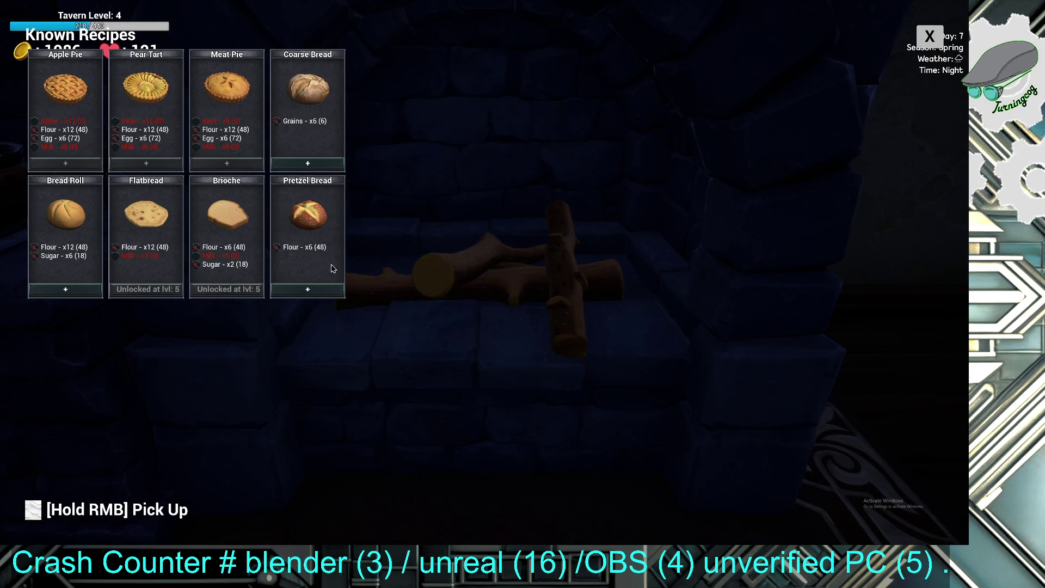
{"action": "left_click", "coordinate": [327, 290]}
{"action": "left_click", "coordinate": [484, 329]}
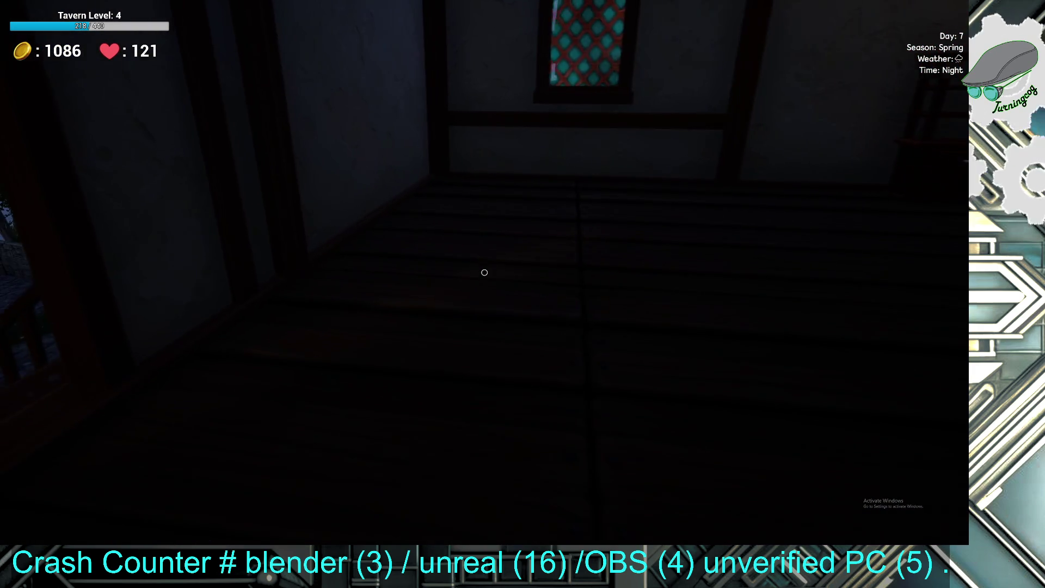
- Walk through the arched doorway into the dark room and back toward the tavern hall
{"action": "key", "text": "w"}
{"action": "key", "text": "w"}
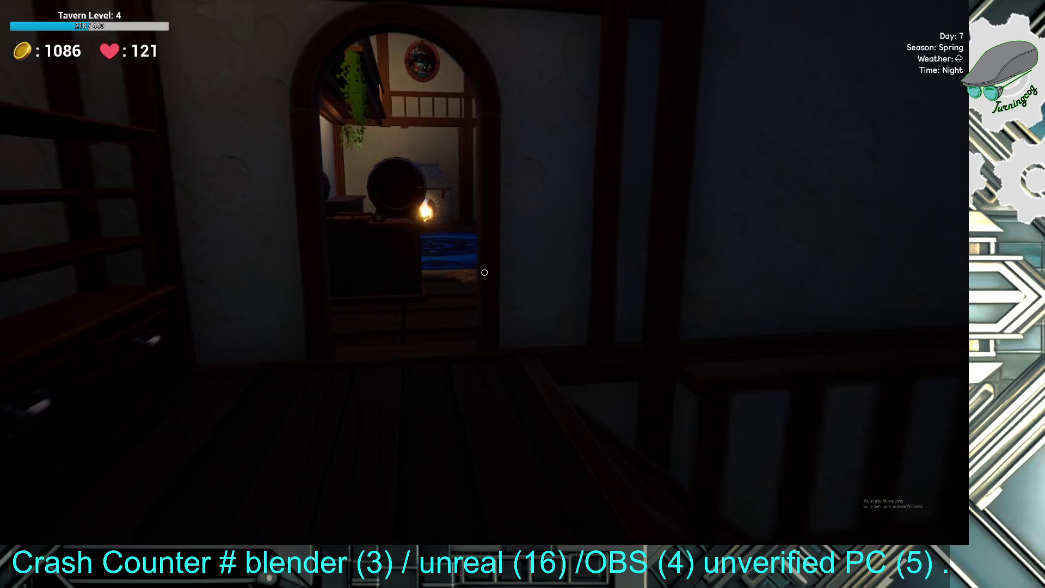
{"action": "key", "text": "w"}
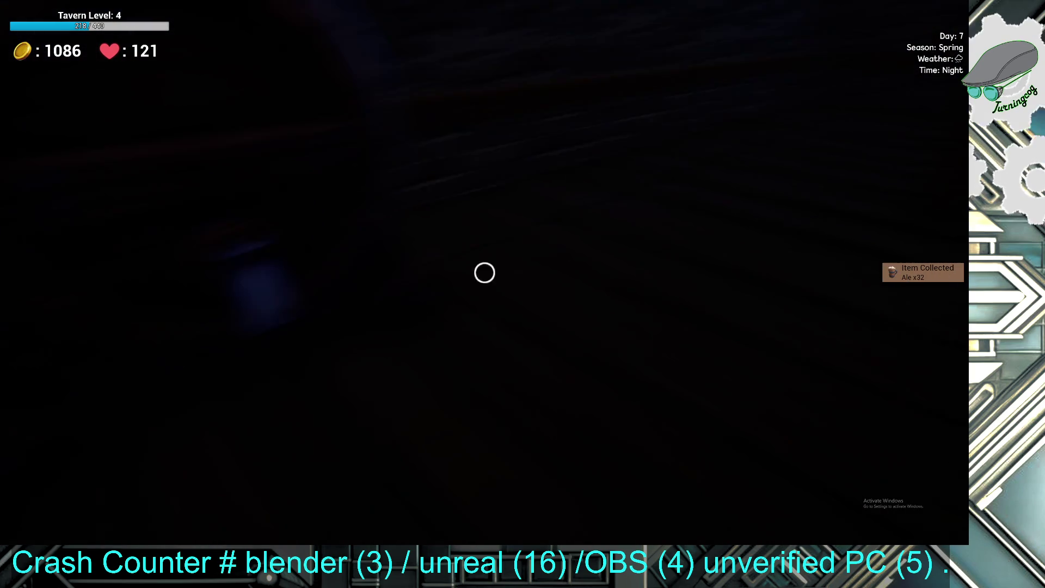
{"action": "key", "text": "w"}
{"action": "key", "text": "w"}
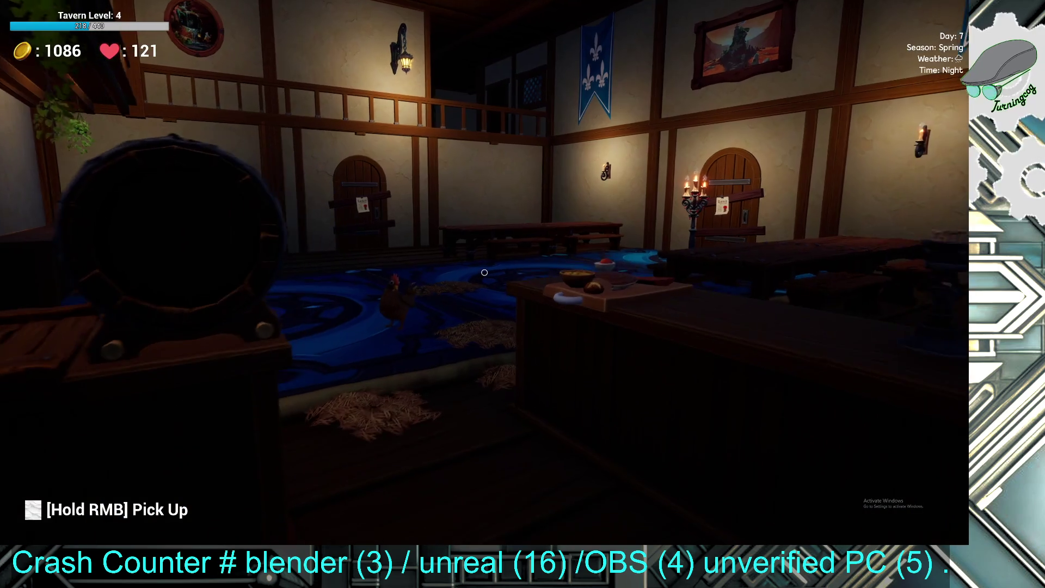
{"action": "key", "text": "w"}
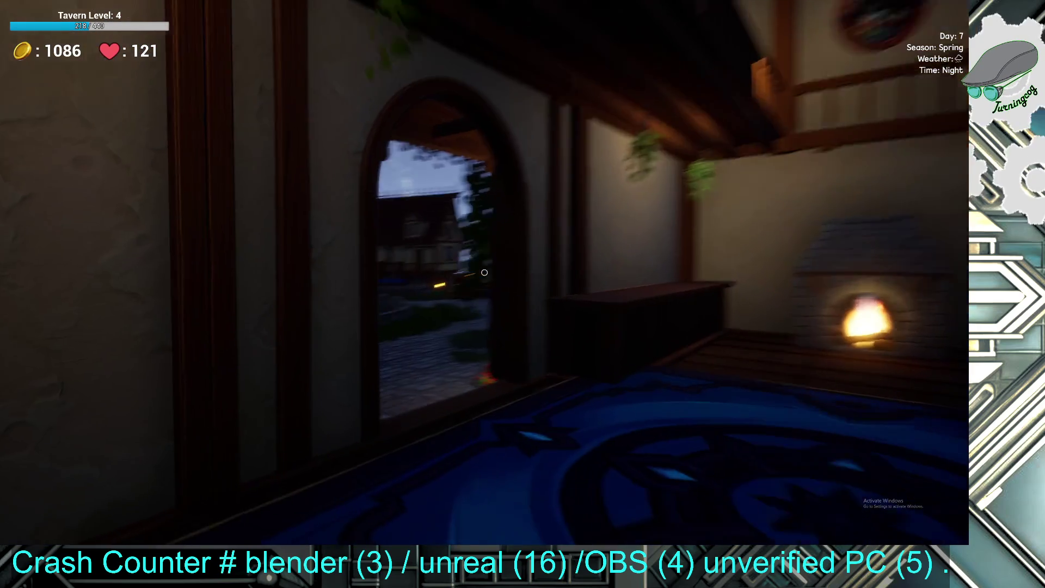
{"action": "key", "text": "w"}
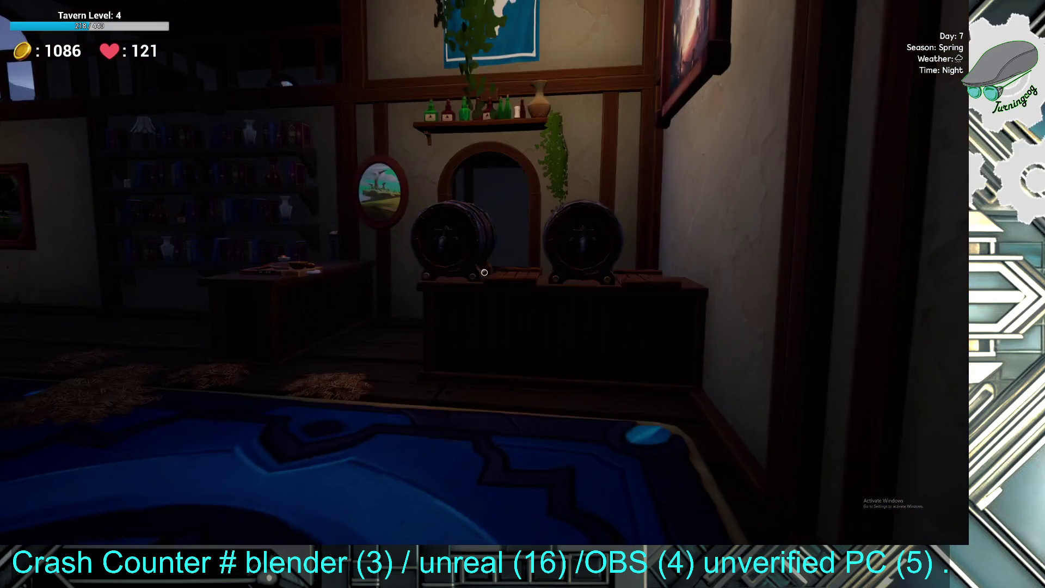
{"action": "key", "text": "w"}
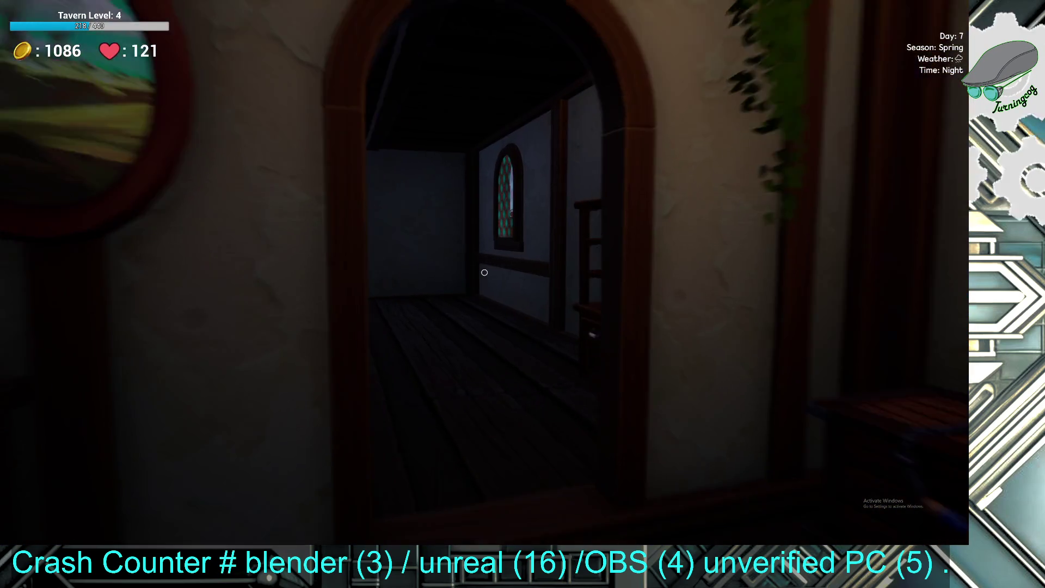
{"action": "key", "text": "w"}
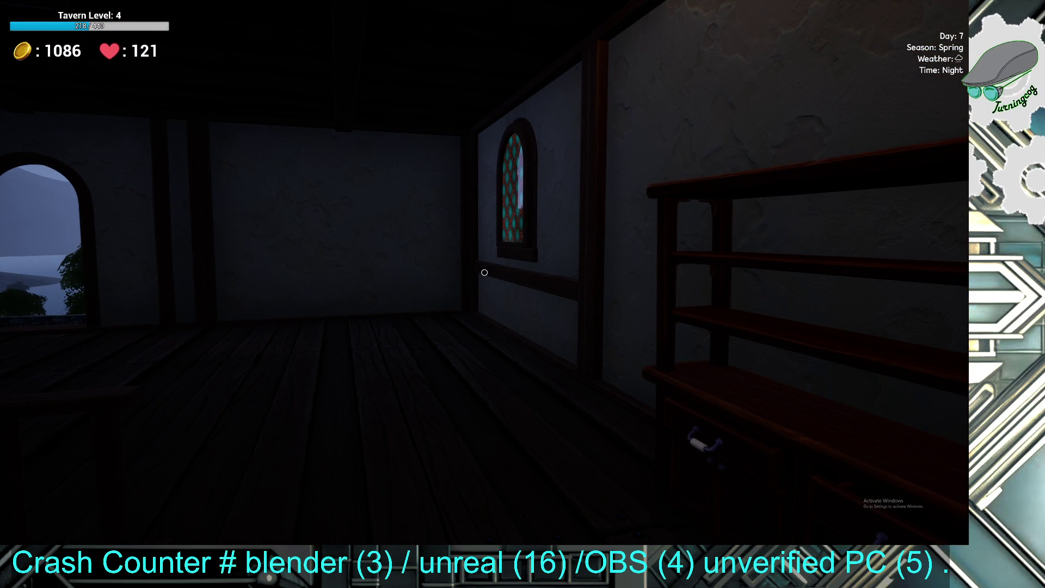
{"action": "key", "text": "w"}
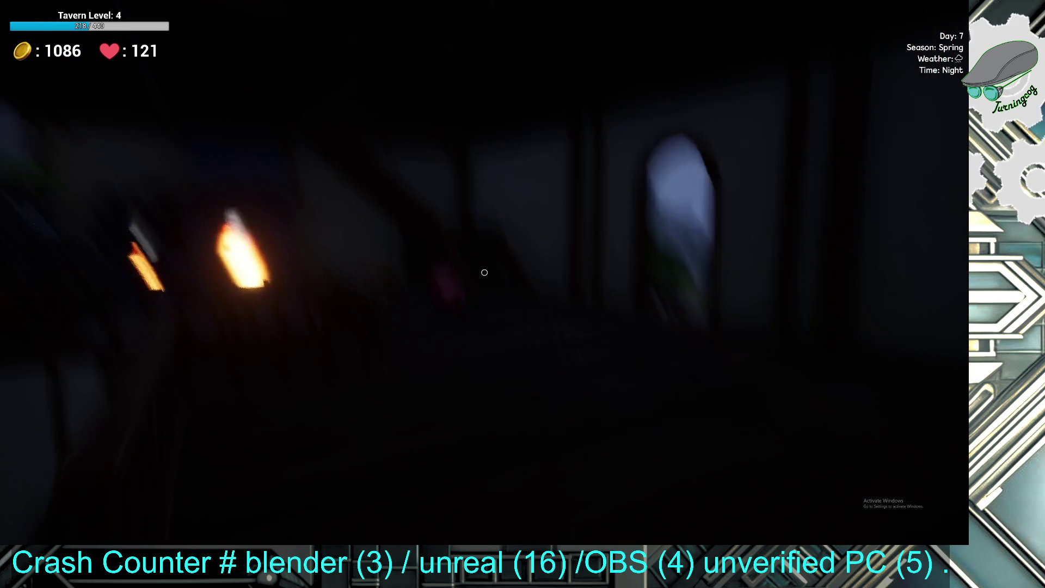
- Go past the bar and pig, climb the stairs, and craft a Large Table at the upstairs bench
{"action": "key", "text": "w"}
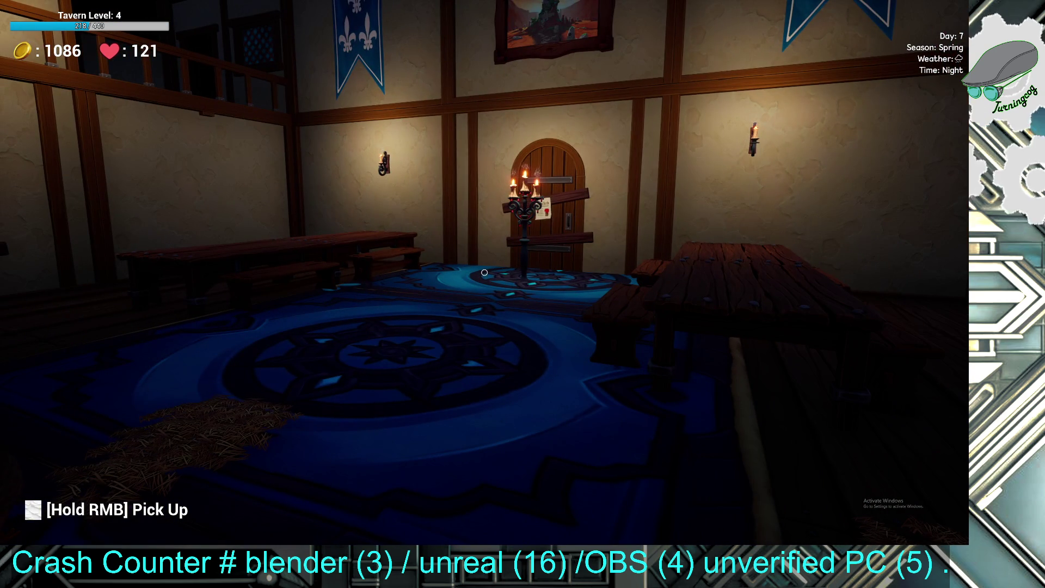
{"action": "key", "text": "w"}
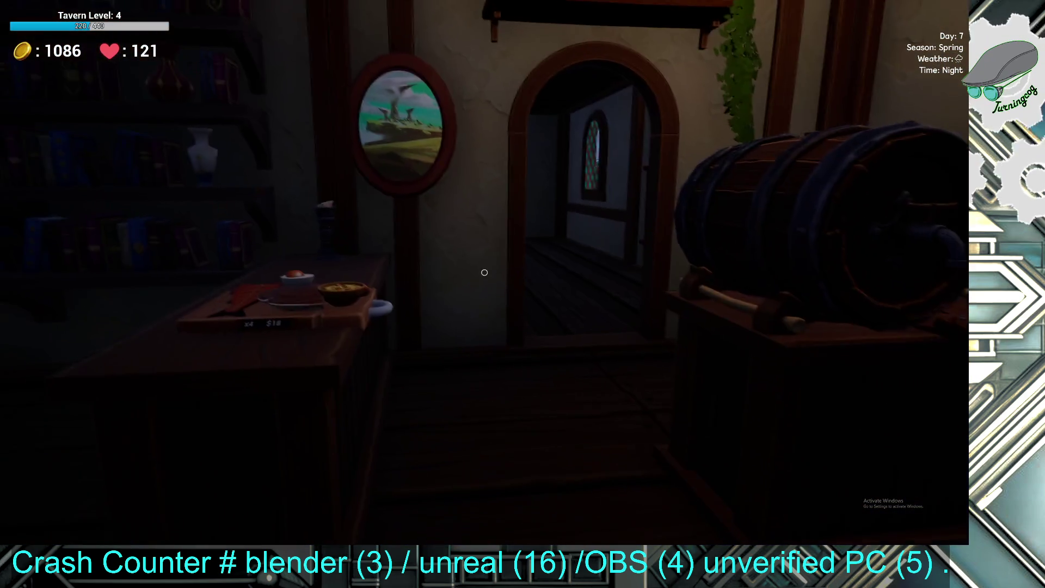
{"action": "key", "text": "w"}
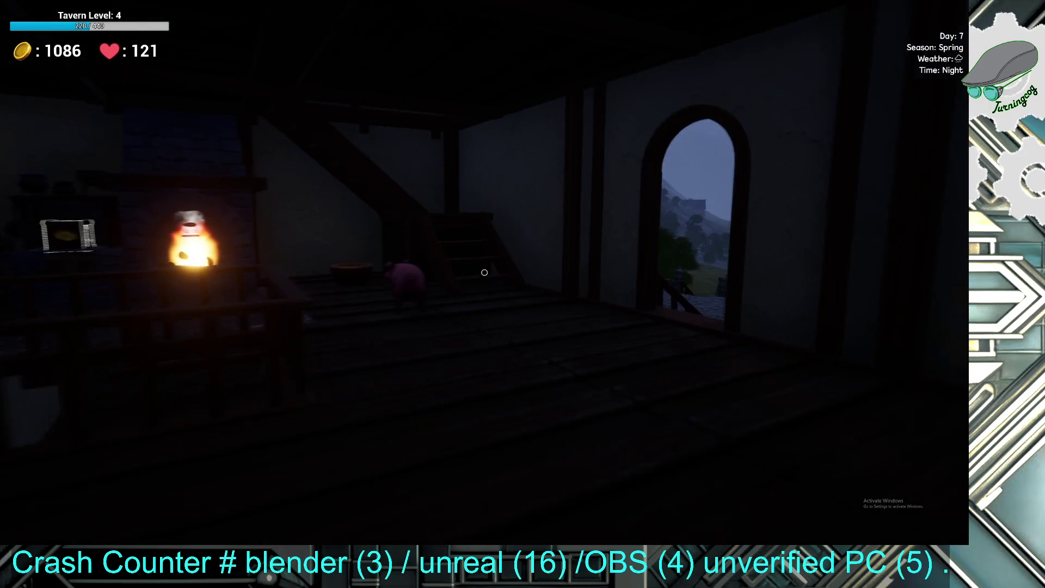
{"action": "key", "text": "w"}
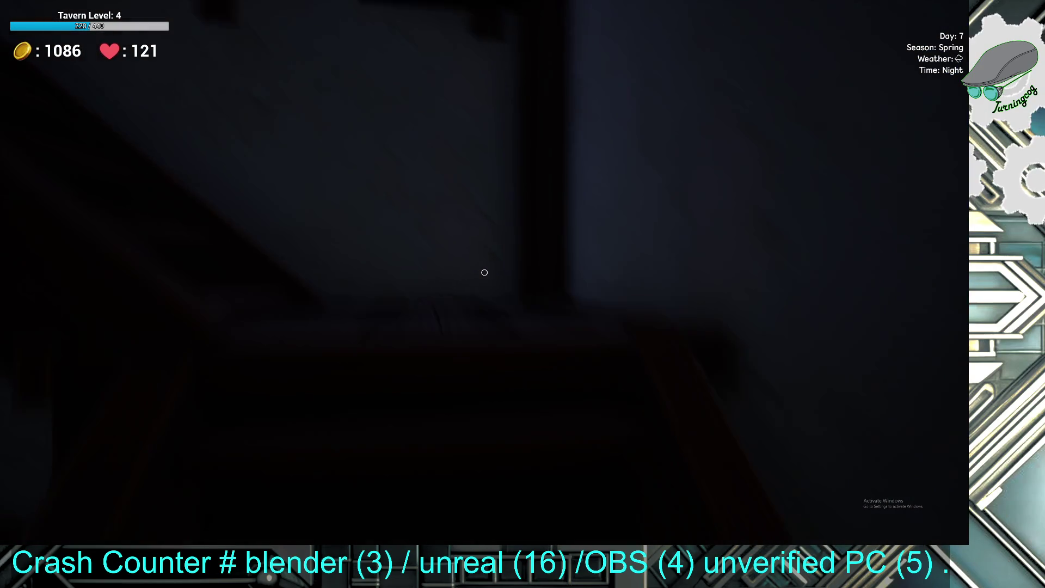
{"action": "key", "text": "w"}
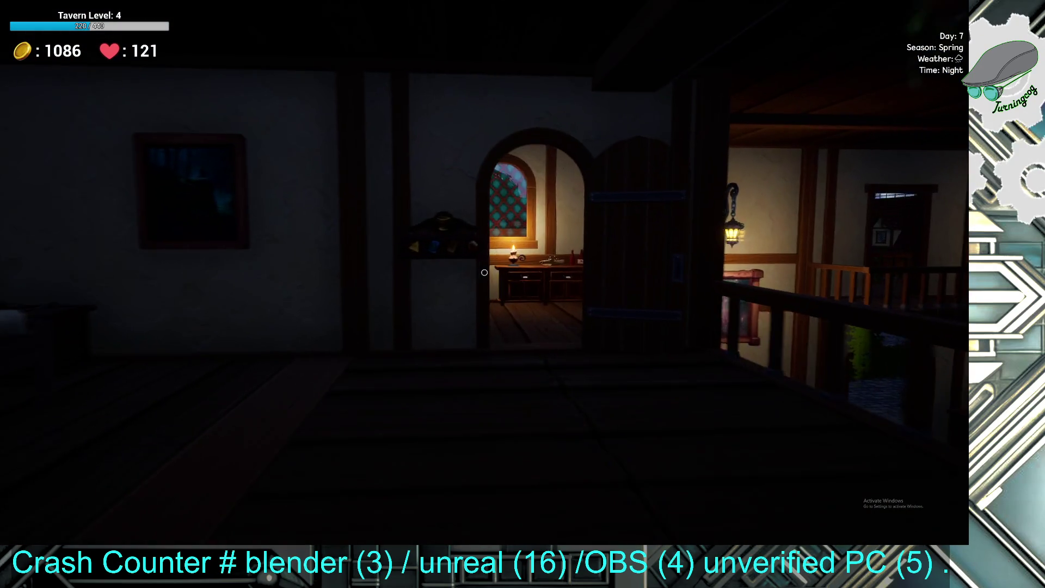
{"action": "key", "text": "w"}
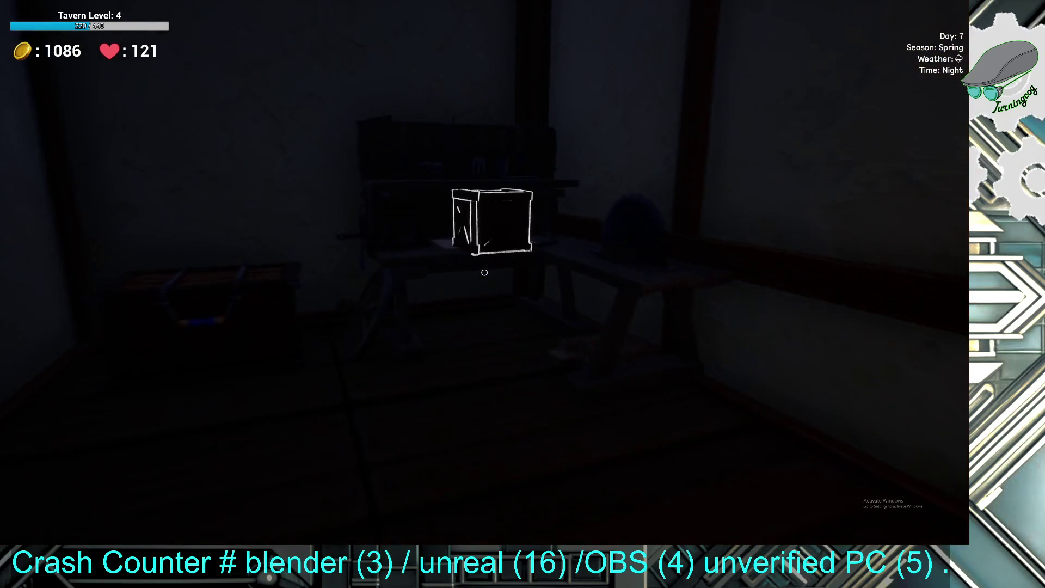
{"action": "key", "text": "w"}
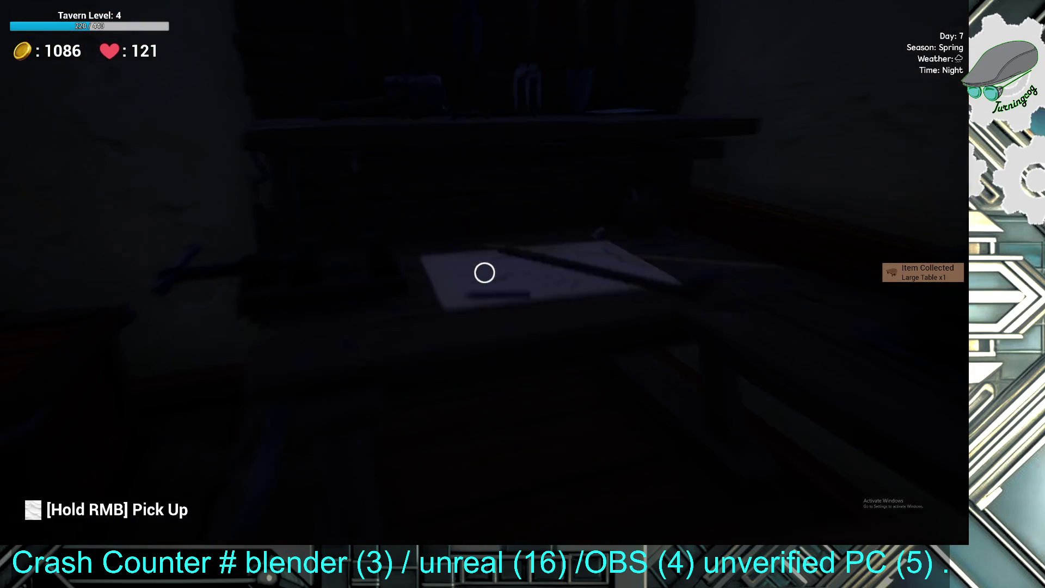
{"action": "key", "text": "e"}
{"action": "key", "text": "Escape"}
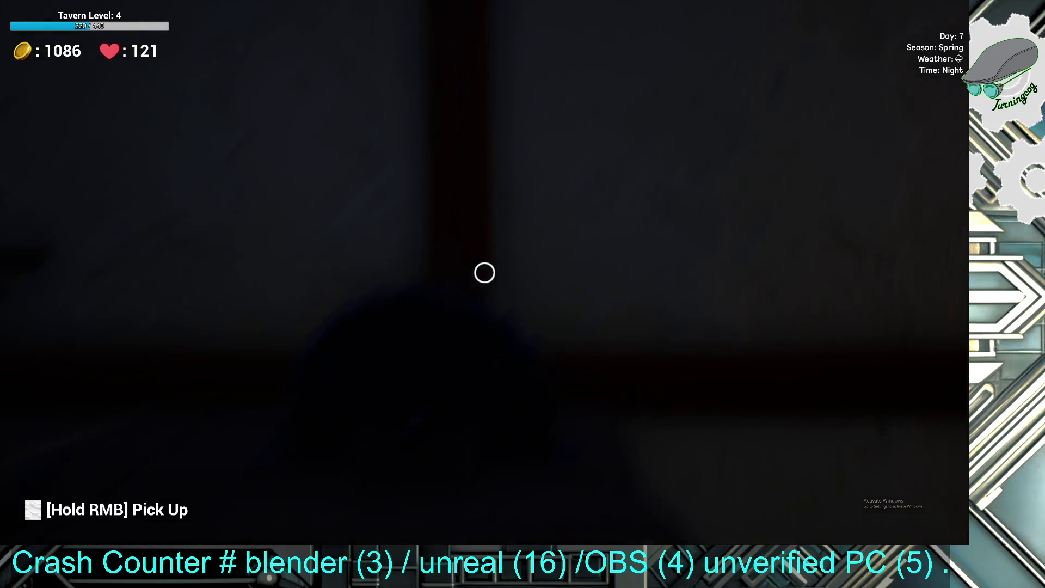
- Walk out across the balcony and past the railing toward the doorway
{"action": "key", "text": "w"}
{"action": "key", "text": "w"}
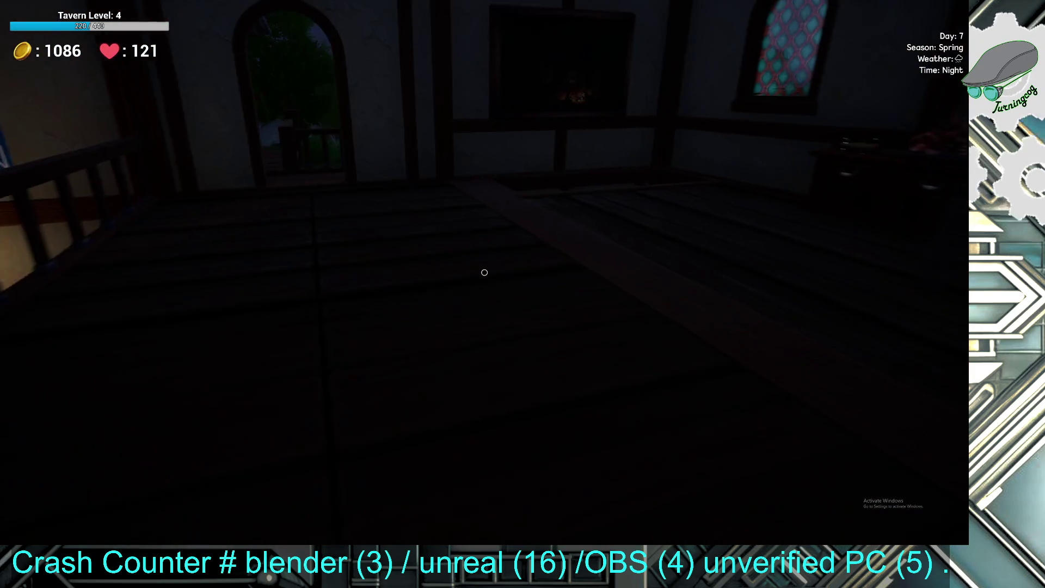
{"action": "key", "text": "w"}
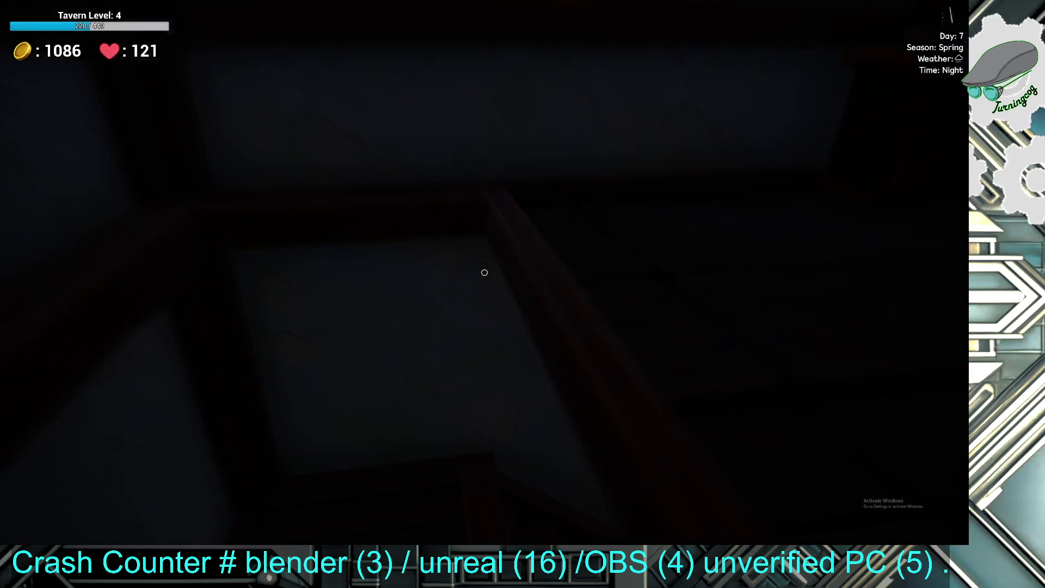
{"action": "key", "text": "w"}
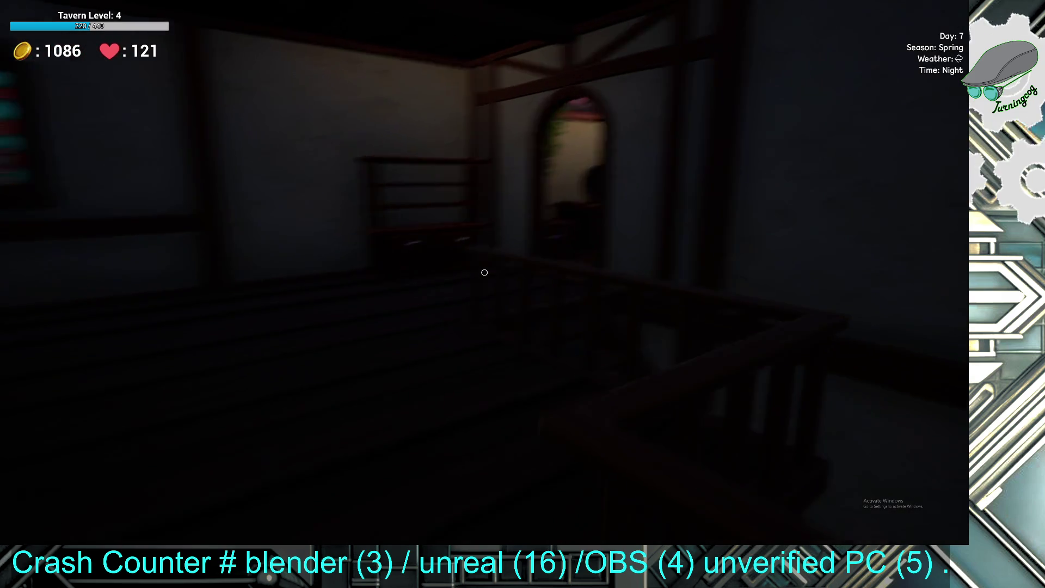
{"action": "key", "text": "w"}
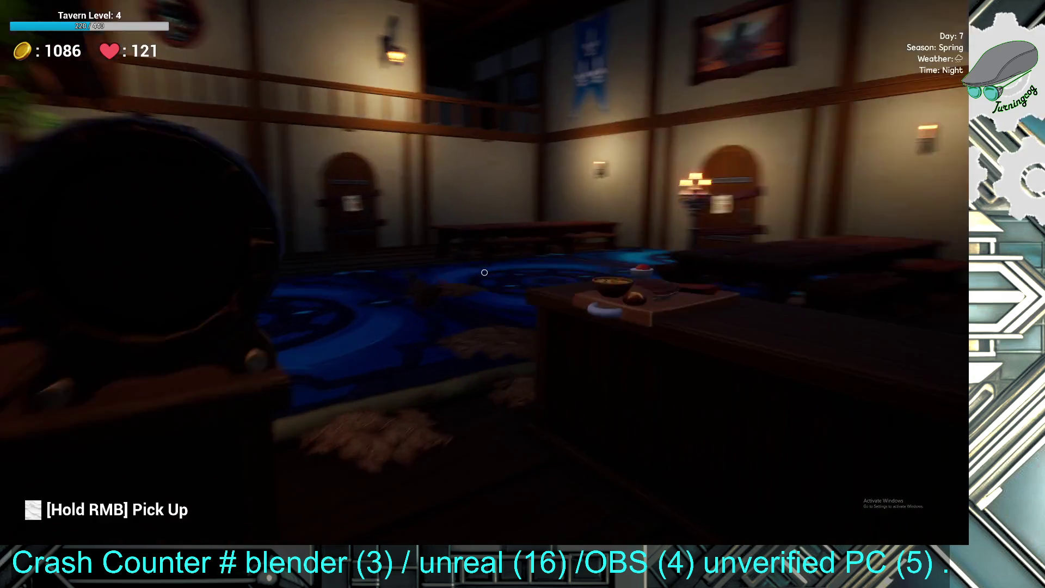
- Scroll the inventory down to the Large Table and pick it up for placement
{"action": "key", "text": "i"}
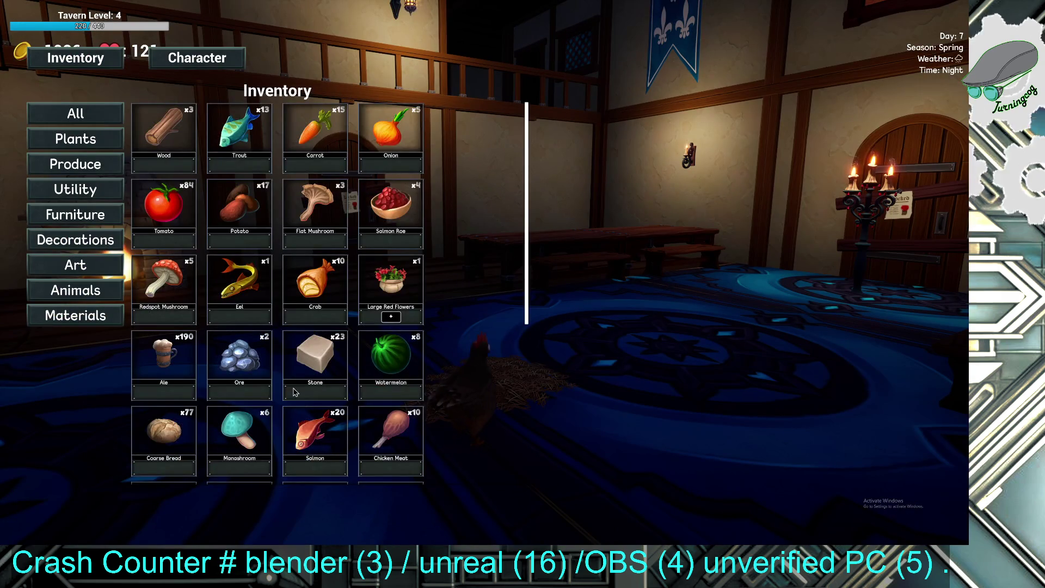
{"action": "scroll", "coordinate": [307, 395], "scroll_direction": "down", "scroll_amount": 5}
{"action": "left_click", "coordinate": [164, 473]}
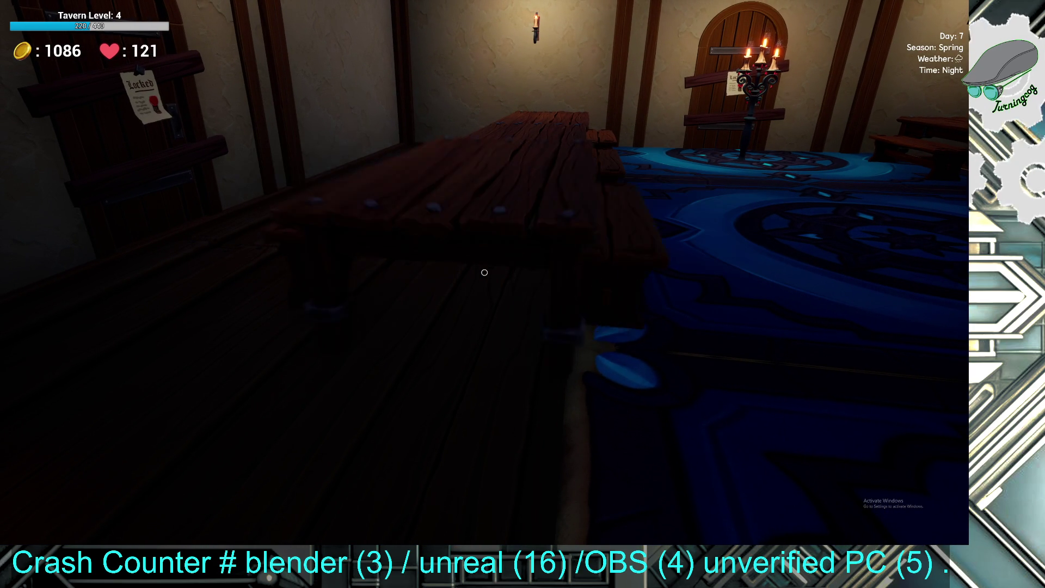
- Set the Large Table down by the left wall and sweep the hay piles off the floor
{"action": "left_click", "coordinate": [484, 272]}
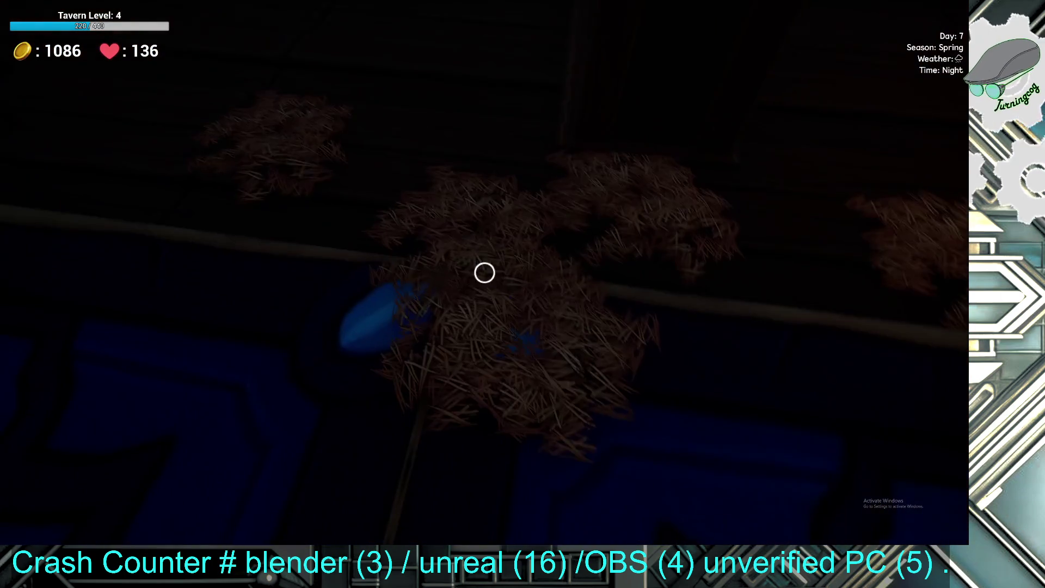
{"action": "left_click", "coordinate": [483, 270]}
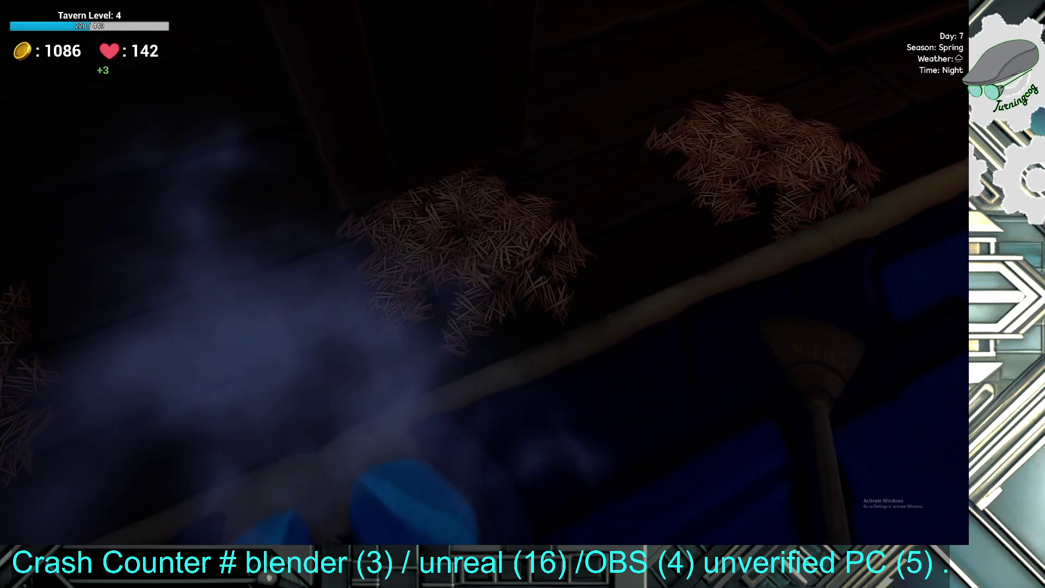
{"action": "left_click", "coordinate": [485, 272]}
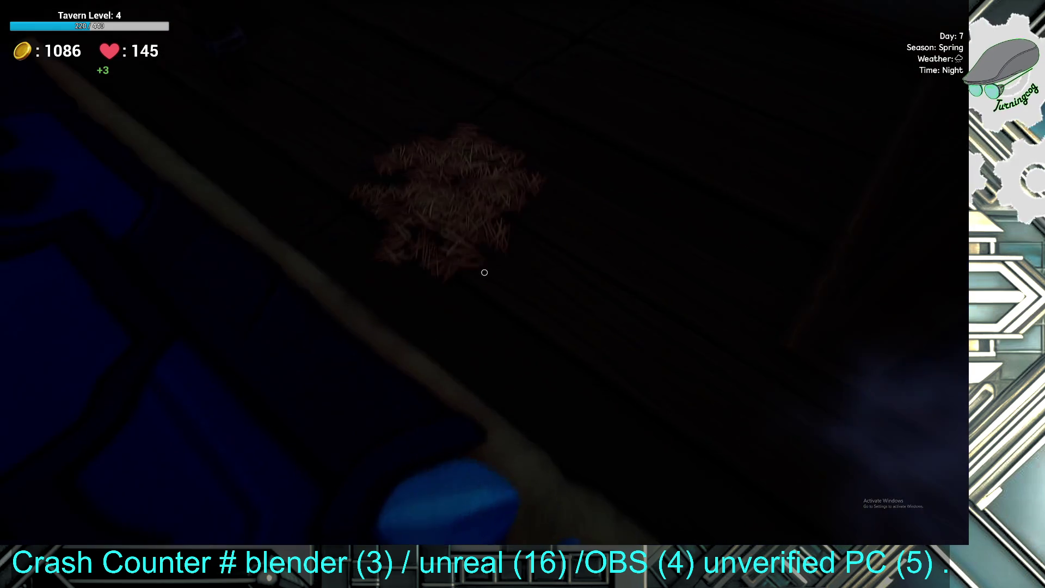
{"action": "left_click", "coordinate": [485, 272]}
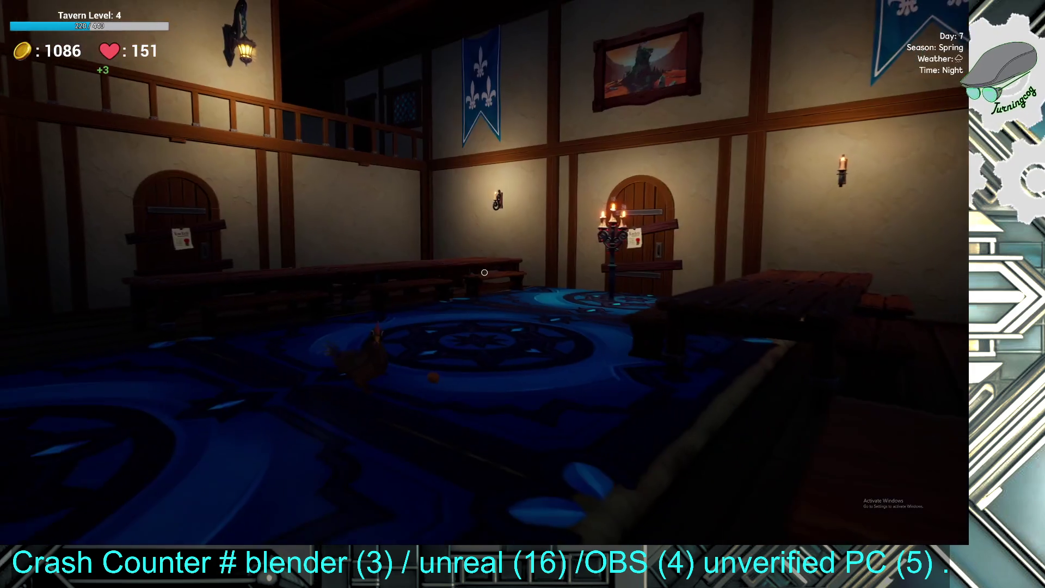
{"action": "key", "text": "w"}
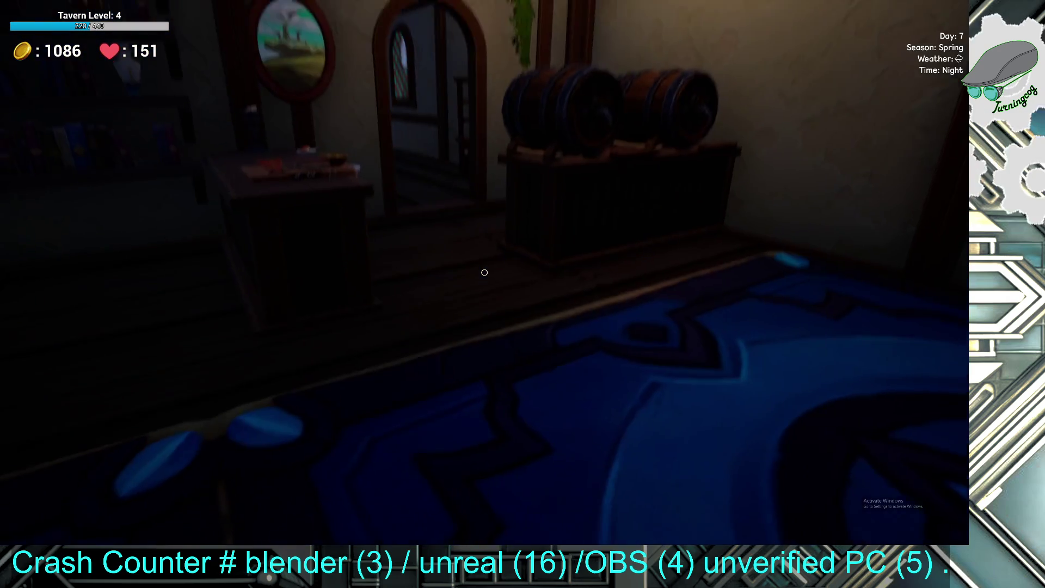
- Walk out past the fountain to the garden, harvest its crops, and continue to the market stall
{"action": "key", "text": "w"}
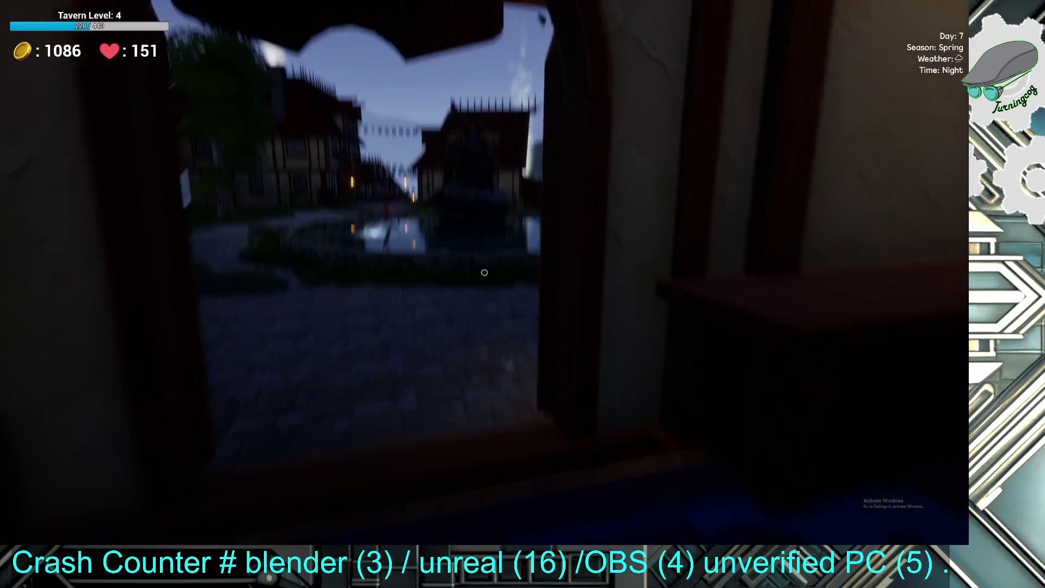
{"action": "key", "text": "w"}
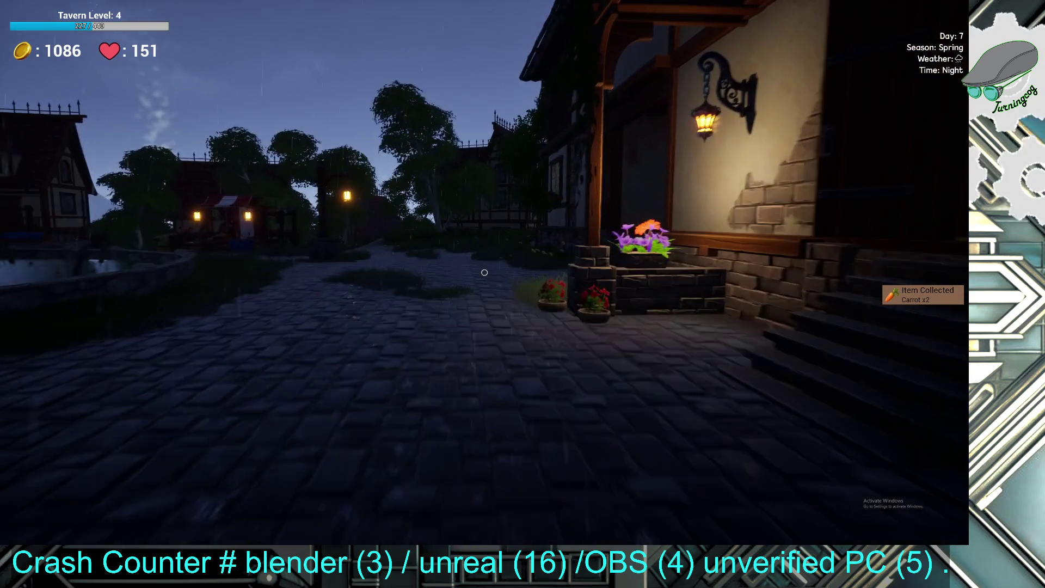
{"action": "key", "text": "w"}
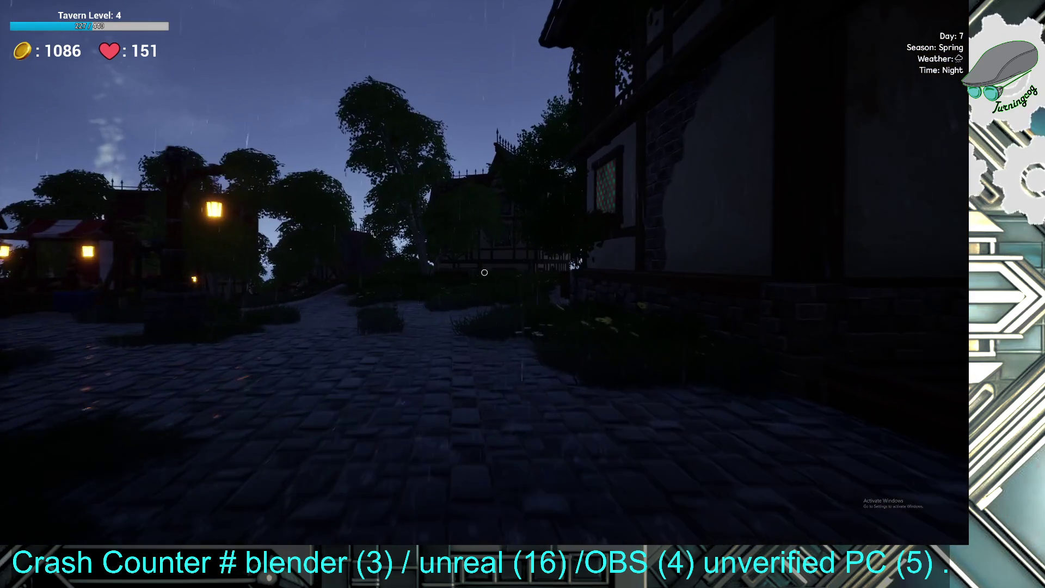
{"action": "key", "text": "w"}
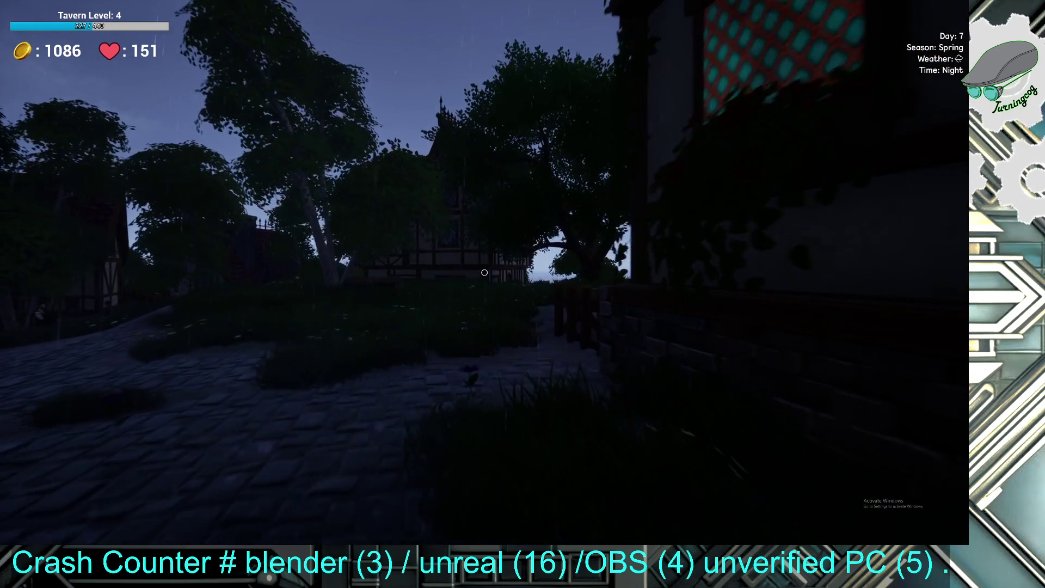
{"action": "key", "text": "w"}
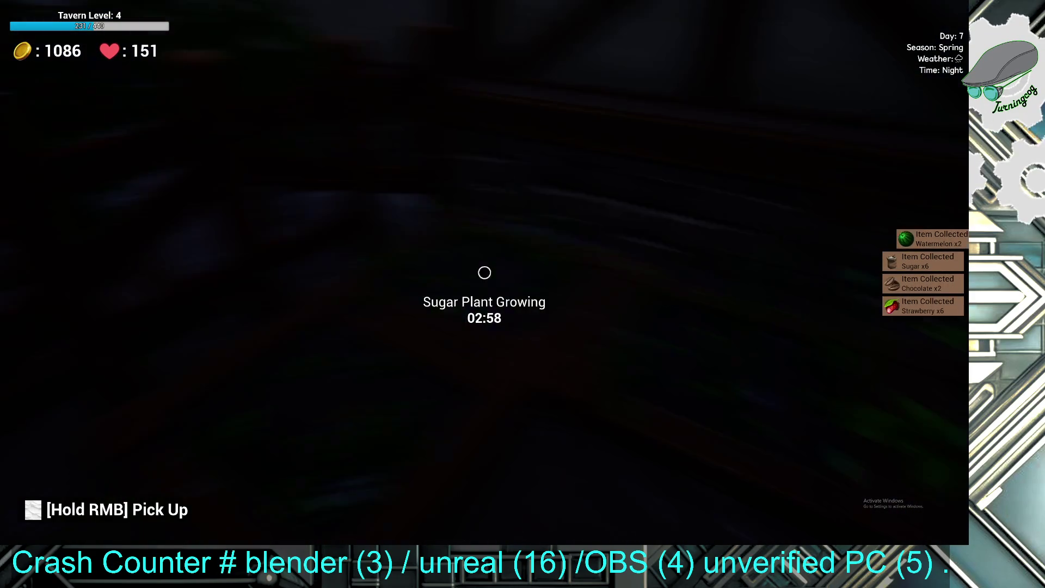
{"action": "mouse_move", "coordinate": [484, 272]}
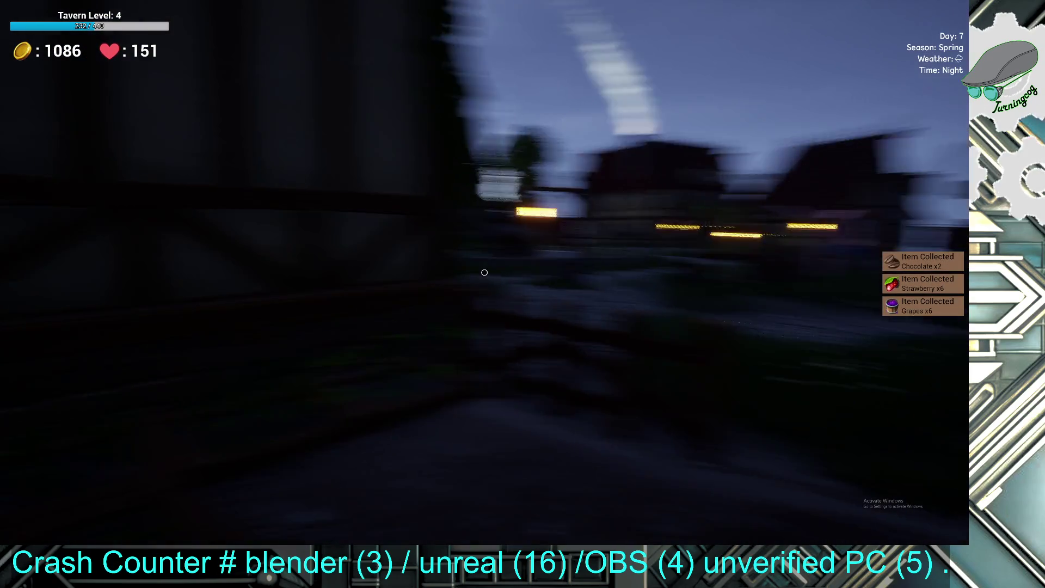
{"action": "key", "text": "w"}
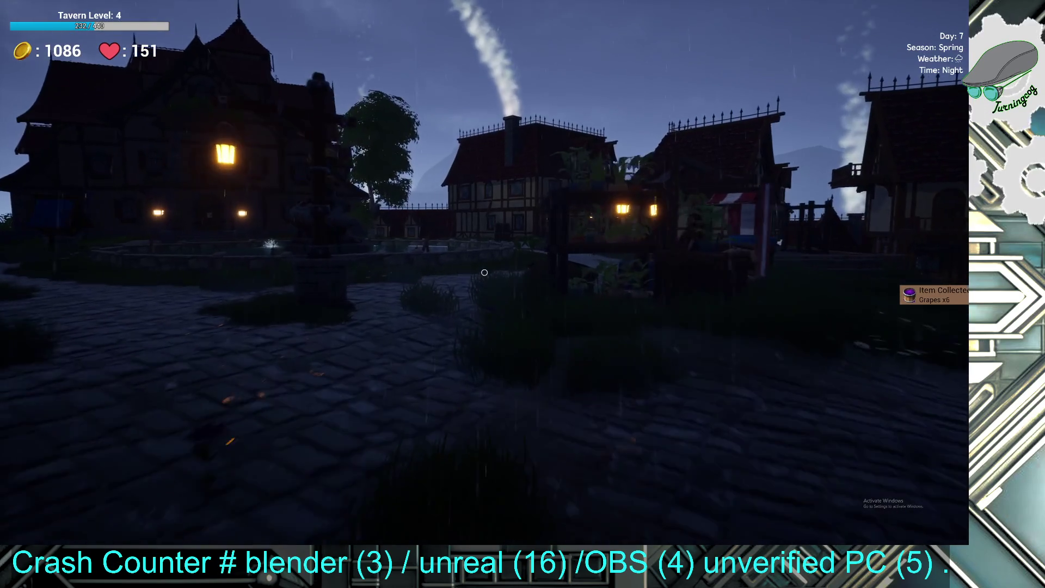
{"action": "key", "text": "w"}
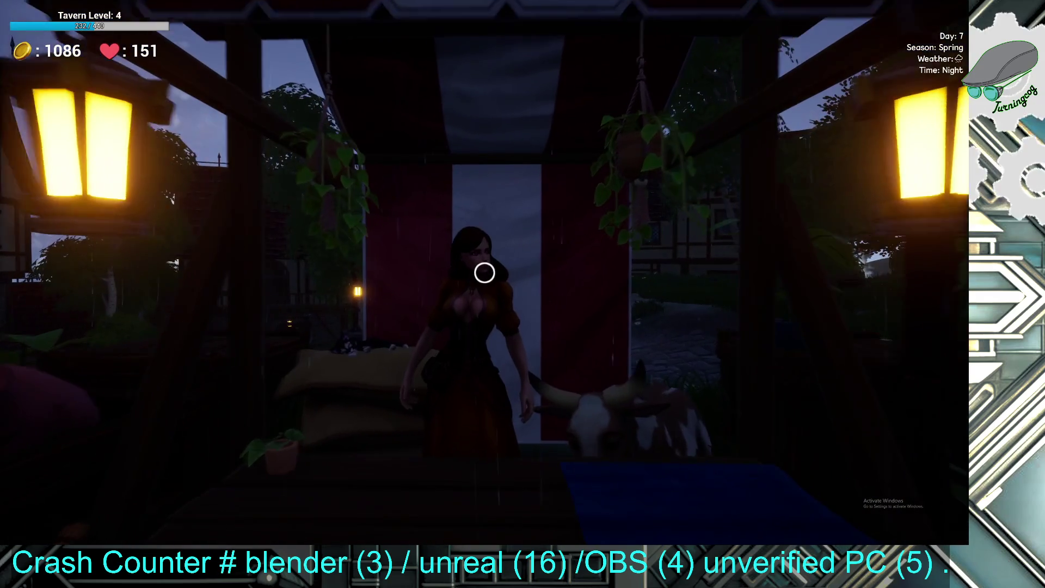
- Browse the market stall shop and buy two Grape Plants for 100 gold each
{"action": "key", "text": "e"}
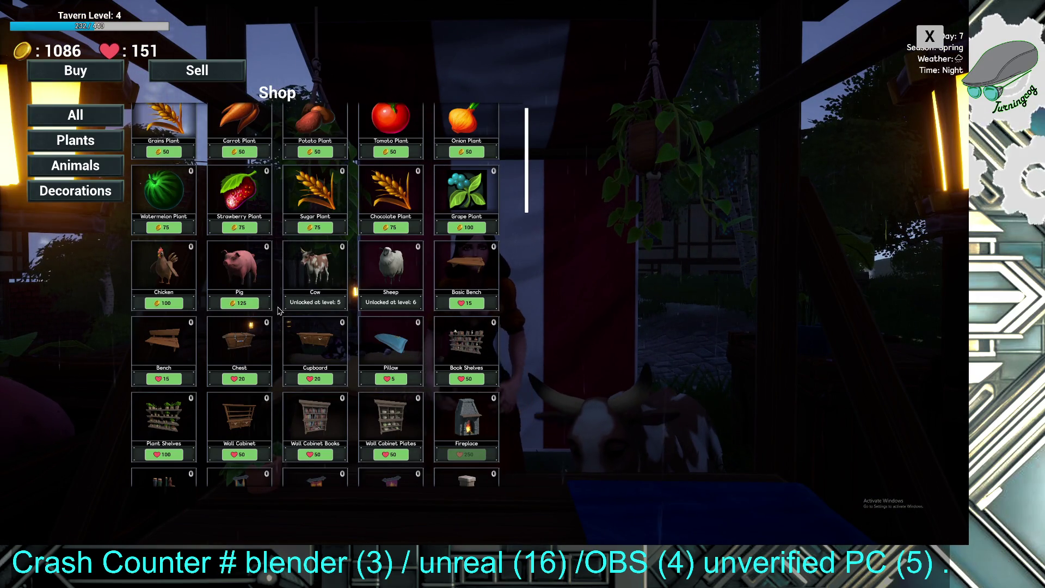
{"action": "scroll", "coordinate": [262, 320], "scroll_direction": "down", "scroll_amount": 2}
{"action": "scroll", "coordinate": [287, 320], "scroll_direction": "down", "scroll_amount": 1}
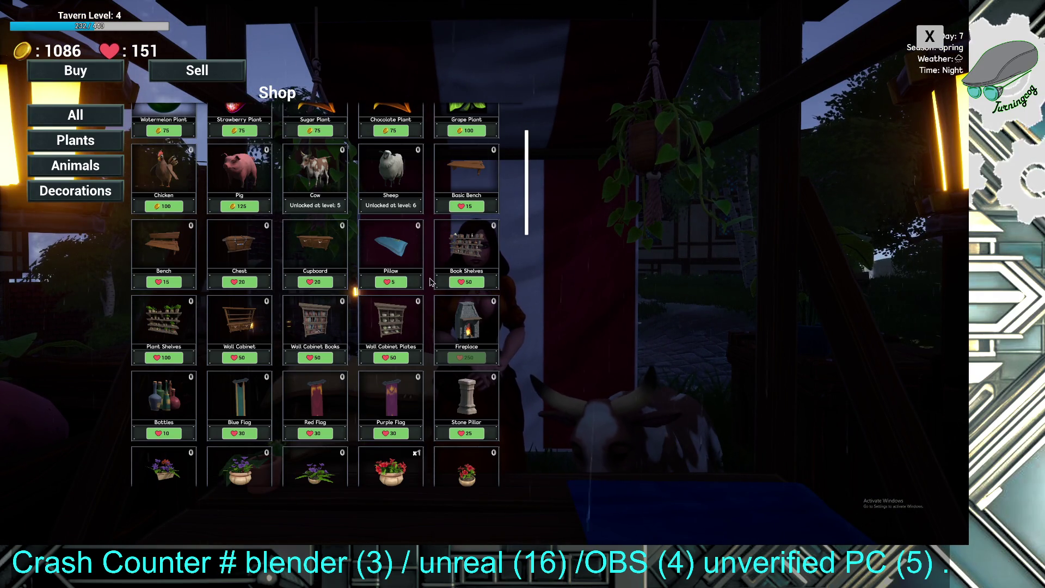
{"action": "scroll", "coordinate": [272, 319], "scroll_direction": "down", "scroll_amount": 5}
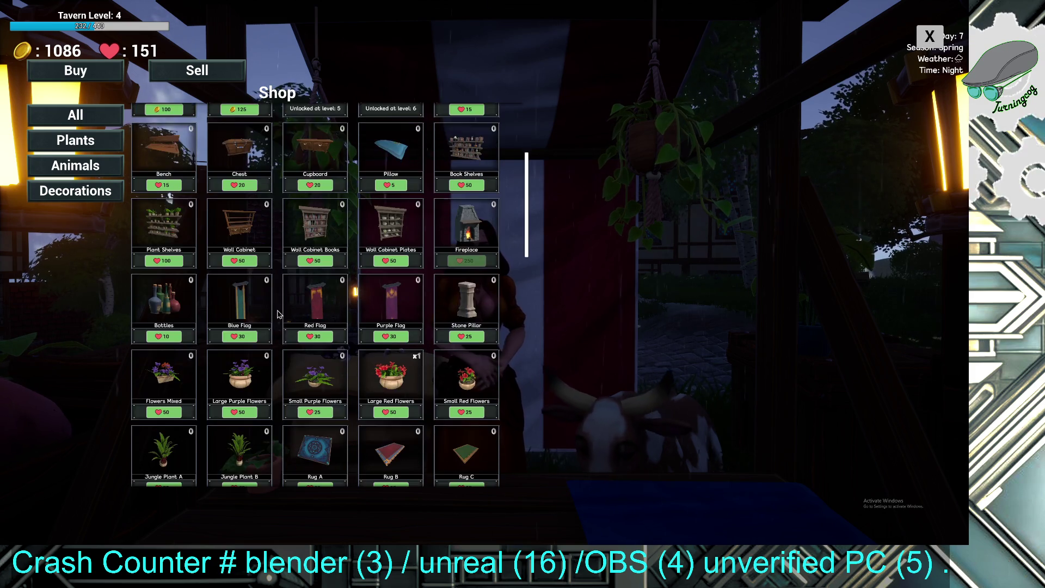
{"action": "scroll", "coordinate": [271, 318], "scroll_direction": "up", "scroll_amount": 8}
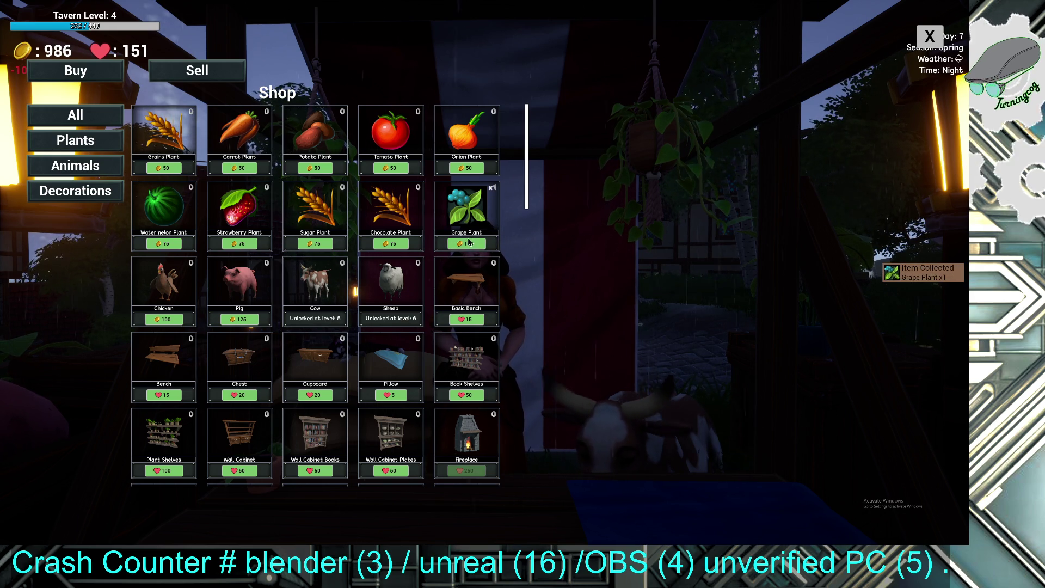
{"action": "key", "text": "Escape"}
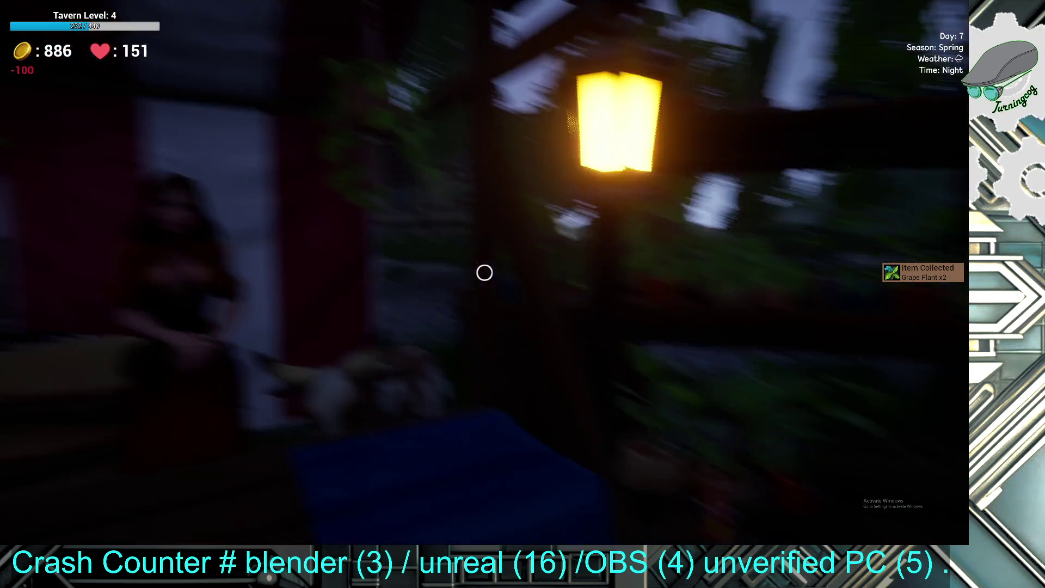
- Walk to the grape planter by the tavern wall to check its growth, then step back
{"action": "key", "text": "w"}
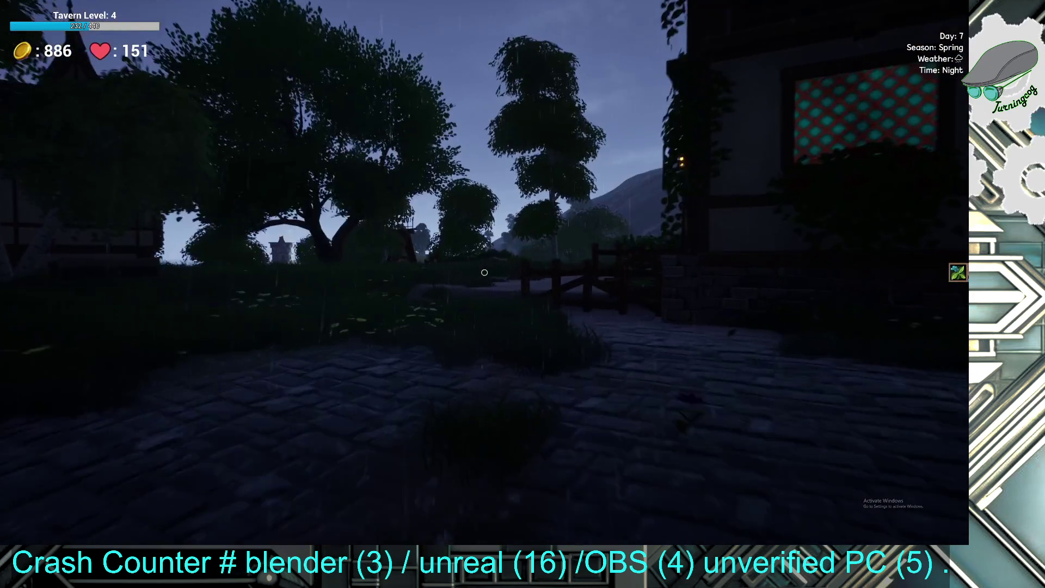
{"action": "key", "text": "w"}
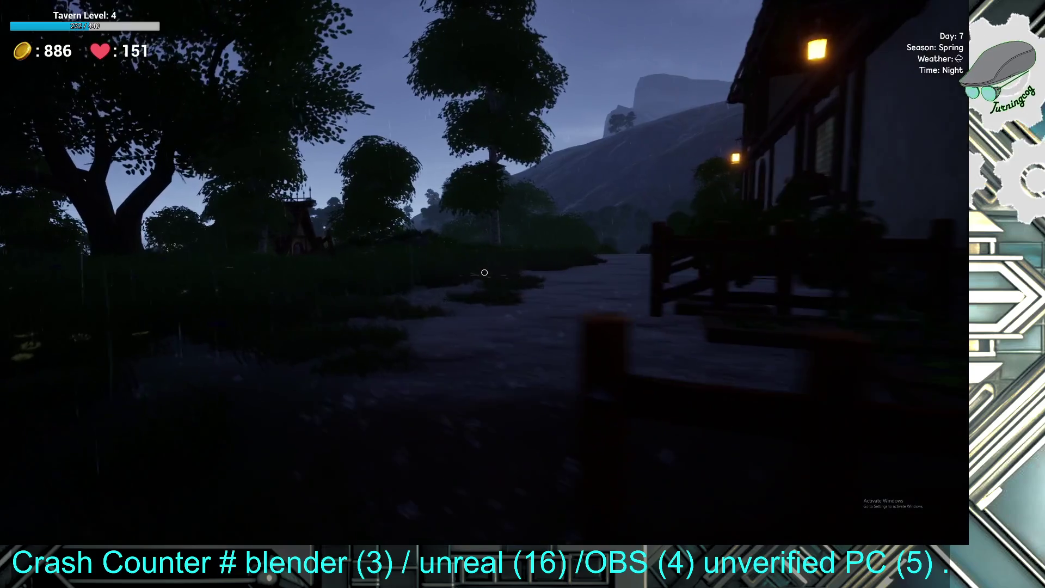
{"action": "key", "text": "s"}
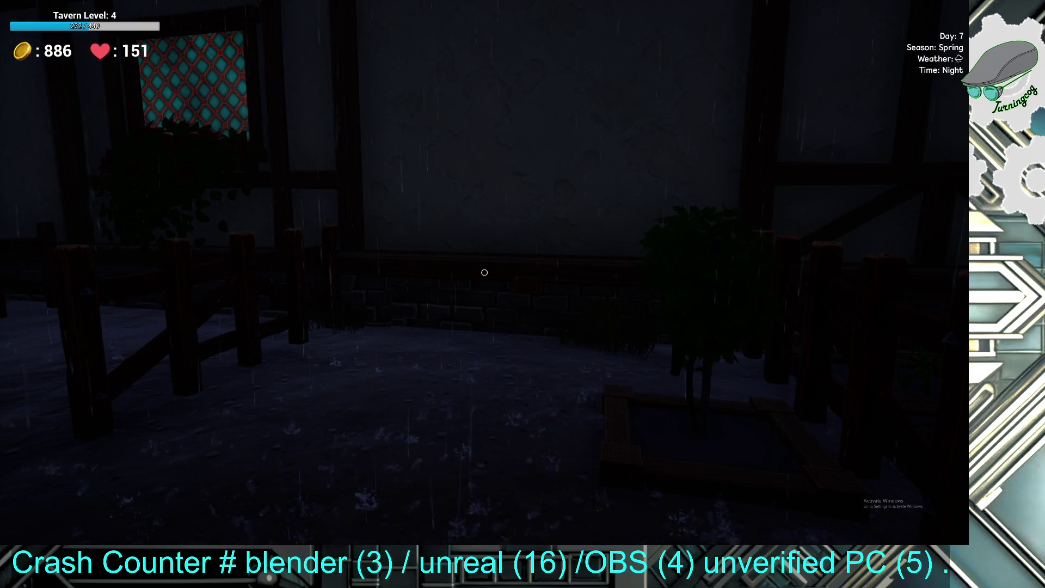
- Take a Grape Plant from the inventory to place it in the garden planter boxes
{"action": "key", "text": "i"}
{"action": "scroll", "coordinate": [436, 349], "scroll_direction": "down", "scroll_amount": 5}
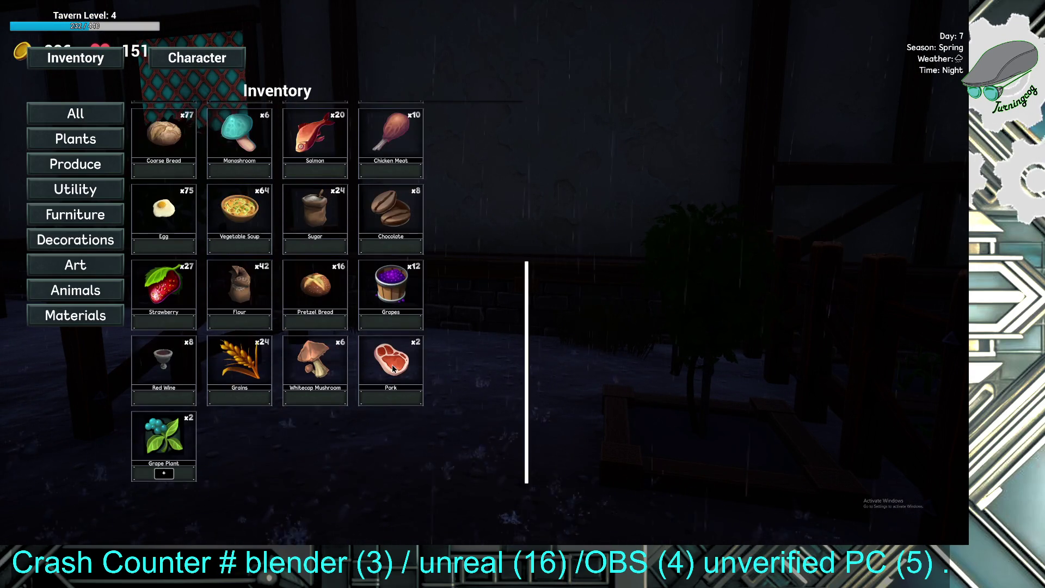
{"action": "left_click", "coordinate": [187, 466]}
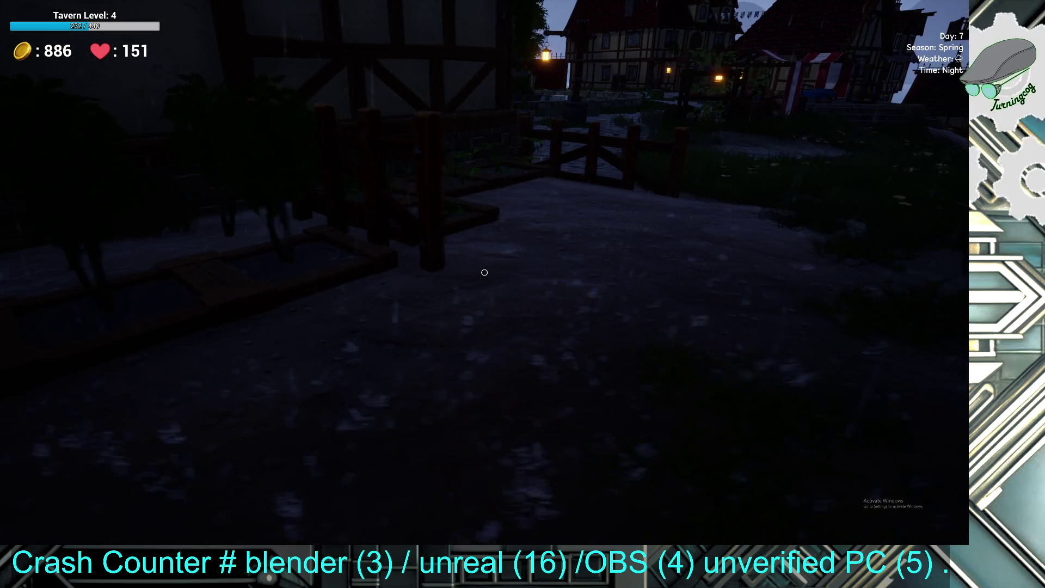
- Cross the cobblestone square past the lit house and enter the tavern hall
{"action": "key", "text": "w"}
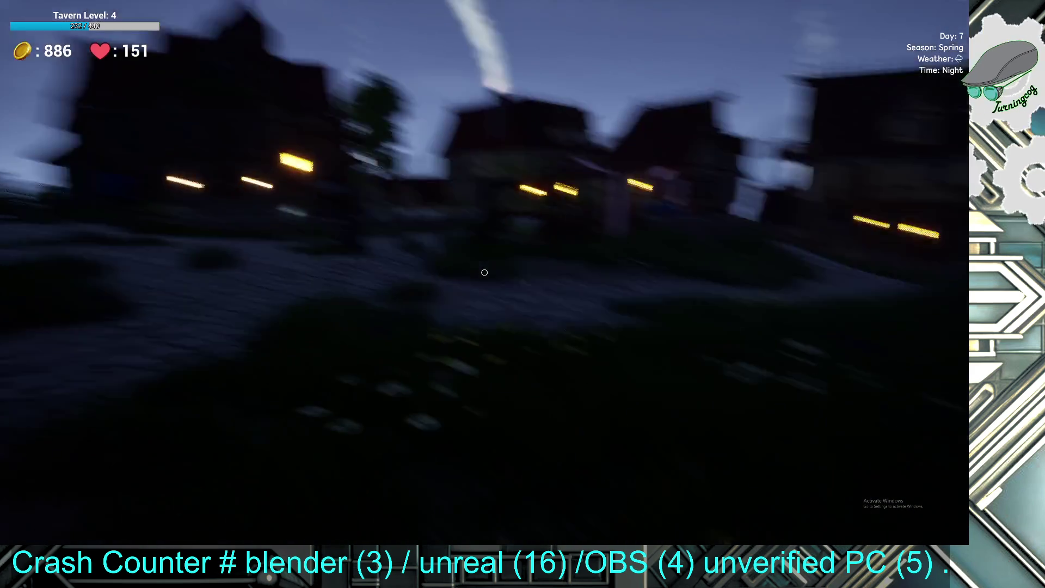
{"action": "key", "text": "w"}
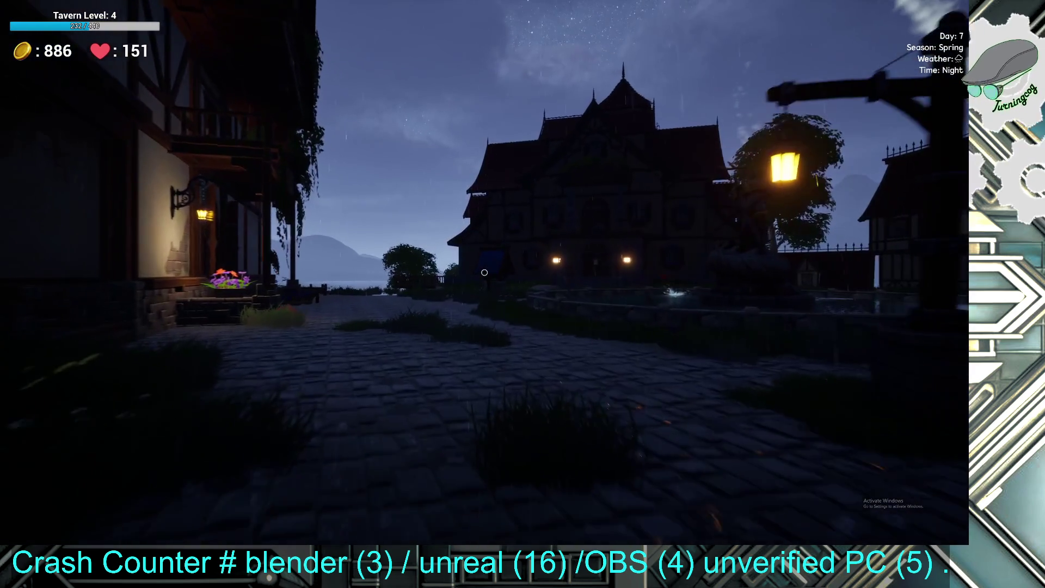
{"action": "key", "text": "w"}
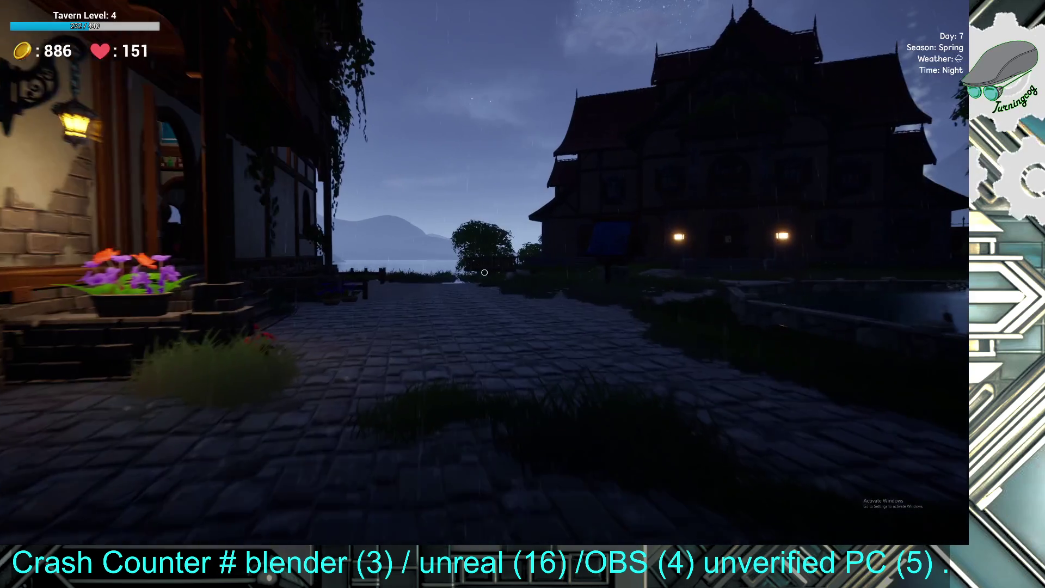
{"action": "key", "text": "w"}
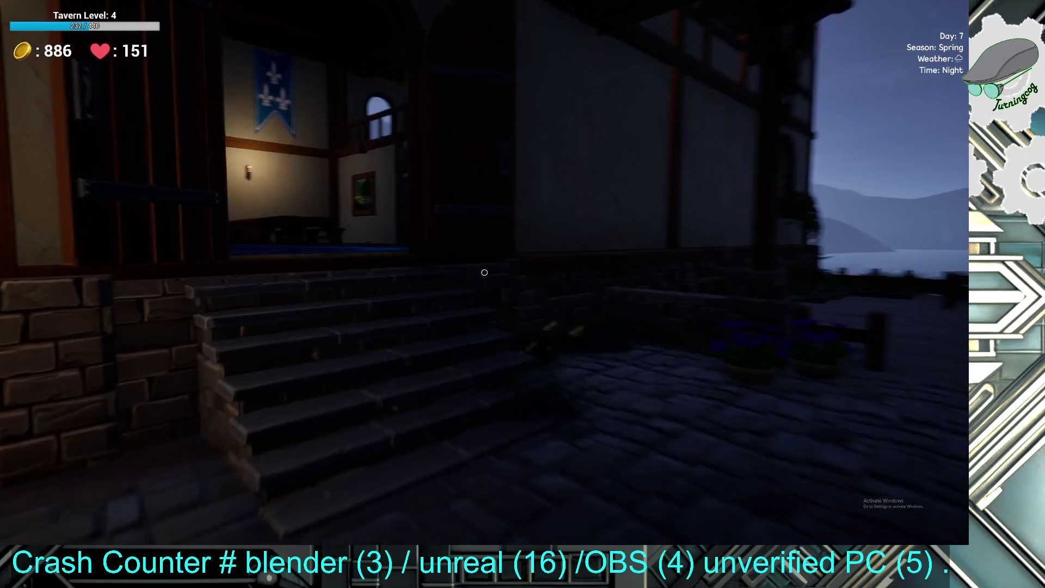
{"action": "key", "text": "w"}
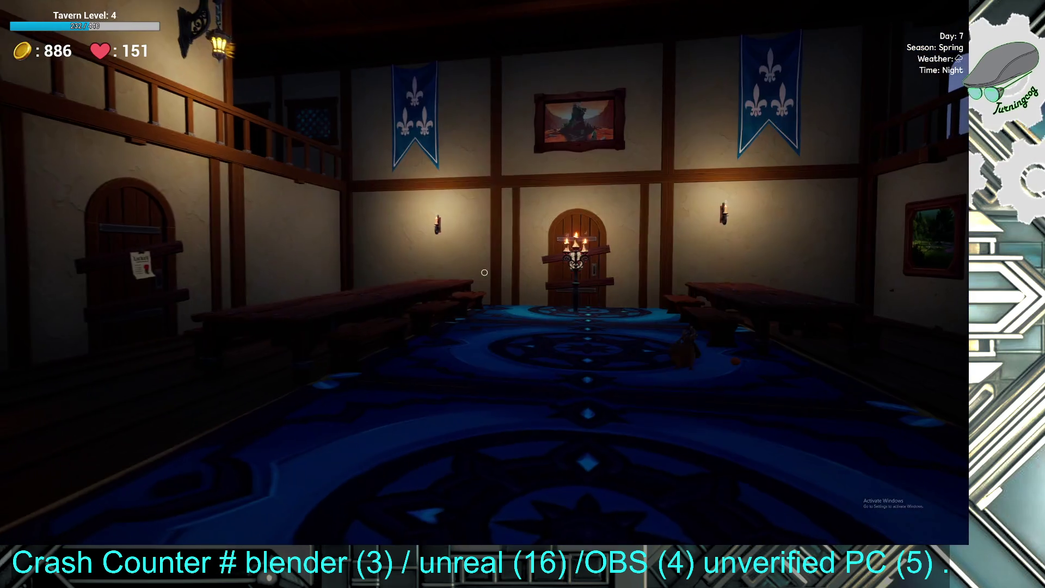
{"action": "key", "text": "w"}
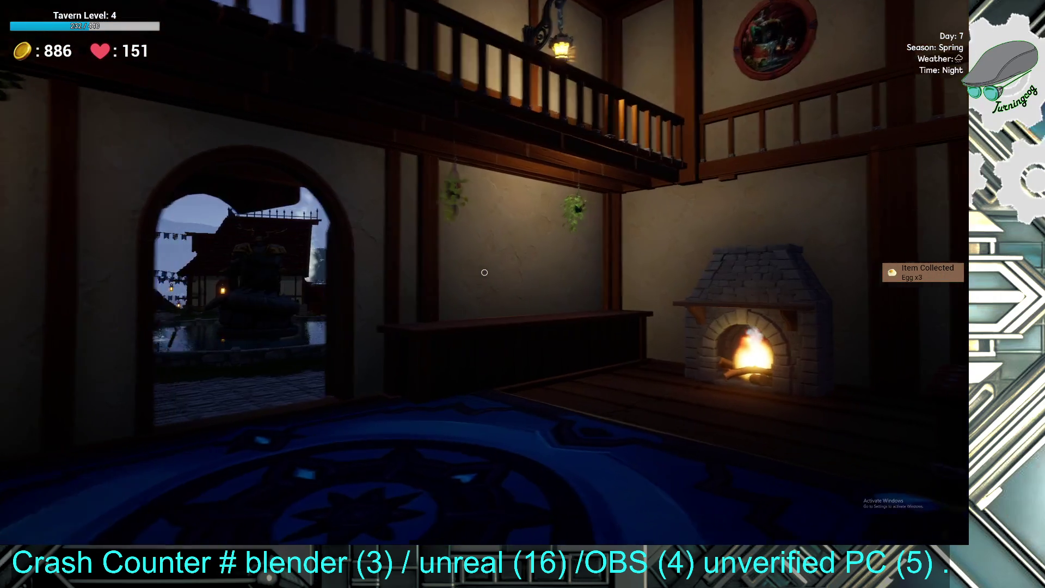
- Go out the arched doorway to the fountain pond and cast the fishing line at the splash
{"action": "key", "text": "w"}
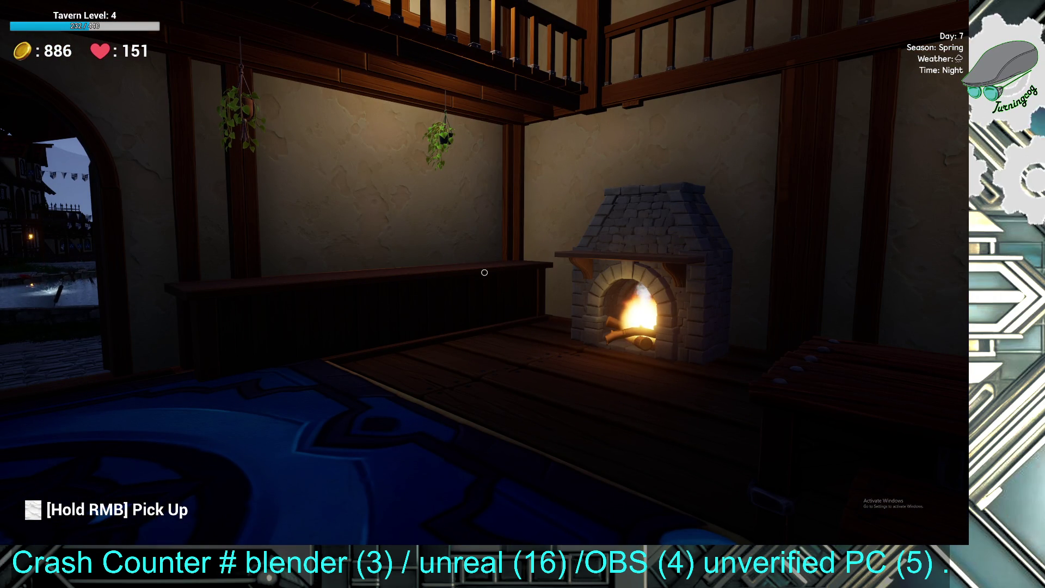
{"action": "key", "text": "s"}
{"action": "key", "text": "w"}
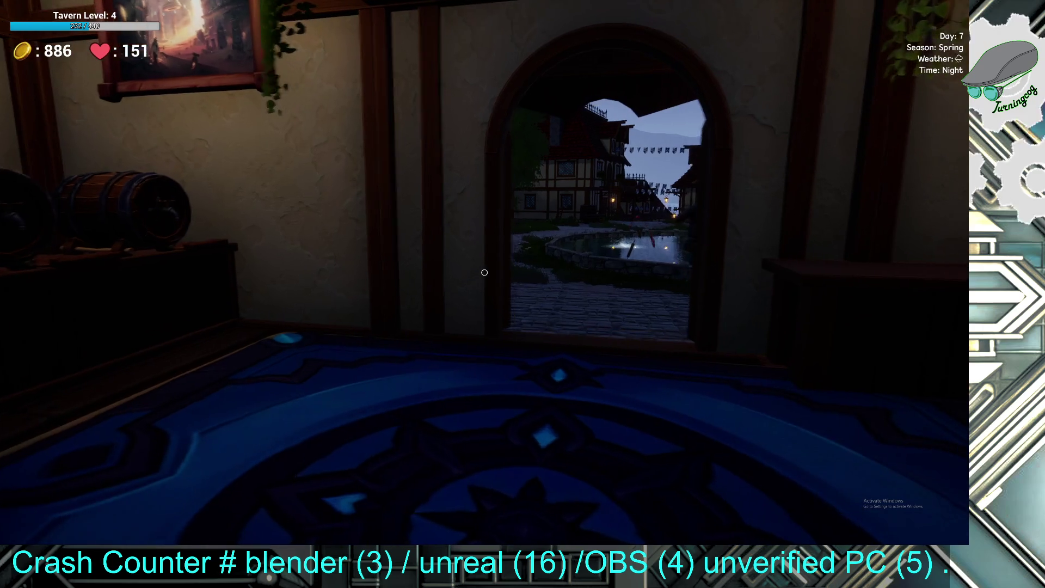
{"action": "key", "text": "w"}
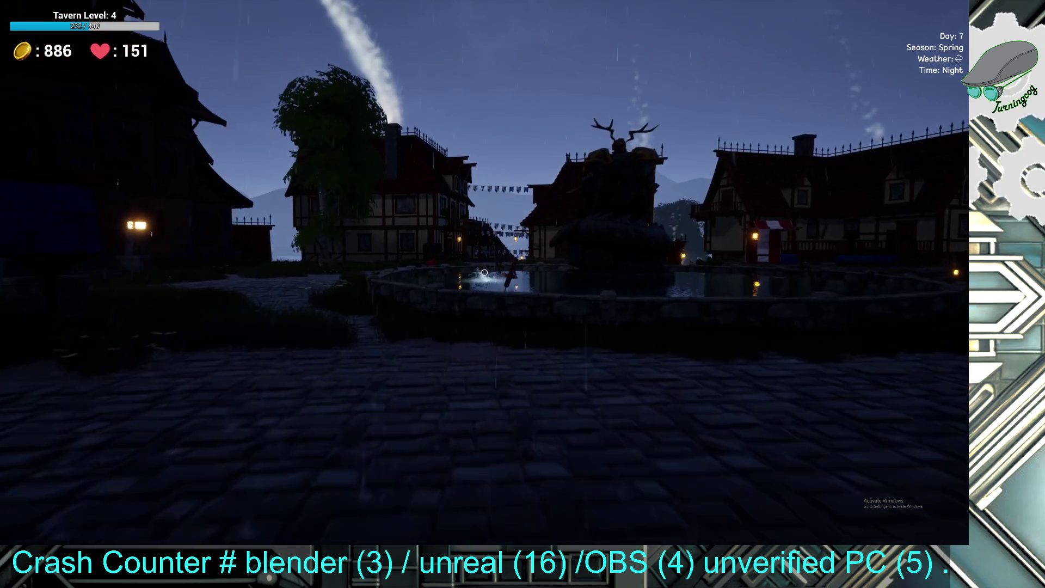
{"action": "left_click", "coordinate": [485, 272]}
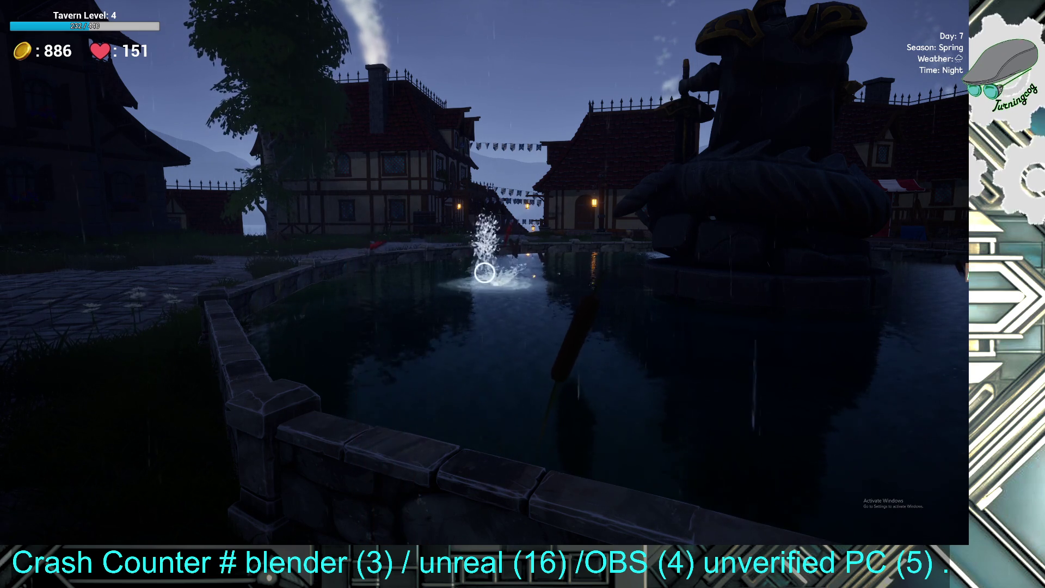
- Reel in, recast and land fish at the fountain pond for Trout x2, then walk away
{"action": "left_click", "coordinate": [483, 270]}
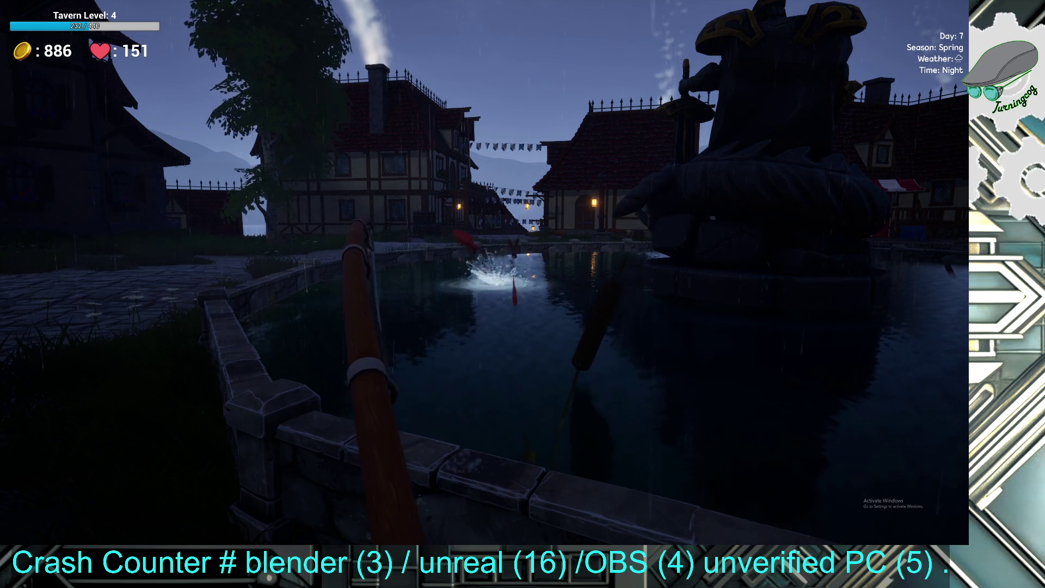
{"action": "left_click", "coordinate": [486, 273]}
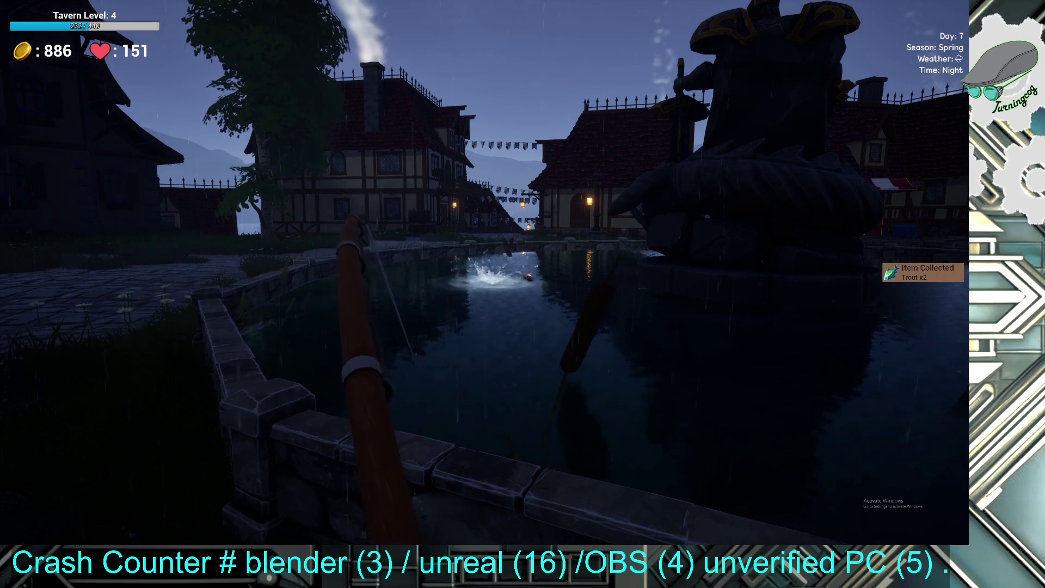
{"action": "left_click", "coordinate": [484, 272]}
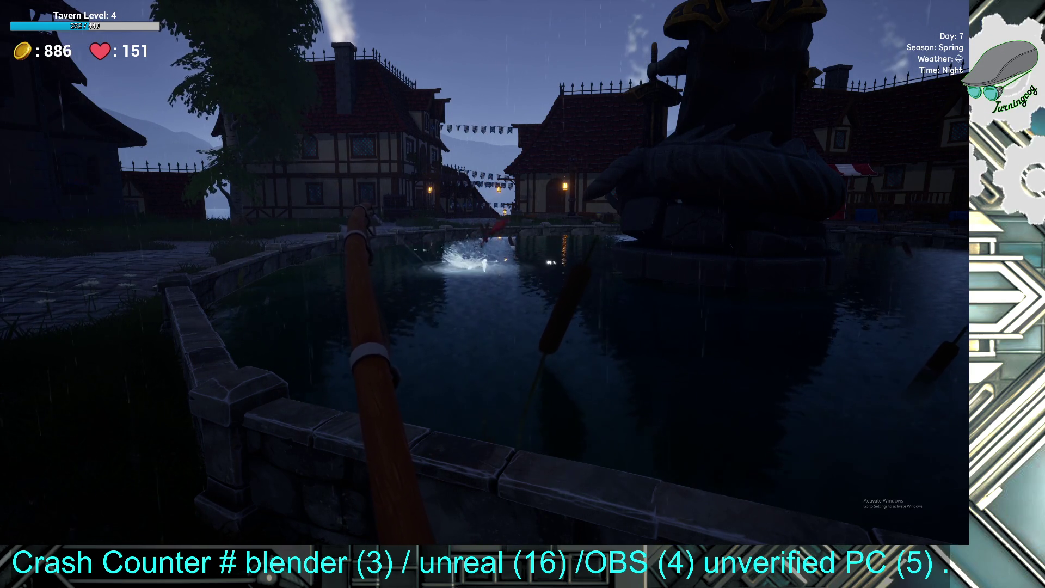
{"action": "left_click", "coordinate": [484, 272]}
{"action": "key", "text": "w"}
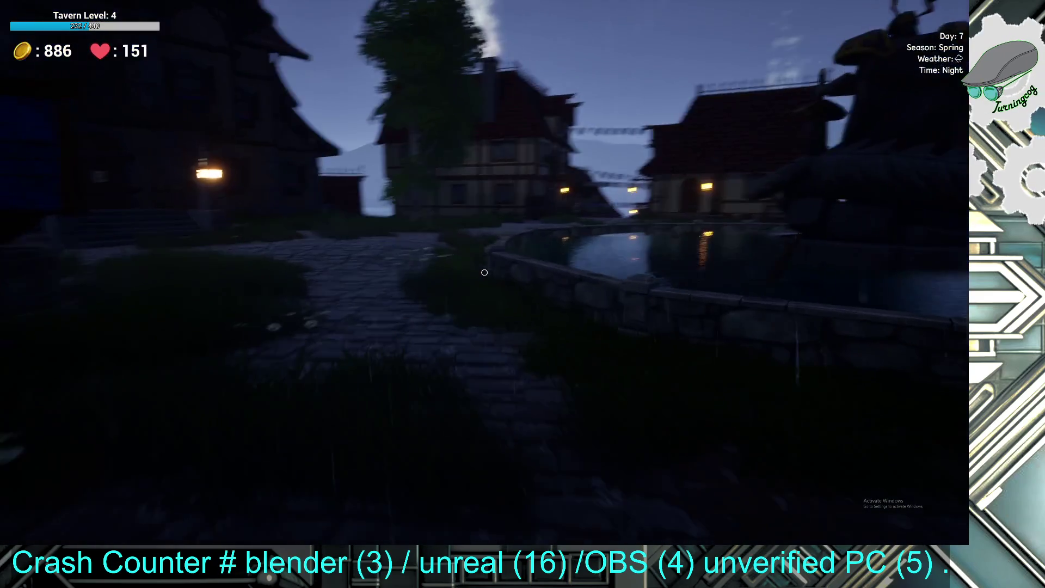
- Walk past the roofed well, up the tavern steps and through the hall to the counter's food tray
{"action": "key", "text": "w"}
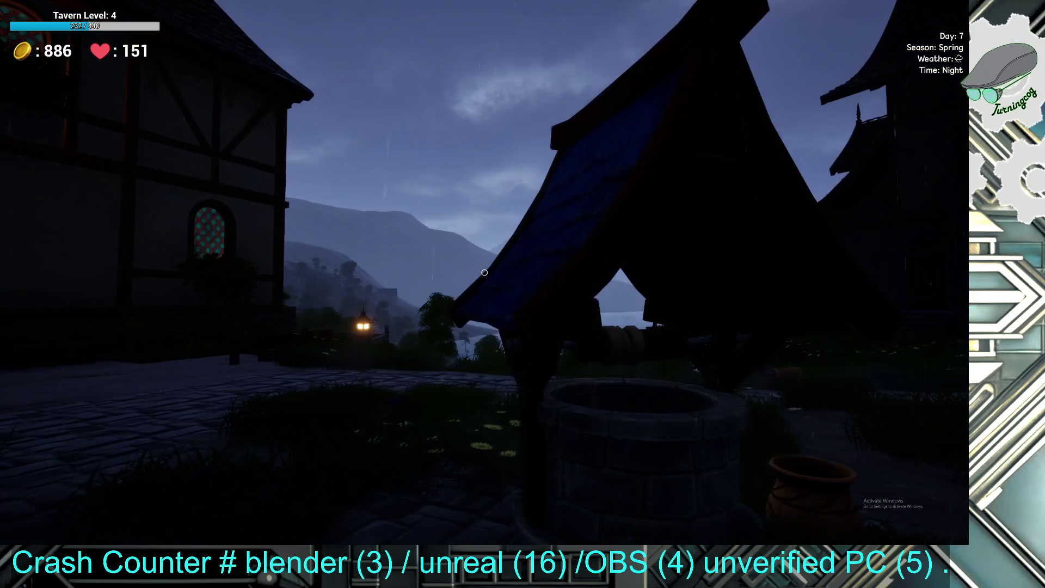
{"action": "key", "text": "w"}
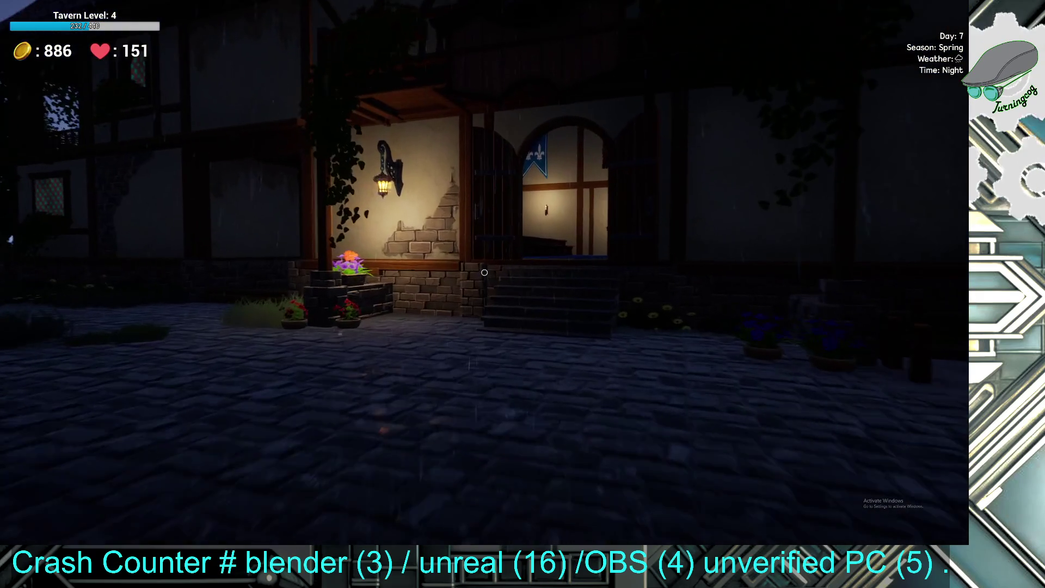
{"action": "key", "text": "w"}
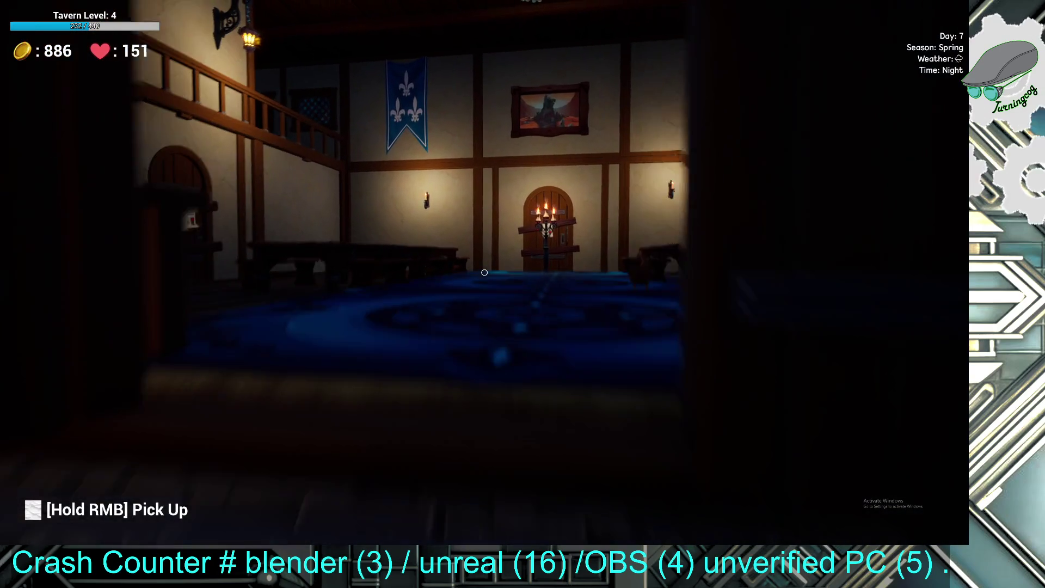
{"action": "key", "text": "w"}
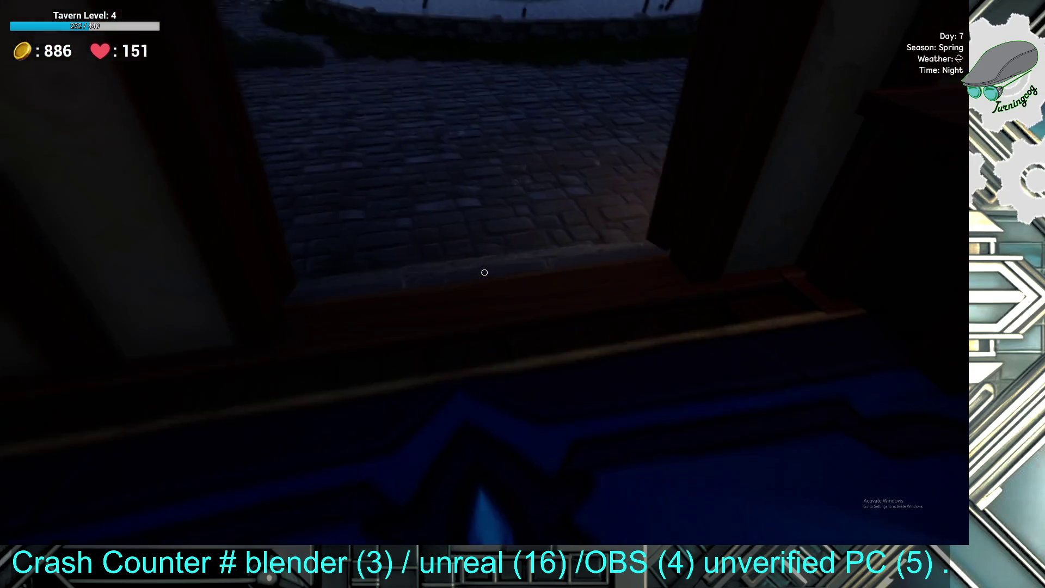
{"action": "key", "text": "w"}
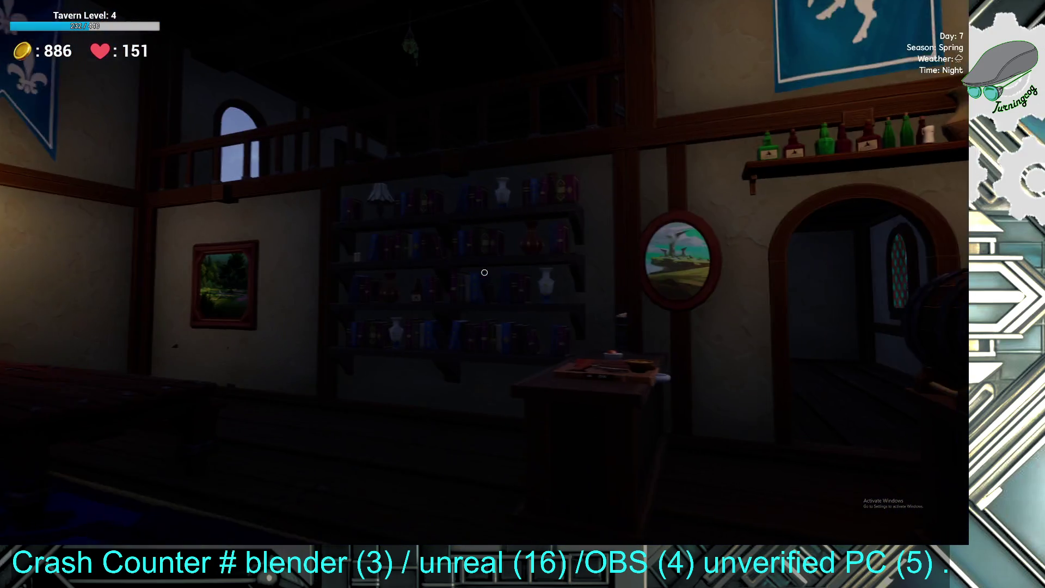
{"action": "key", "text": "w"}
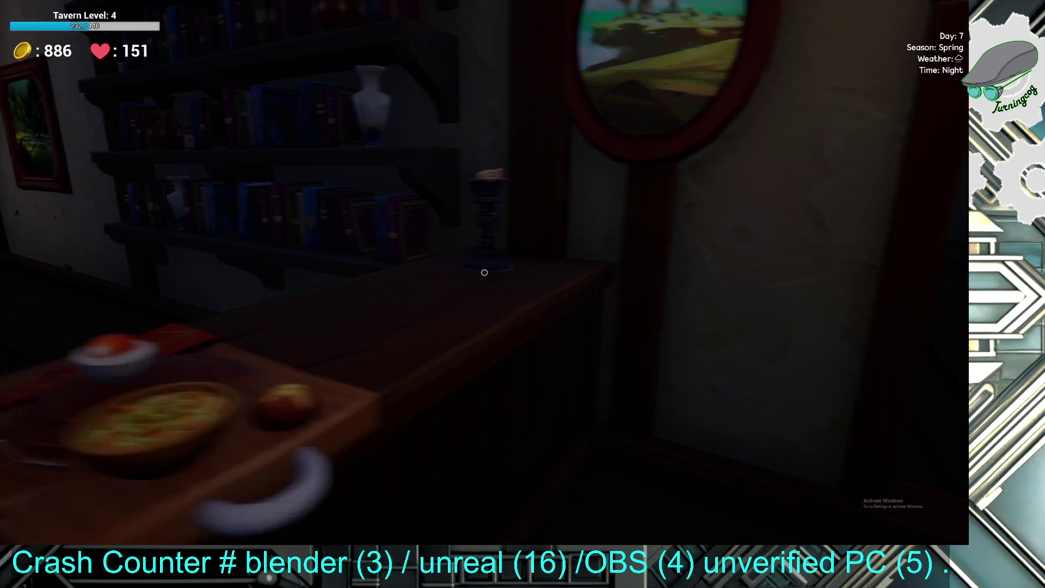
{"action": "mouse_move", "coordinate": [485, 272]}
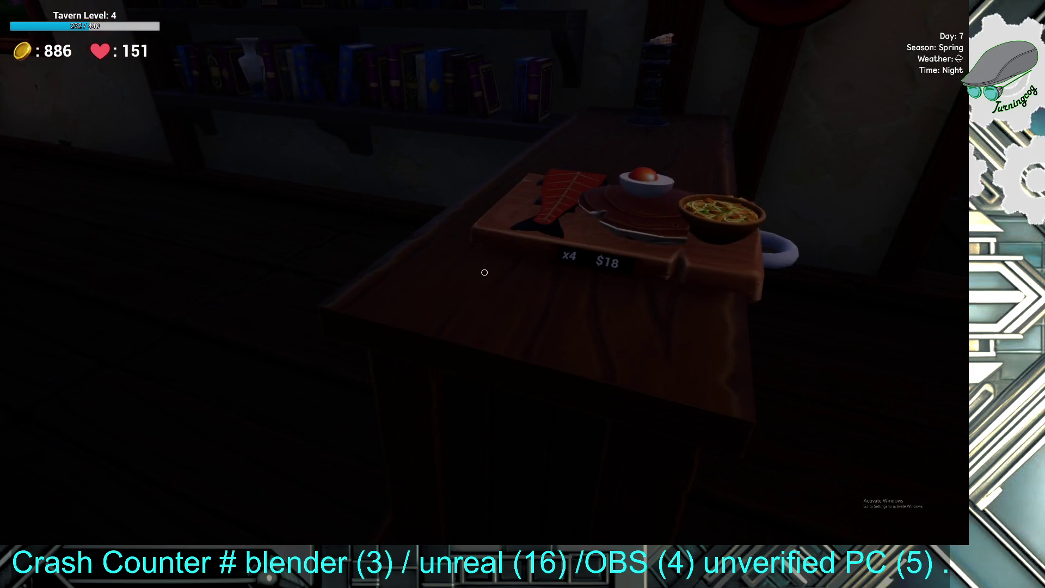
- Open the food tray's plate editor and clear all food off the plate
{"action": "key", "text": "w"}
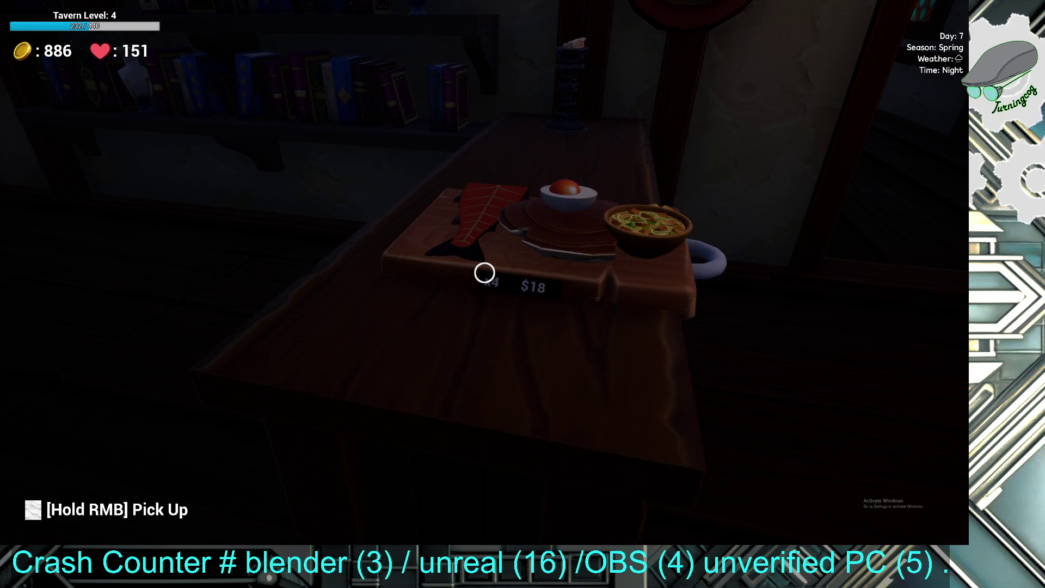
{"action": "left_click", "coordinate": [485, 272]}
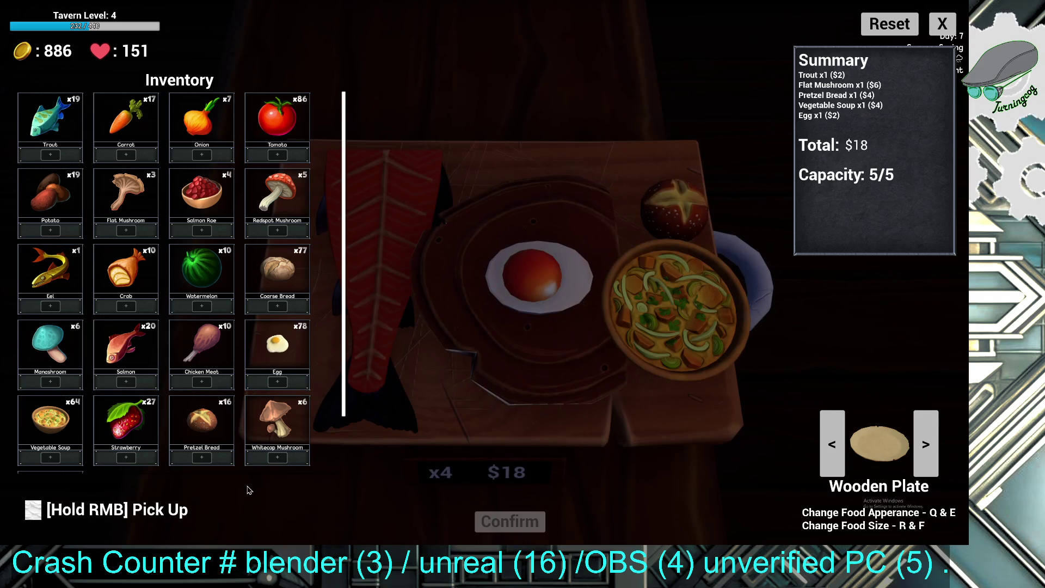
{"action": "left_click", "coordinate": [890, 24]}
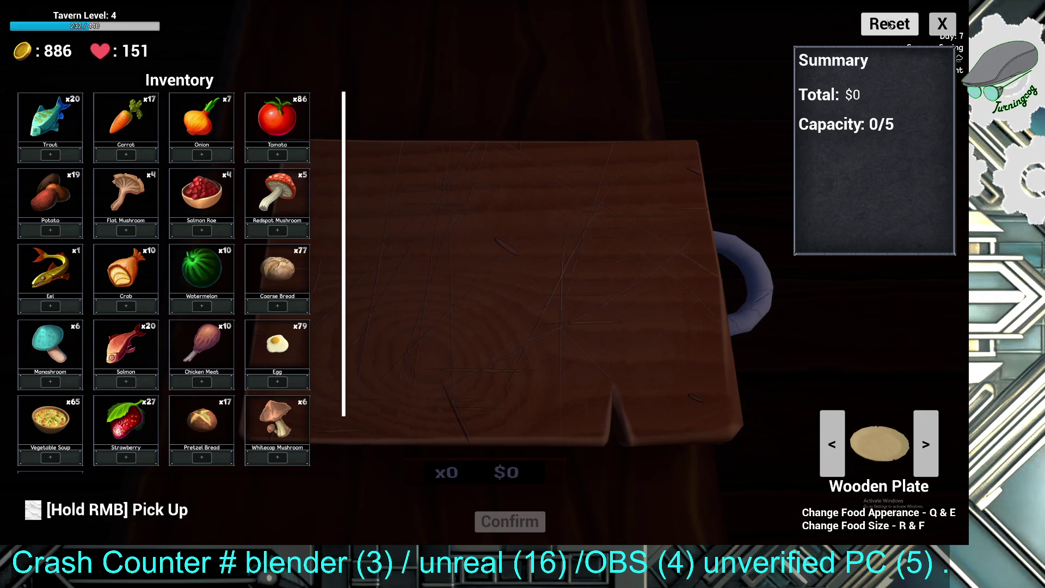
{"action": "scroll", "coordinate": [185, 289], "scroll_direction": "down", "scroll_amount": 1}
{"action": "scroll", "coordinate": [174, 294], "scroll_direction": "up", "scroll_amount": 1}
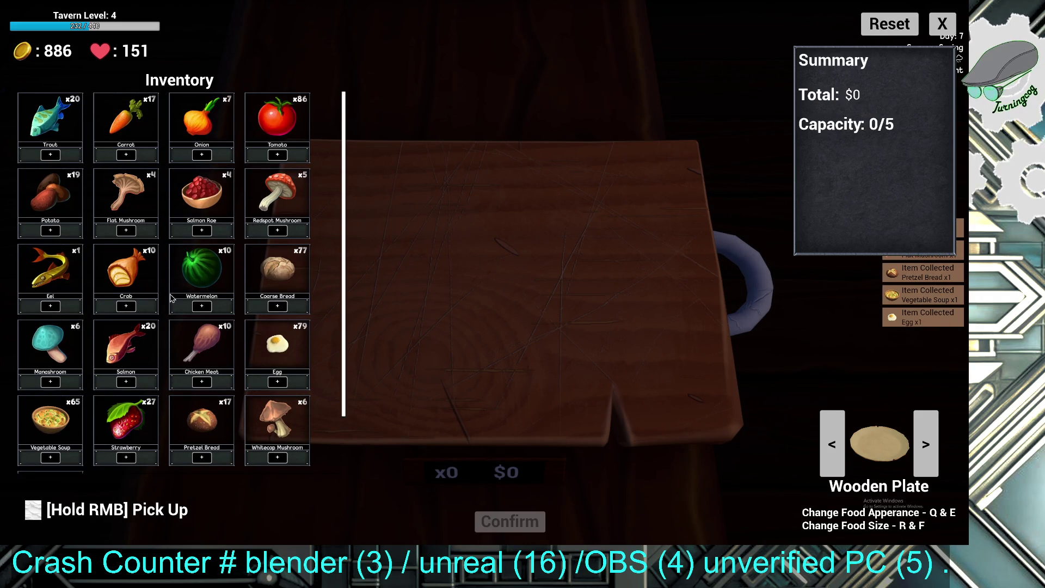
- Place a large whole salmon on the left side of the plate
{"action": "left_click", "coordinate": [130, 384]}
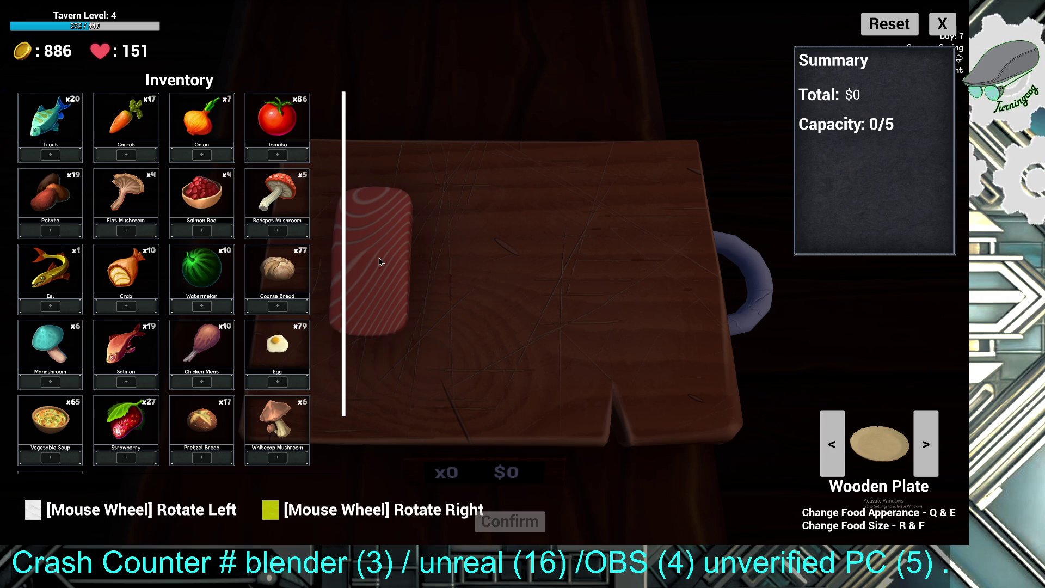
{"action": "key", "text": "e"}
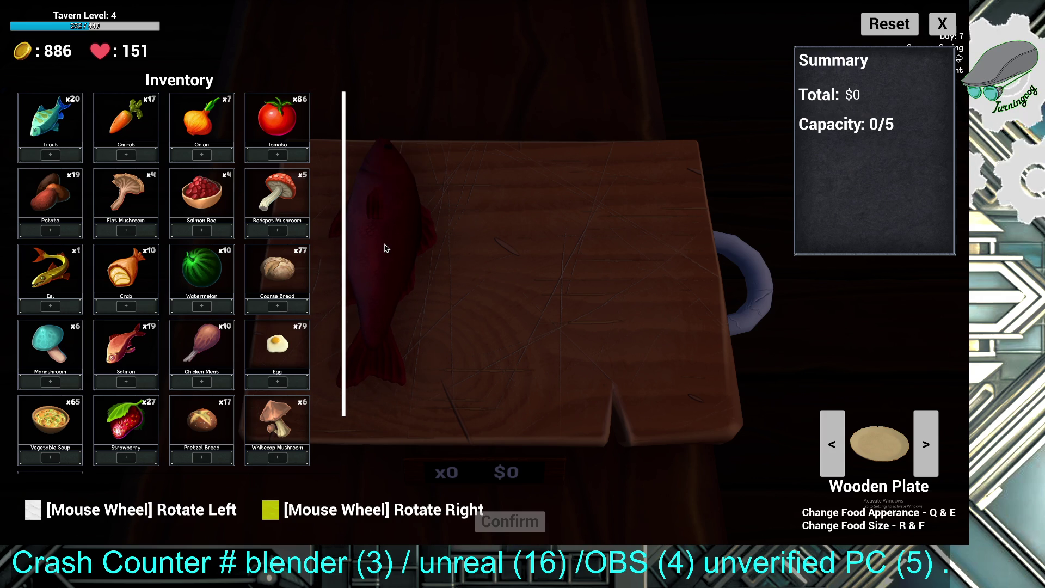
{"action": "key", "text": "e"}
{"action": "key", "text": "e"}
{"action": "key", "text": "e"}
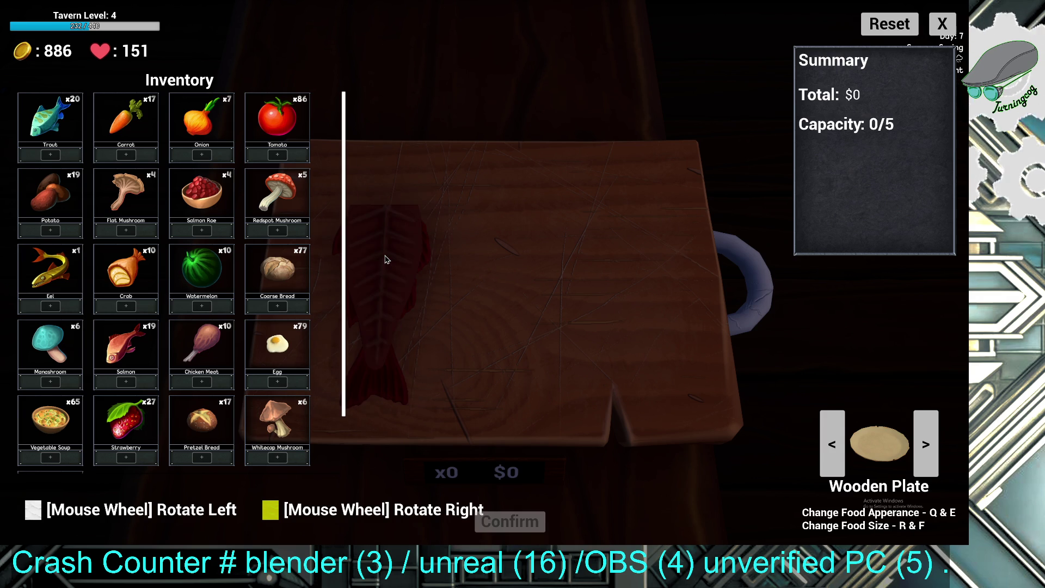
{"action": "key", "text": "e"}
{"action": "key", "text": "e"}
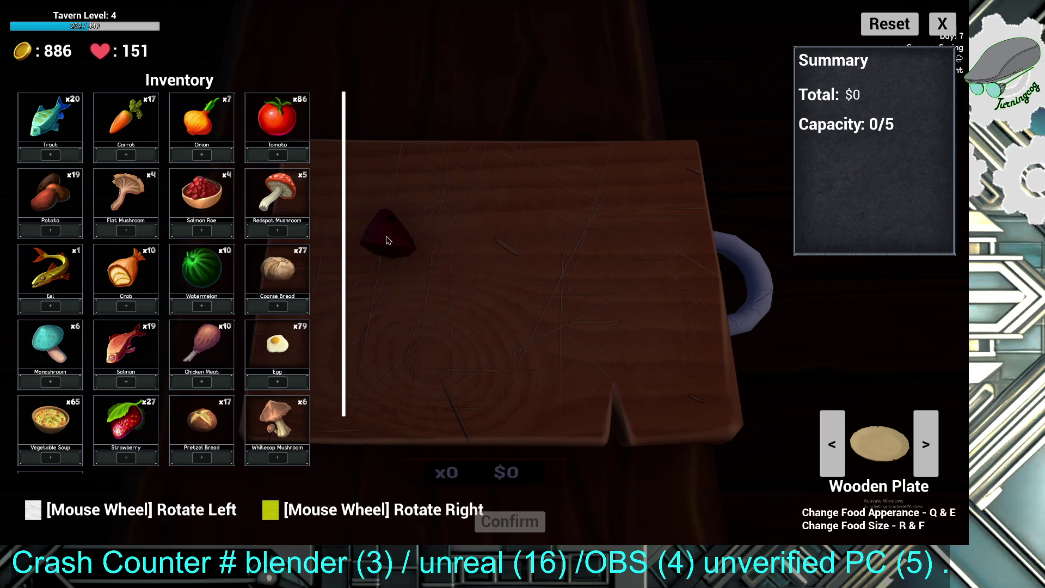
{"action": "scroll", "coordinate": [390, 251], "scroll_direction": "down", "scroll_amount": 3}
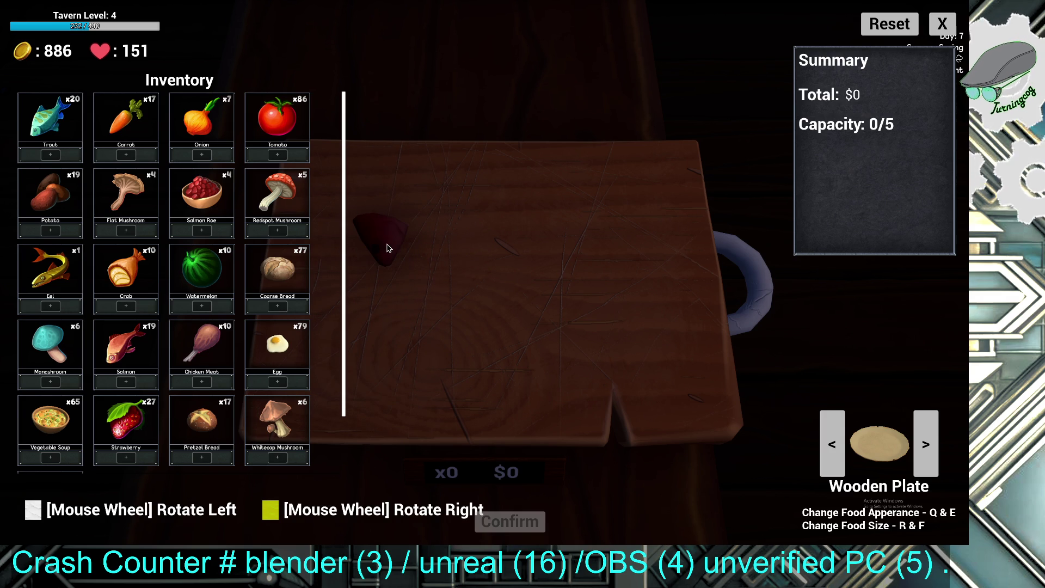
{"action": "key", "text": "e"}
{"action": "key", "text": "r"}
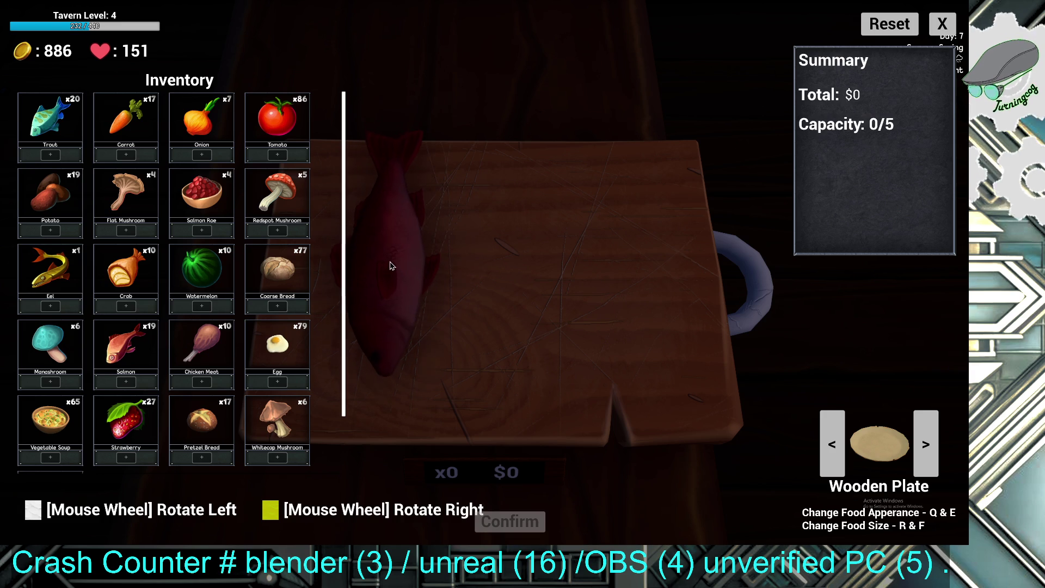
{"action": "left_click", "coordinate": [369, 288]}
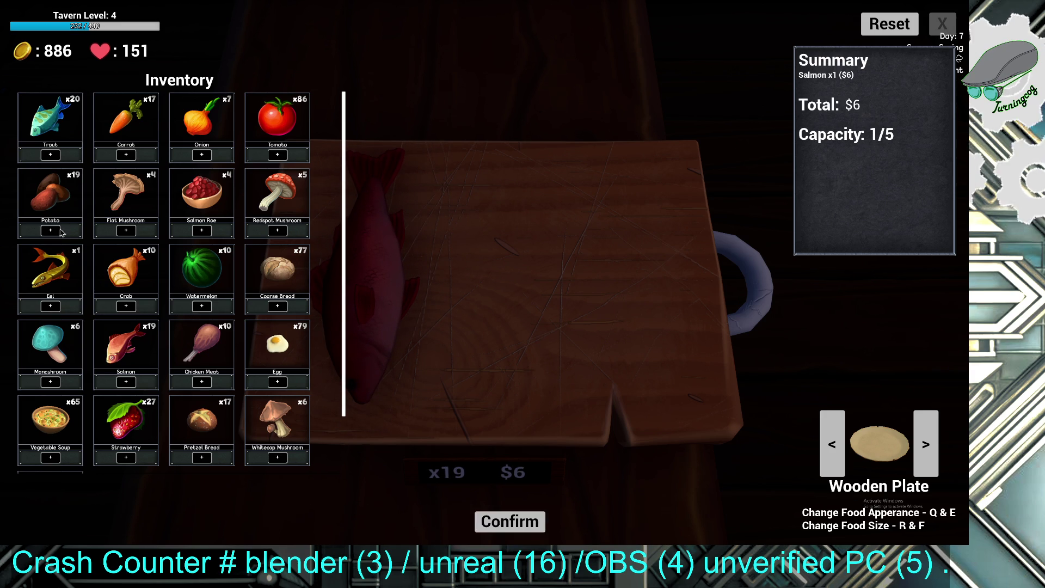
- Place an enlarged twisted pretzel bread at the top of the plate
{"action": "scroll", "coordinate": [151, 323], "scroll_direction": "down", "scroll_amount": 1}
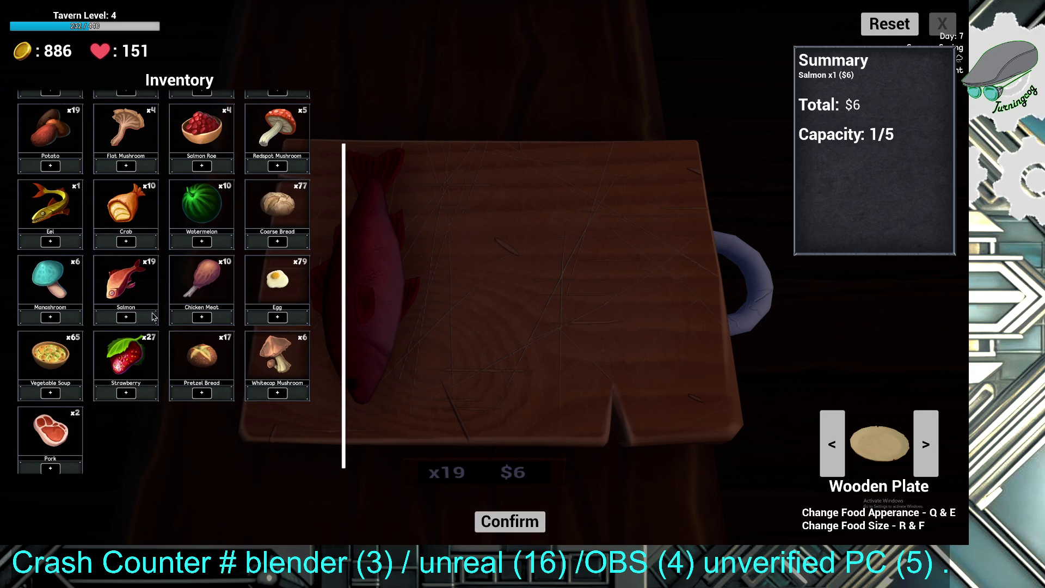
{"action": "scroll", "coordinate": [212, 334], "scroll_direction": "down", "scroll_amount": 1}
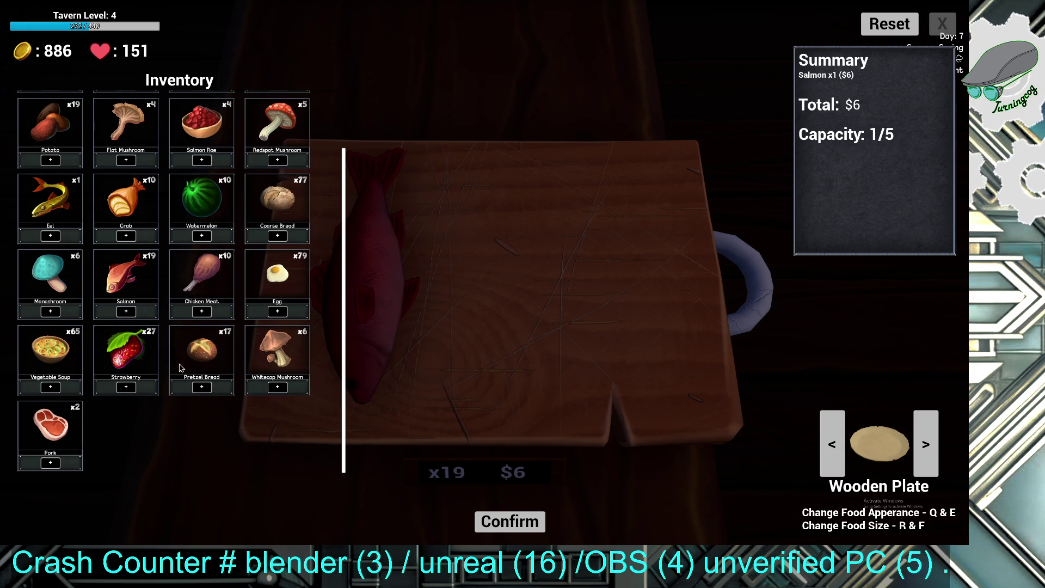
{"action": "left_click", "coordinate": [202, 387]}
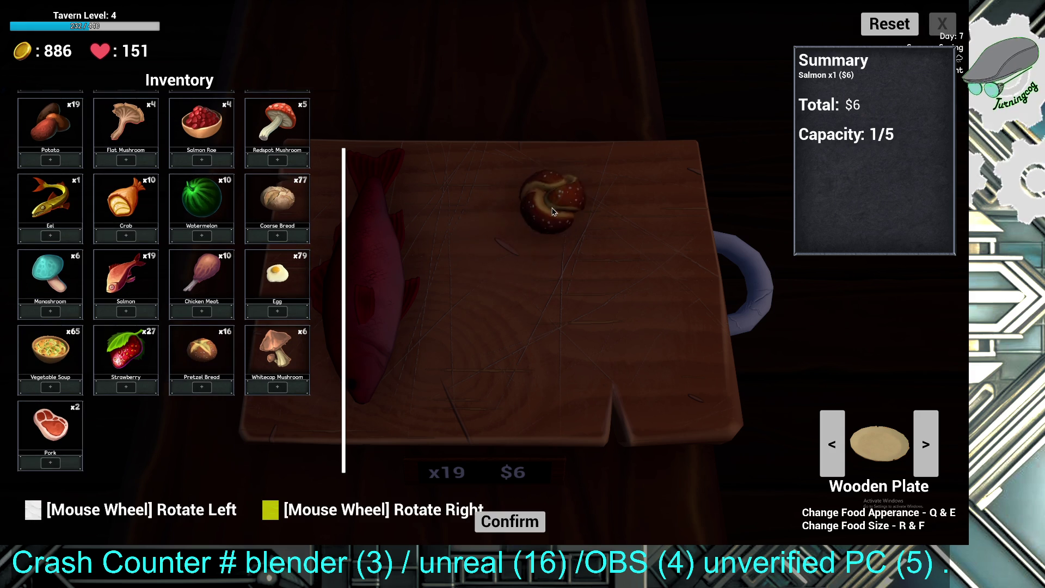
{"action": "key", "text": "e"}
{"action": "key", "text": "e"}
{"action": "key", "text": "r"}
{"action": "key", "text": "e"}
{"action": "key", "text": "e"}
{"action": "key", "text": "q"}
{"action": "key", "text": "e"}
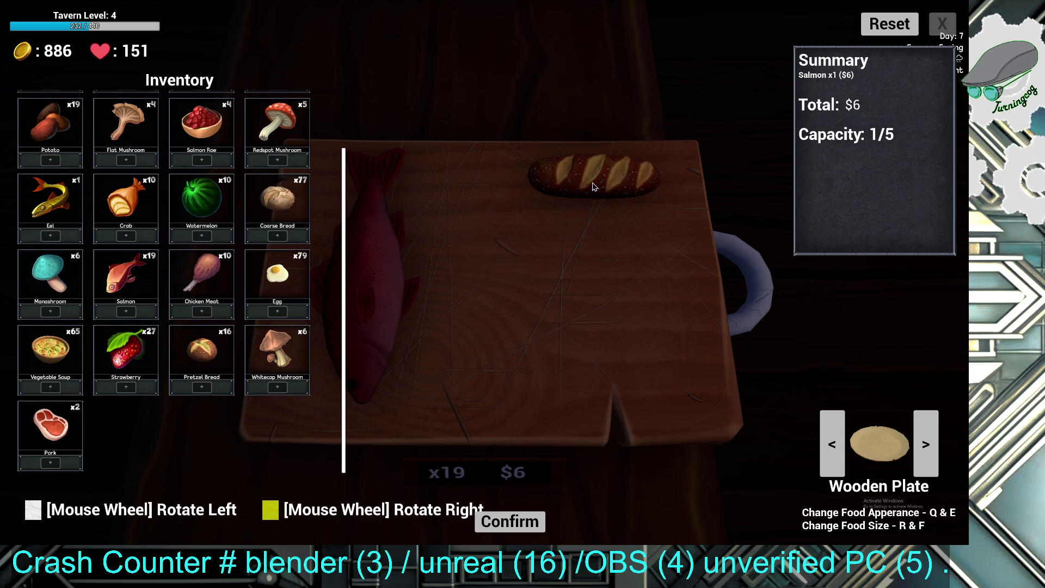
{"action": "key", "text": "e"}
{"action": "left_click", "coordinate": [594, 187]}
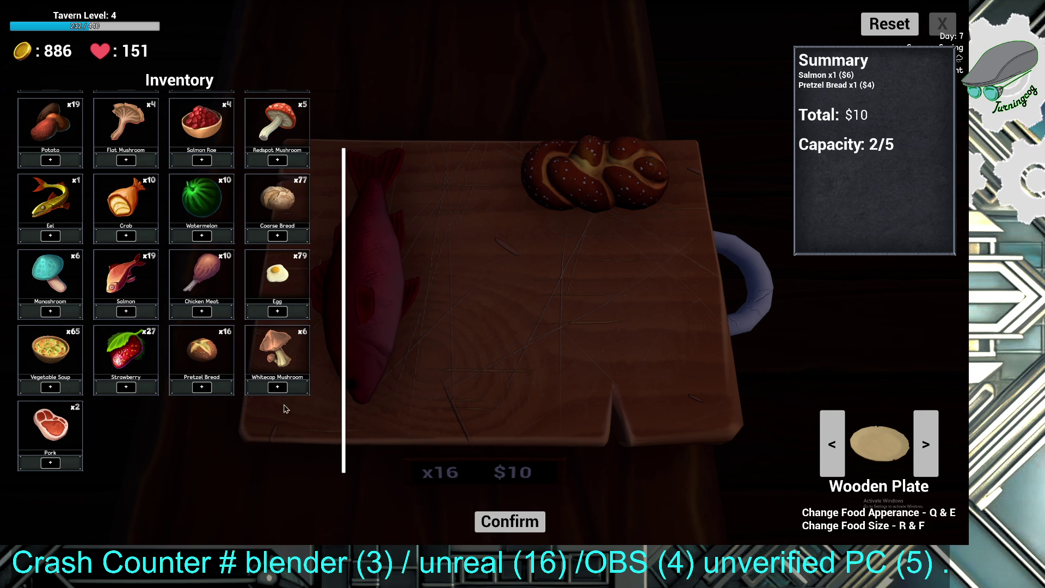
- Add enlarged sliced egg on top of the salmon
{"action": "left_click", "coordinate": [278, 312]}
{"action": "key", "text": "e"}
{"action": "key", "text": "r"}
{"action": "key", "text": "e"}
{"action": "key", "text": "e"}
{"action": "key", "text": "e"}
{"action": "key", "text": "e"}
{"action": "scroll", "coordinate": [381, 274], "scroll_direction": "up", "scroll_amount": 3}
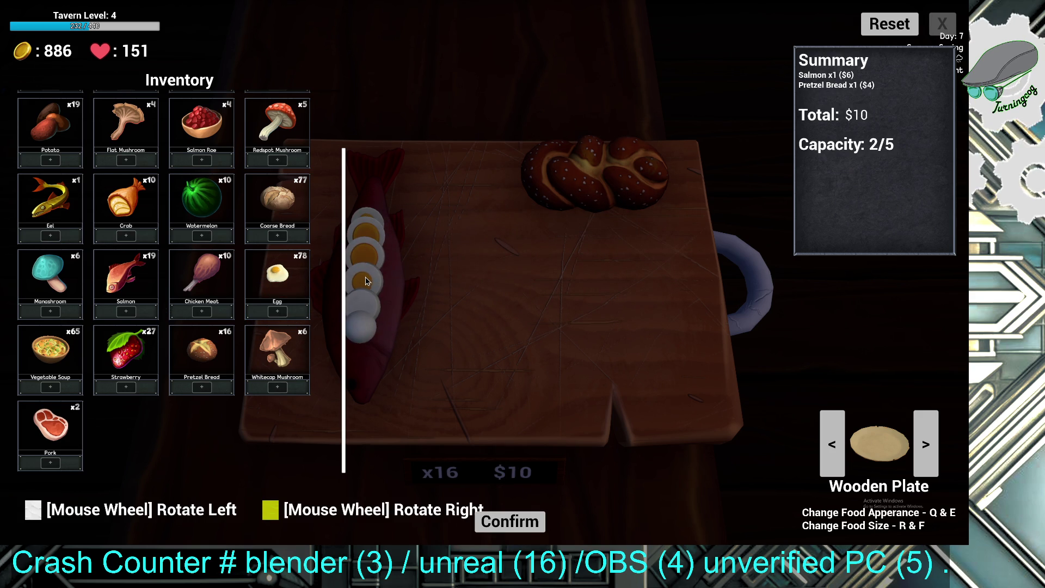
{"action": "left_click", "coordinate": [365, 279]}
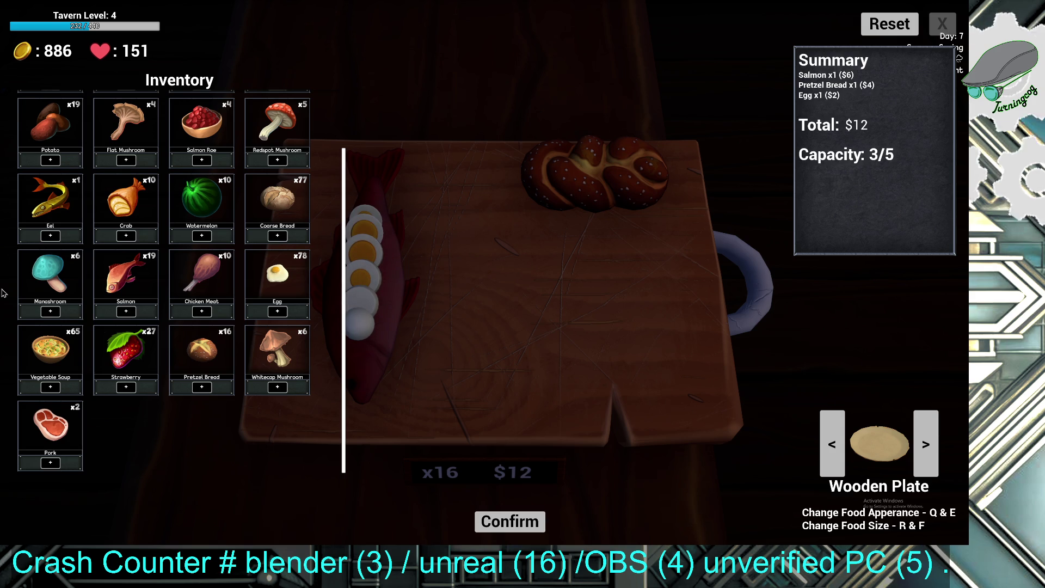
- Add vegetable soup in the middle and a strawberry to its right, then confirm the plate
{"action": "left_click", "coordinate": [53, 388]}
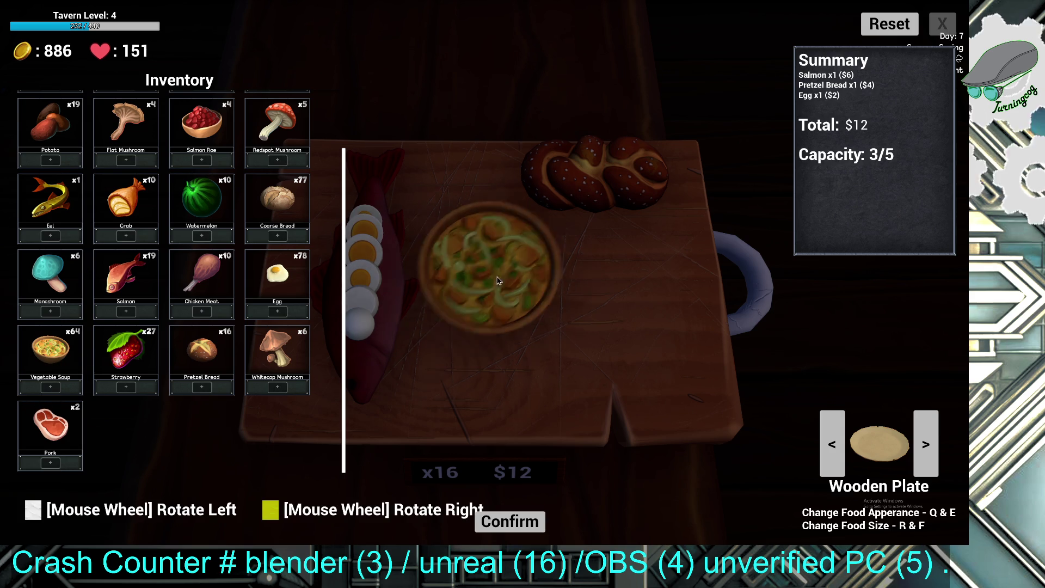
{"action": "left_click", "coordinate": [479, 237]}
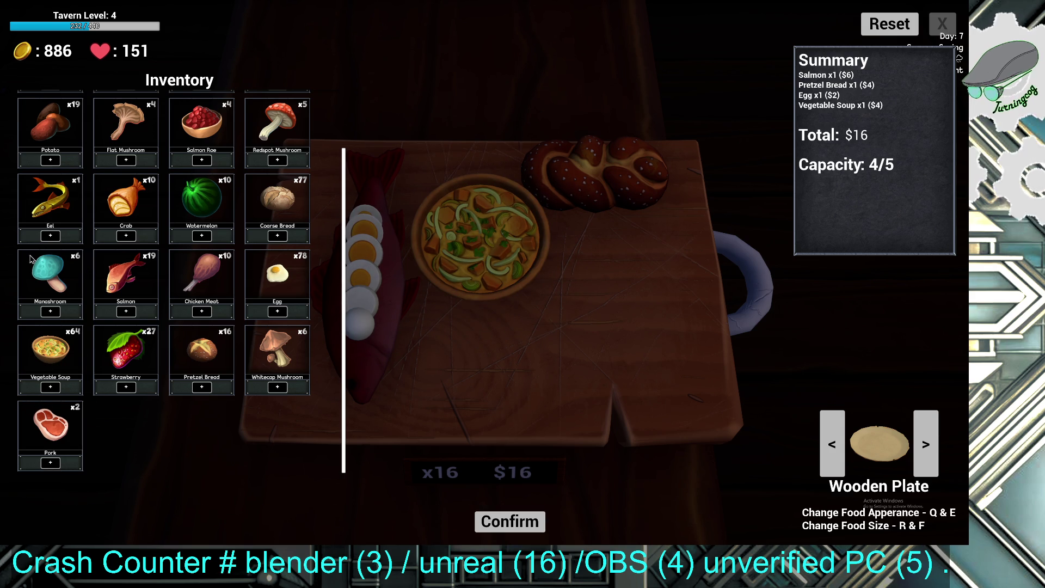
{"action": "scroll", "coordinate": [138, 219], "scroll_direction": "up", "scroll_amount": 2}
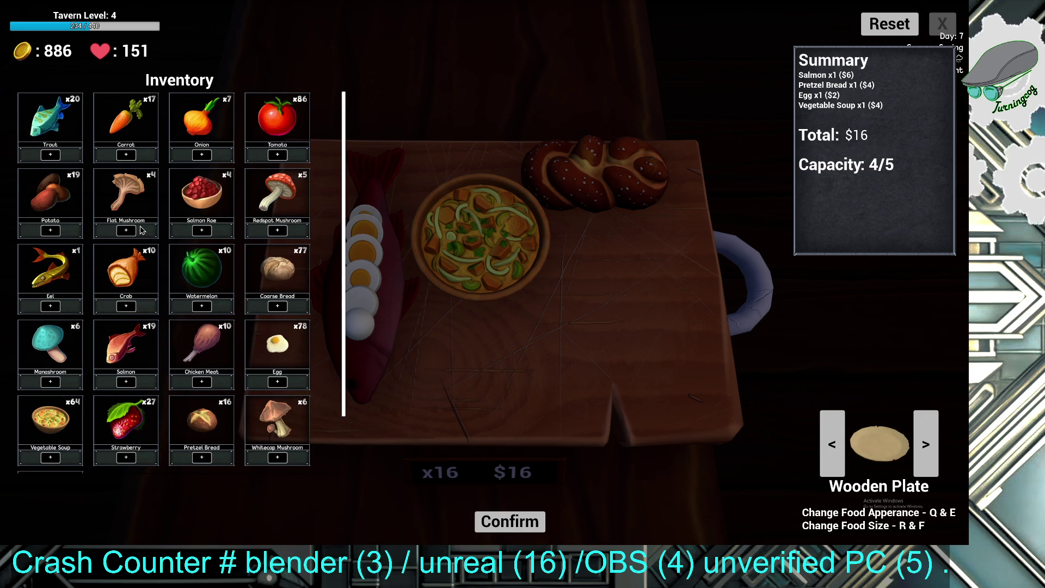
{"action": "scroll", "coordinate": [150, 284], "scroll_direction": "down", "scroll_amount": 2}
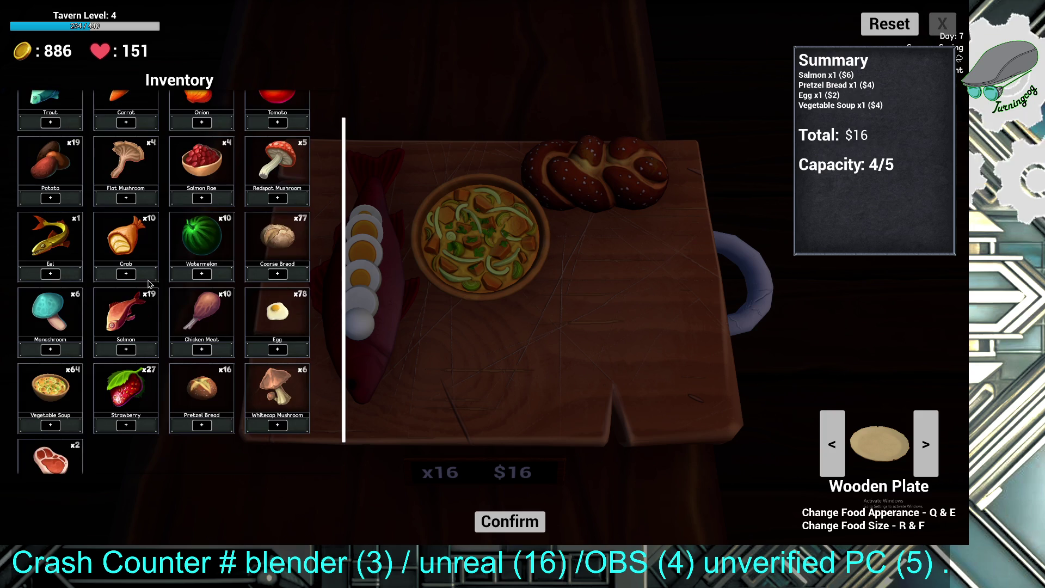
{"action": "left_click", "coordinate": [132, 390]}
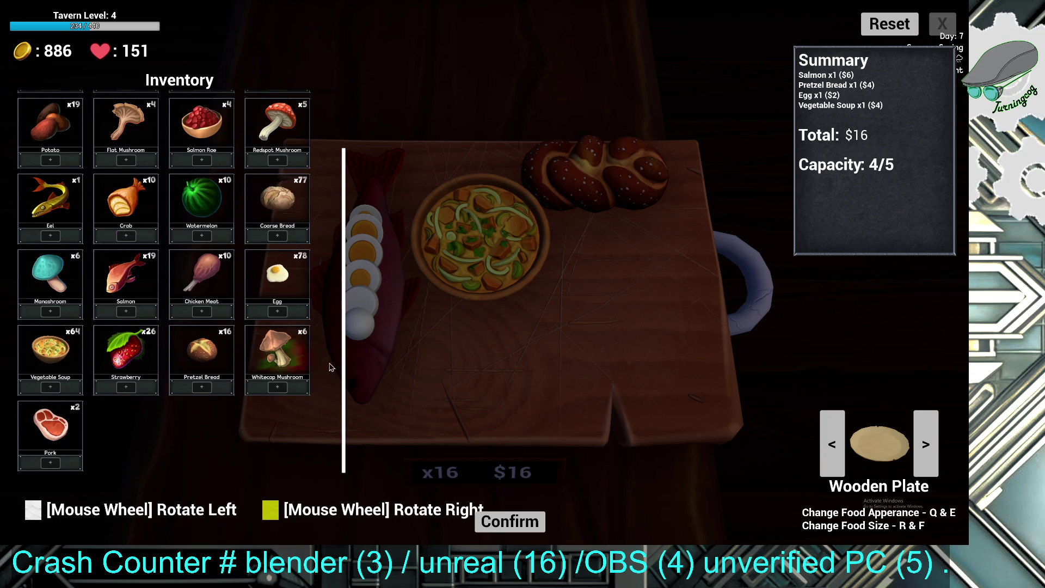
{"action": "scroll", "coordinate": [572, 292], "scroll_direction": "down", "scroll_amount": 2}
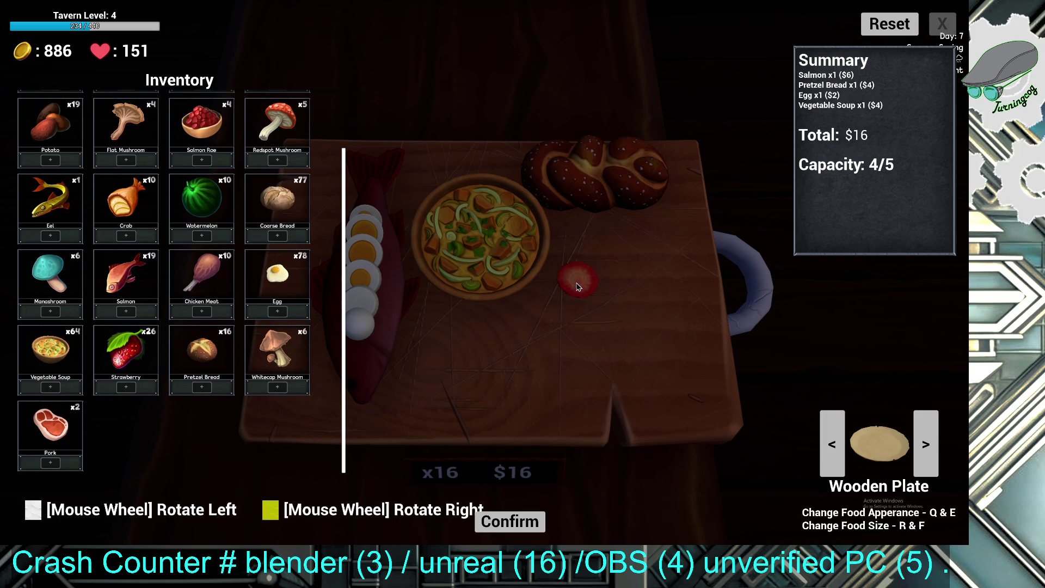
{"action": "scroll", "coordinate": [580, 278], "scroll_direction": "down", "scroll_amount": 4}
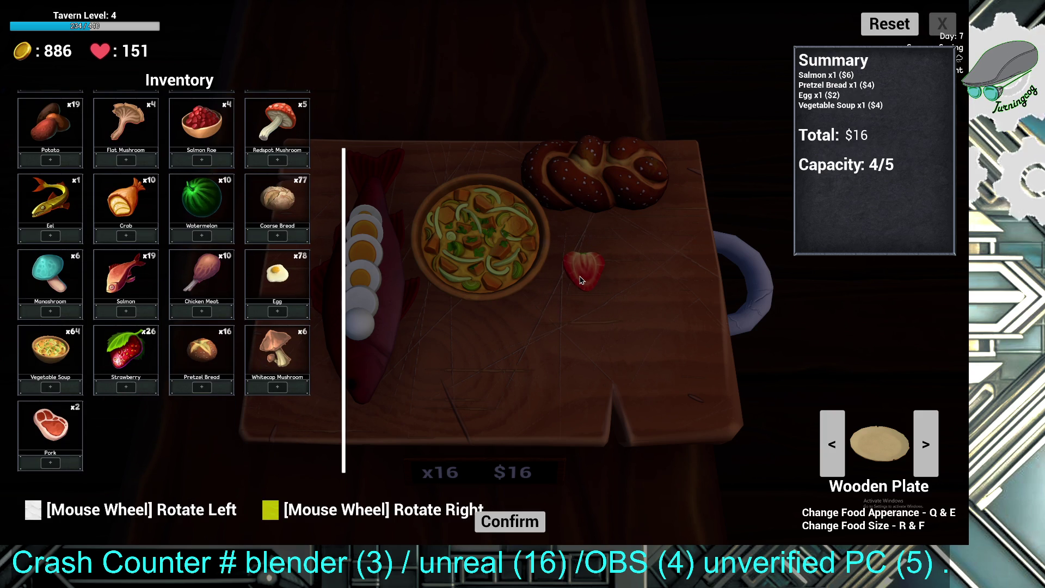
{"action": "left_click", "coordinate": [580, 278]}
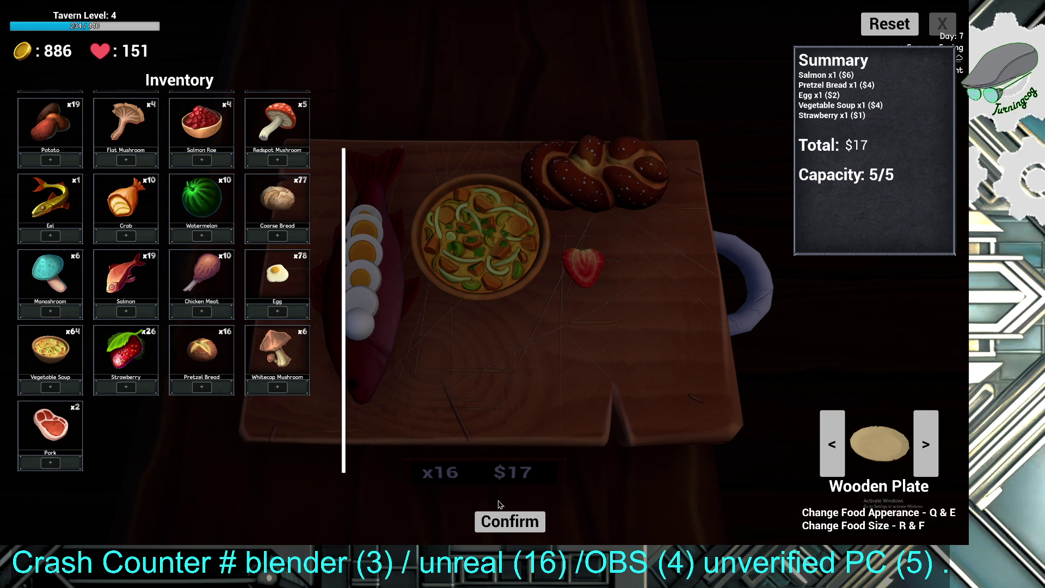
{"action": "left_click", "coordinate": [530, 527]}
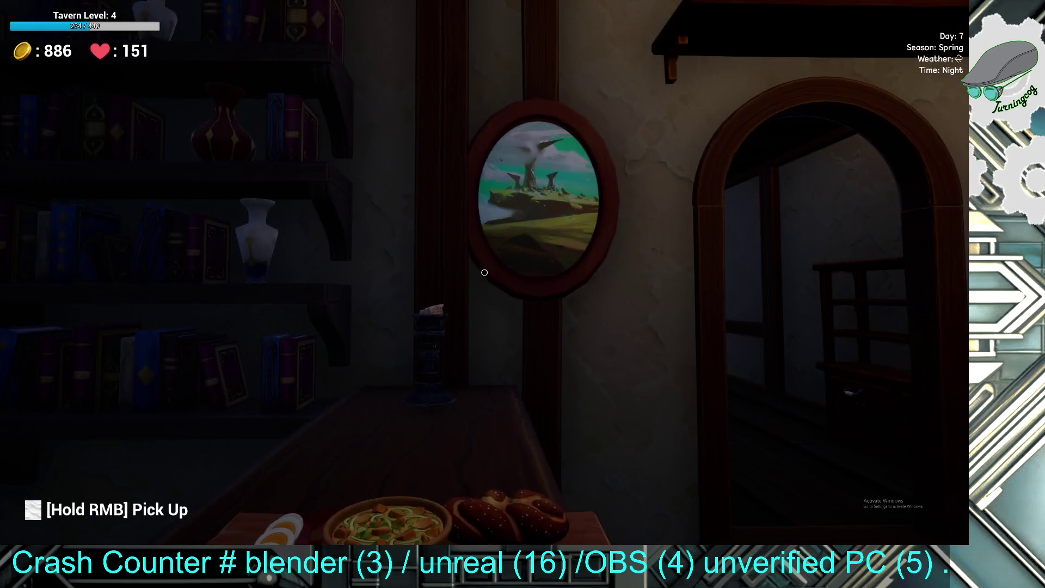
- Collect Pretzel Bread x12 and Vegetable Soup x6 from the display crate in the next room
{"action": "key", "text": "w"}
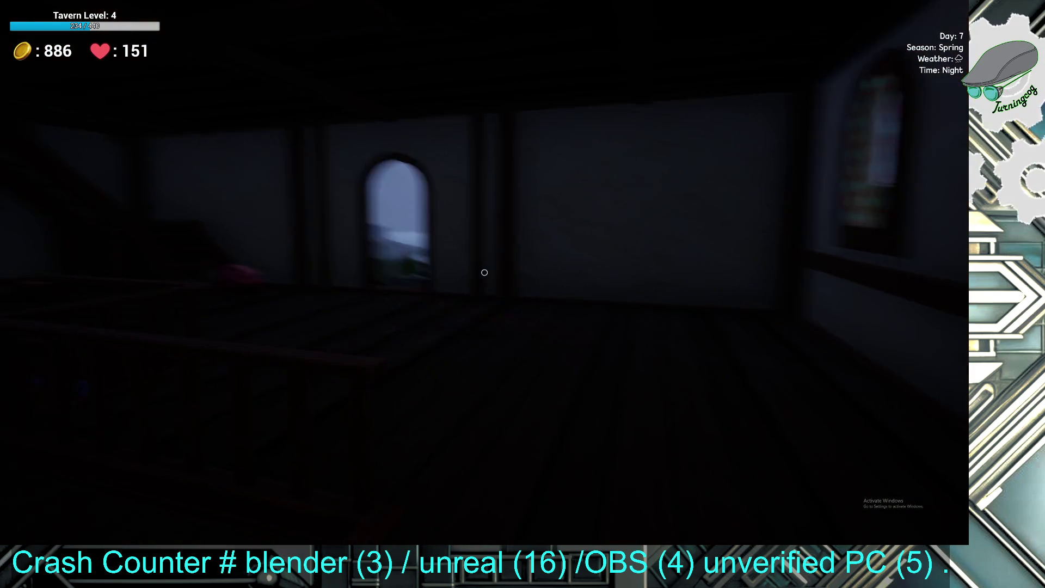
{"action": "key", "text": "w"}
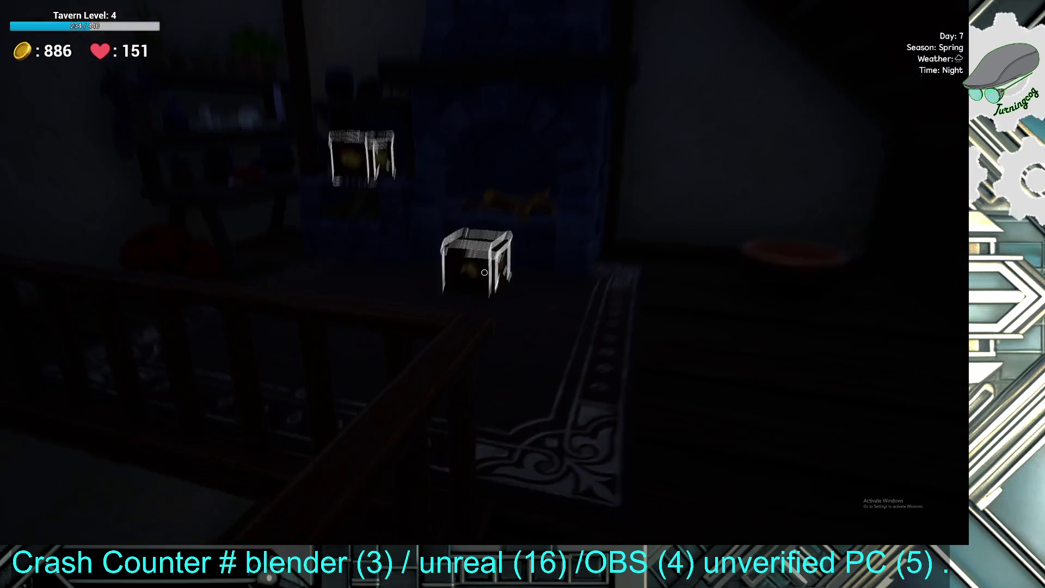
{"action": "left_click", "coordinate": [485, 272]}
{"action": "left_click", "coordinate": [485, 273]}
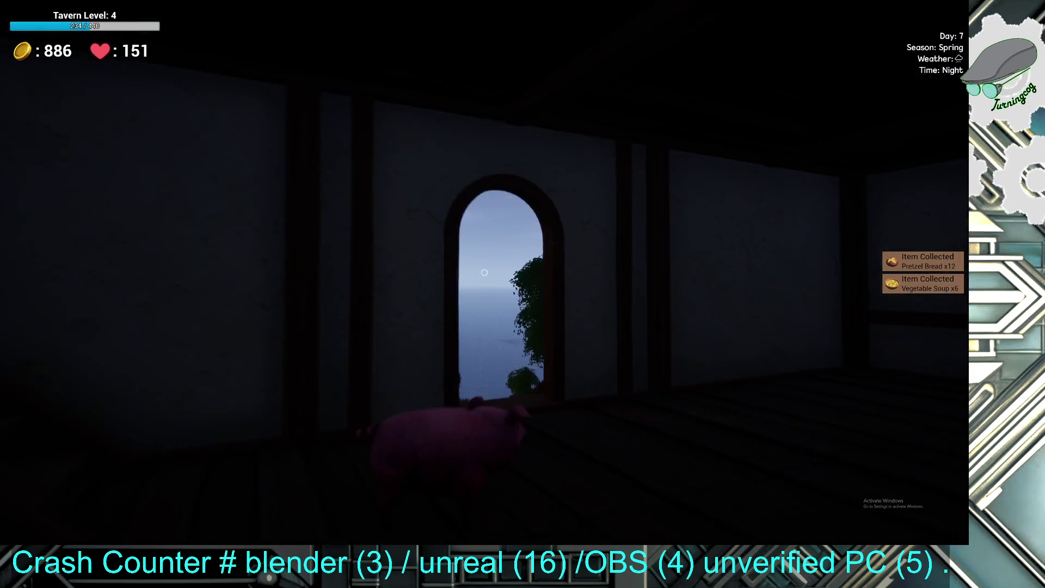
- Climb upstairs to the crafting bench and bring up its Known Recipes list
{"action": "key", "text": "w"}
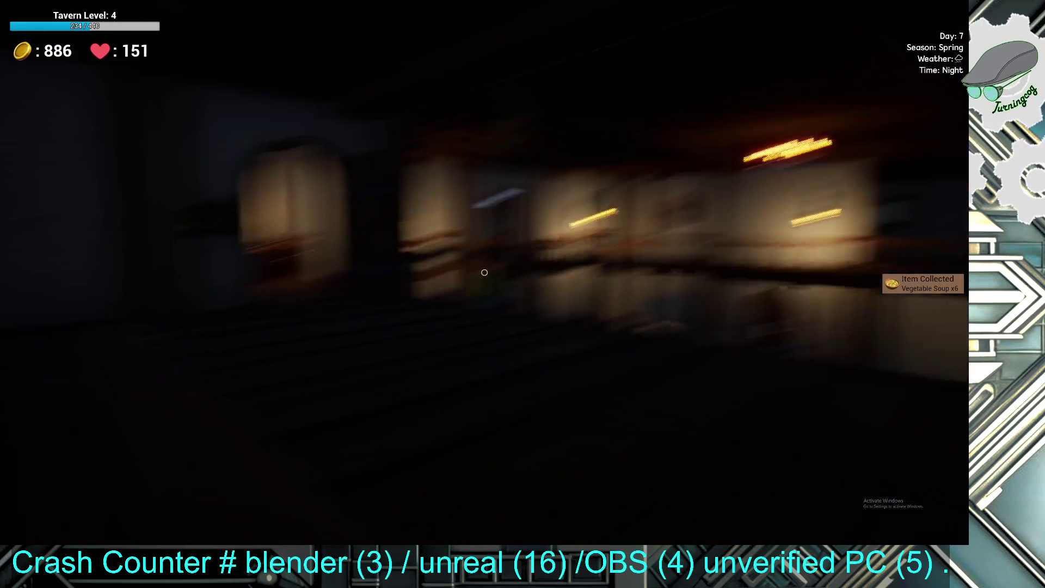
{"action": "key", "text": "w"}
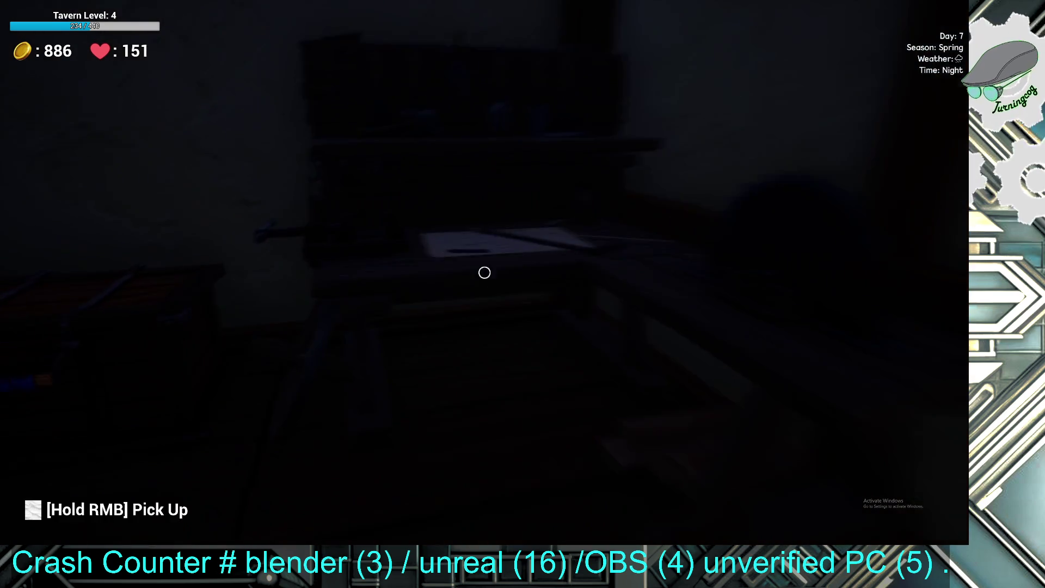
{"action": "left_click", "coordinate": [485, 272]}
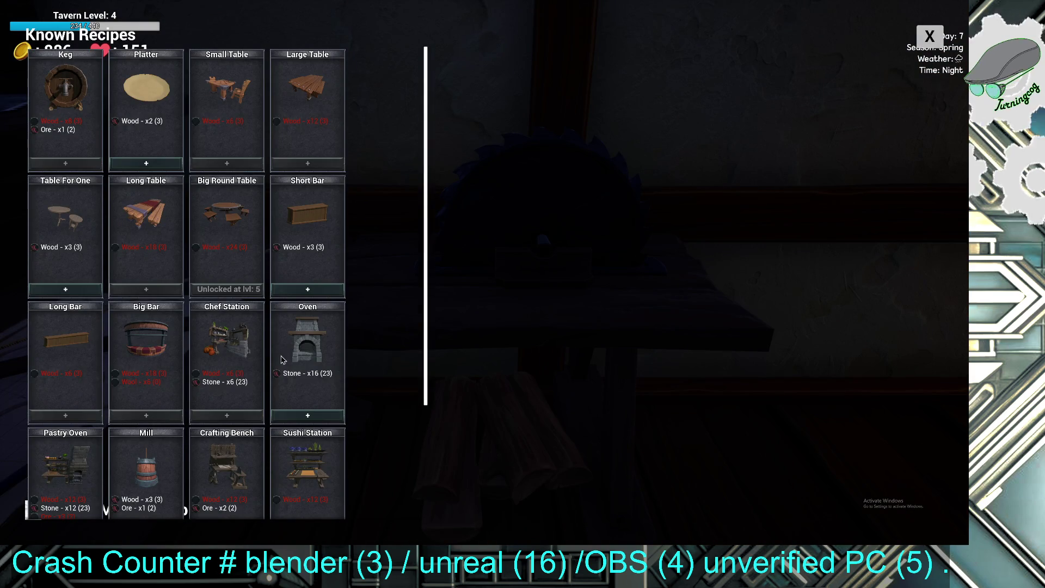
- Scroll up and down through the Known Recipes cards, then close the list
{"action": "scroll", "coordinate": [278, 215], "scroll_direction": "down", "scroll_amount": 1}
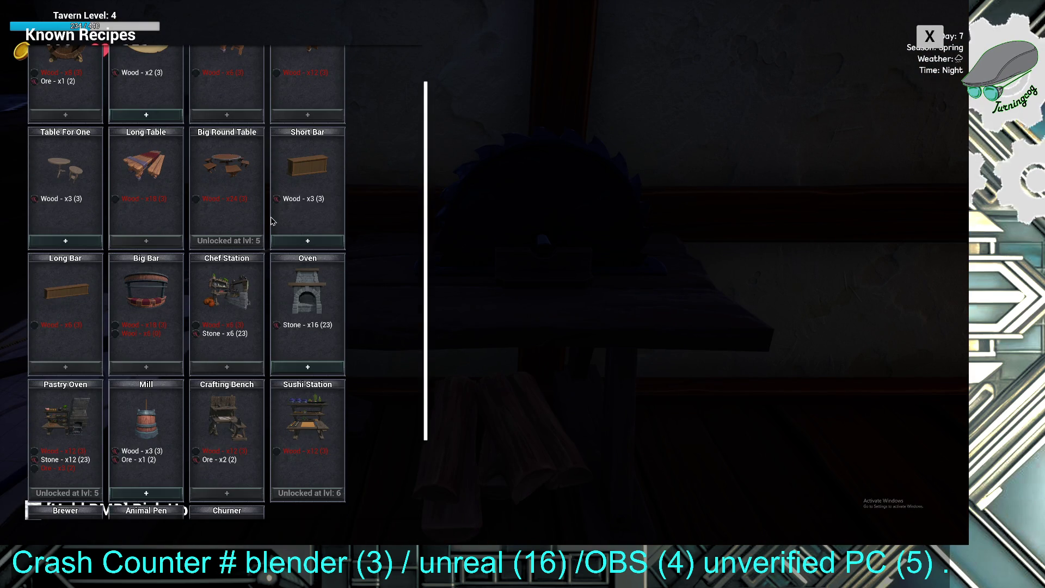
{"action": "scroll", "coordinate": [272, 221], "scroll_direction": "down", "scroll_amount": 1}
{"action": "scroll", "coordinate": [163, 353], "scroll_direction": "down", "scroll_amount": 1}
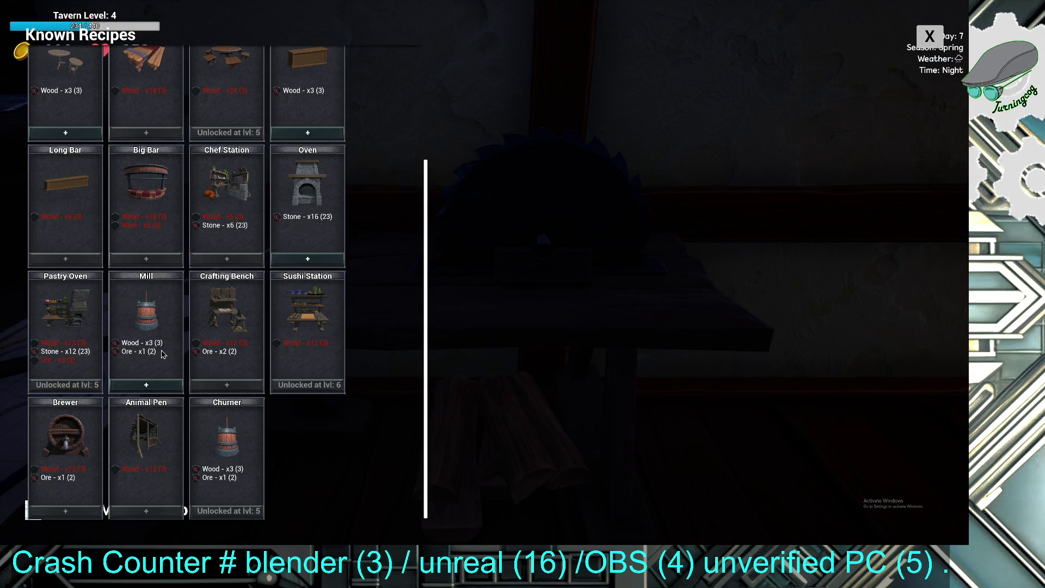
{"action": "scroll", "coordinate": [109, 432], "scroll_direction": "up", "scroll_amount": 3}
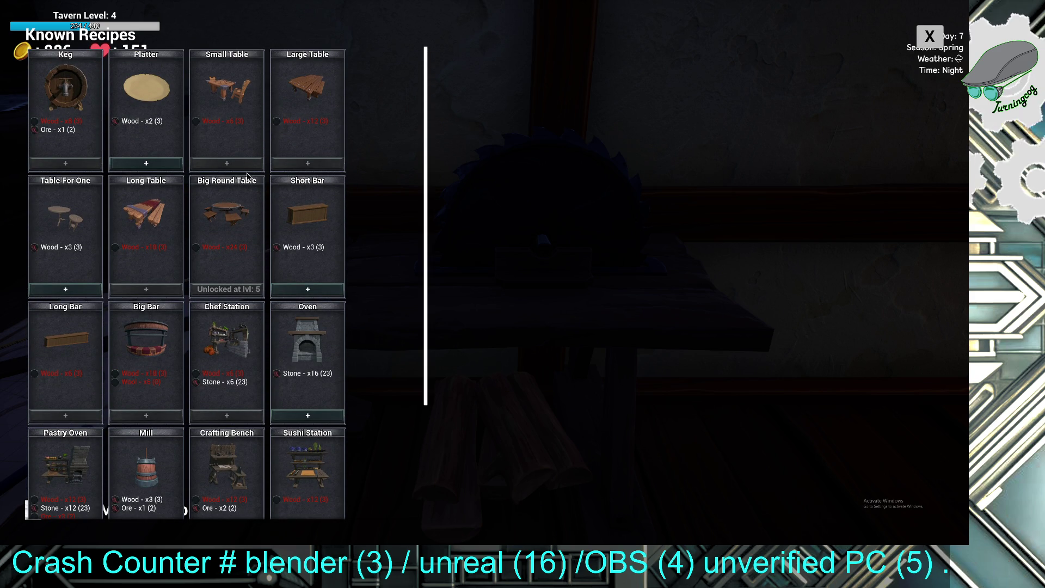
{"action": "scroll", "coordinate": [269, 260], "scroll_direction": "down", "scroll_amount": 1}
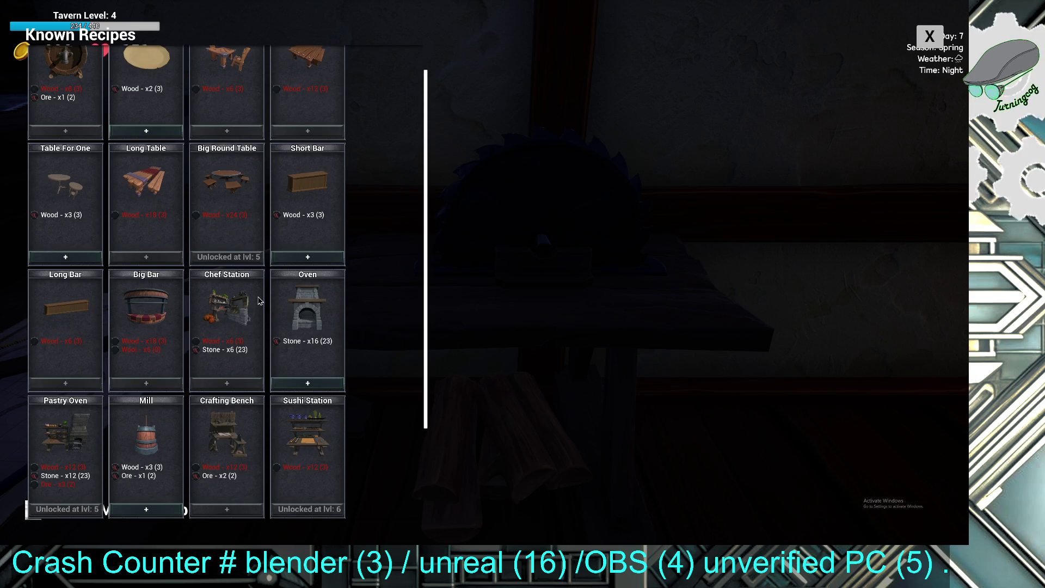
{"action": "scroll", "coordinate": [294, 421], "scroll_direction": "down", "scroll_amount": 1}
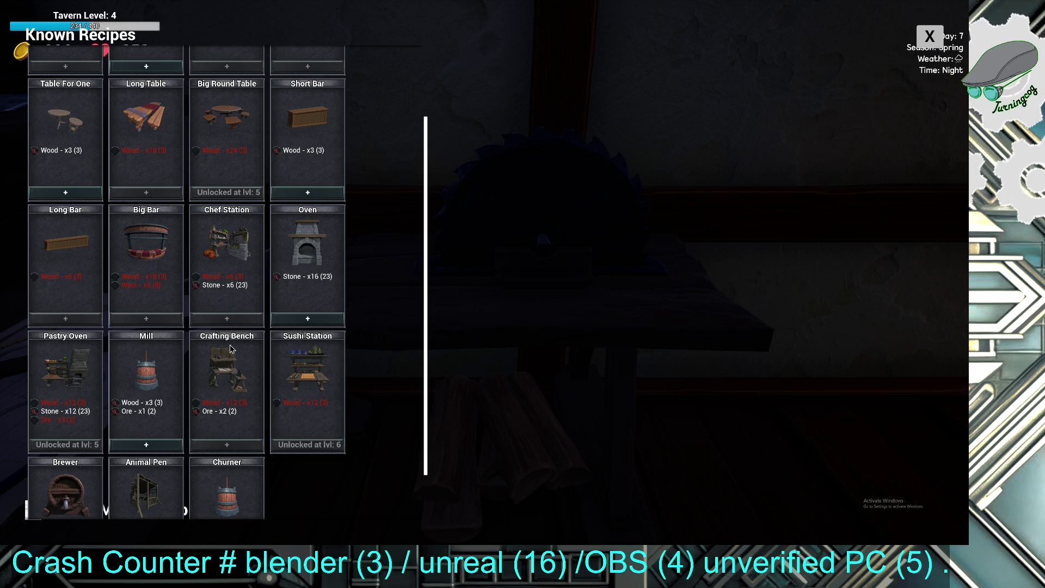
{"action": "scroll", "coordinate": [84, 390], "scroll_direction": "down", "scroll_amount": 1}
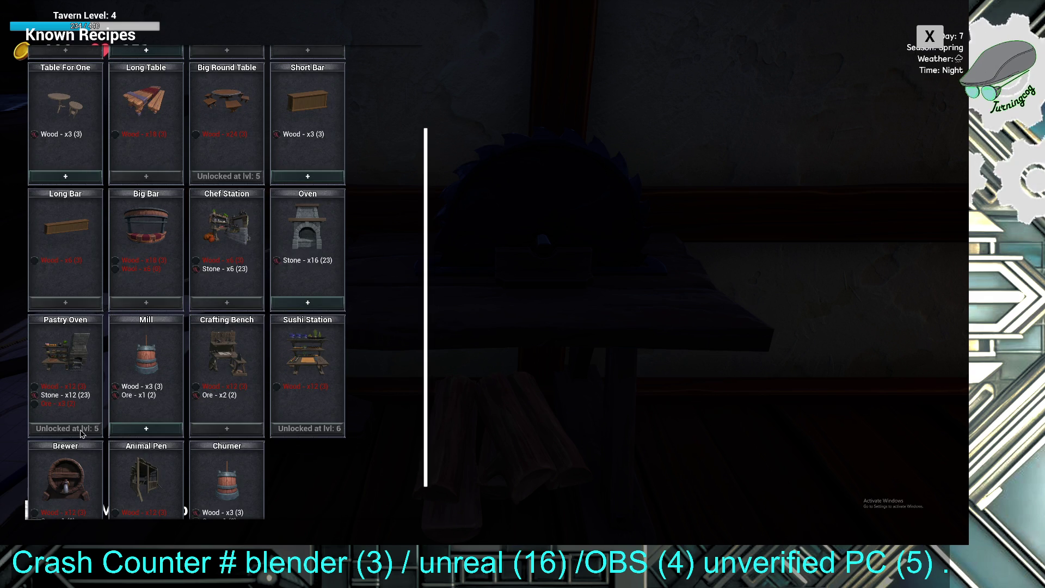
{"action": "scroll", "coordinate": [81, 432], "scroll_direction": "up", "scroll_amount": 1}
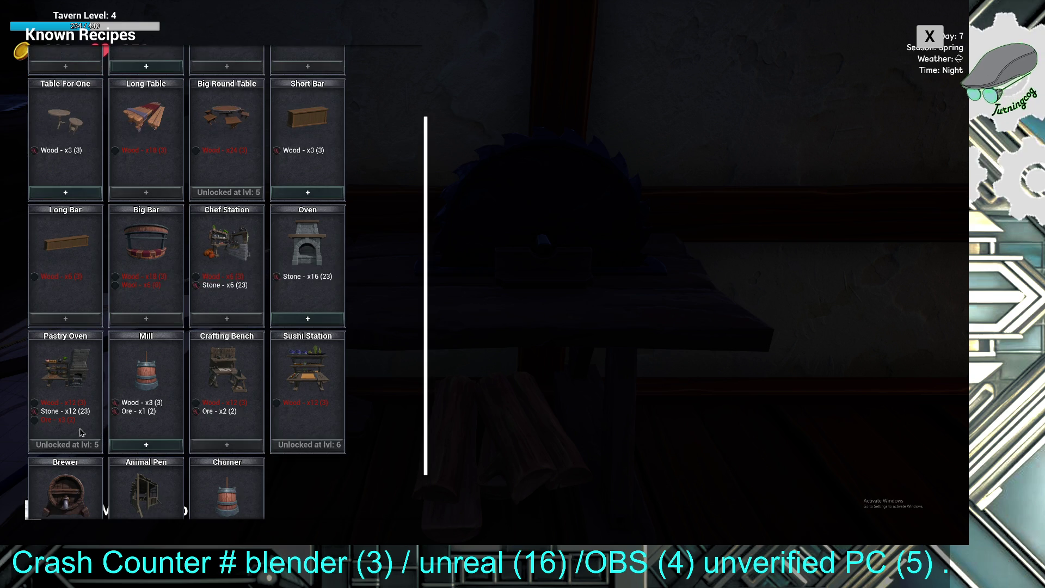
{"action": "scroll", "coordinate": [80, 434], "scroll_direction": "up", "scroll_amount": 5}
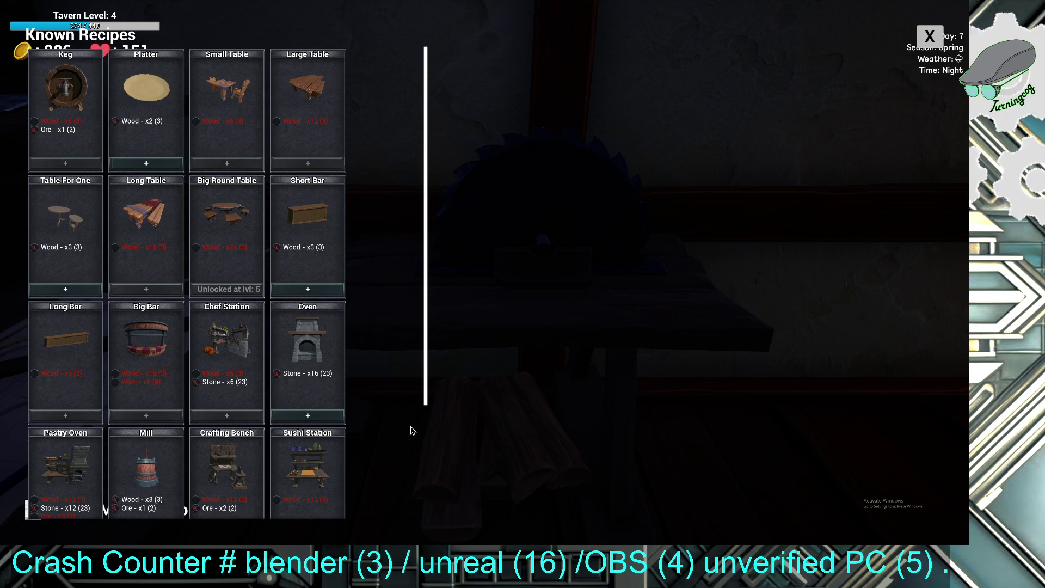
{"action": "scroll", "coordinate": [190, 460], "scroll_direction": "down", "scroll_amount": 8}
{"action": "key", "text": "Escape"}
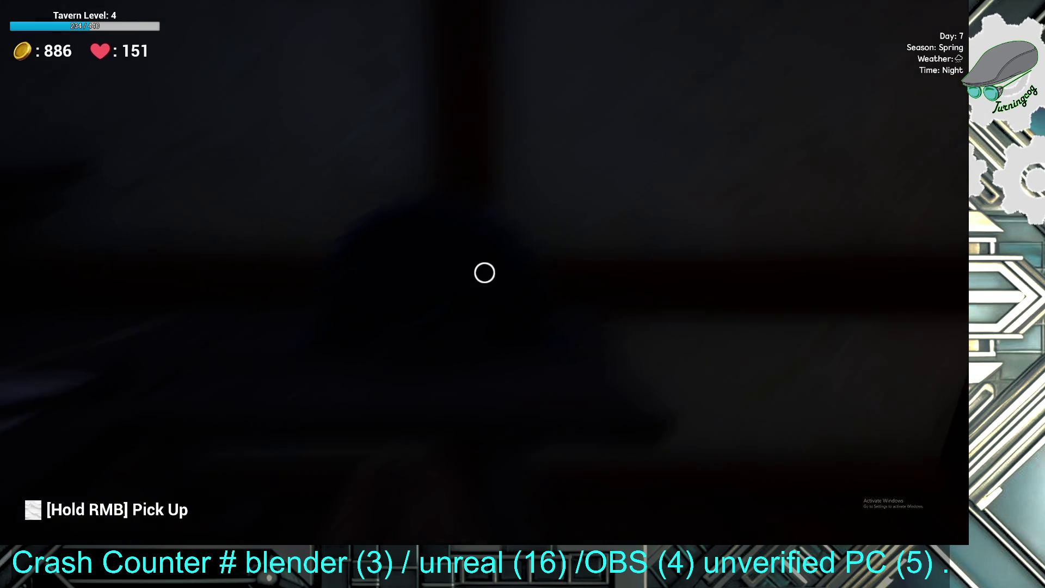
- Go to bed in the dark upstairs bedroom to start Day 8
{"action": "key", "text": "w"}
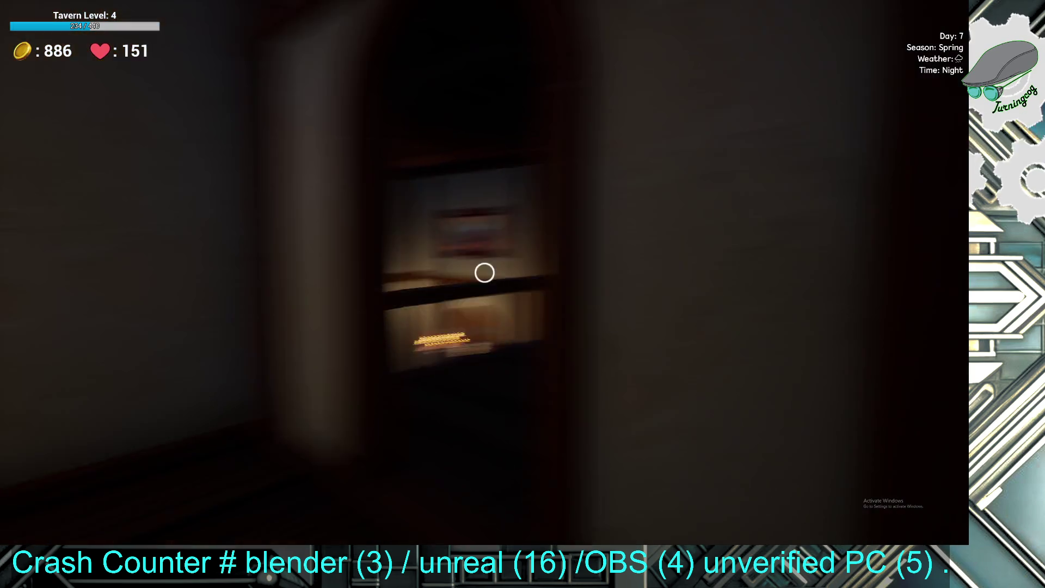
{"action": "key", "text": "w"}
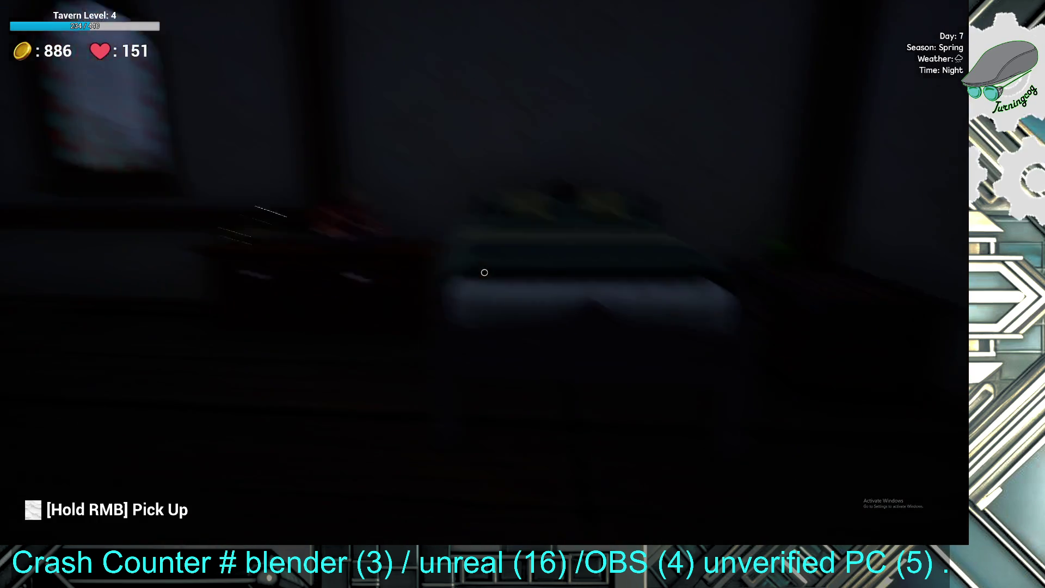
{"action": "left_click", "coordinate": [485, 273]}
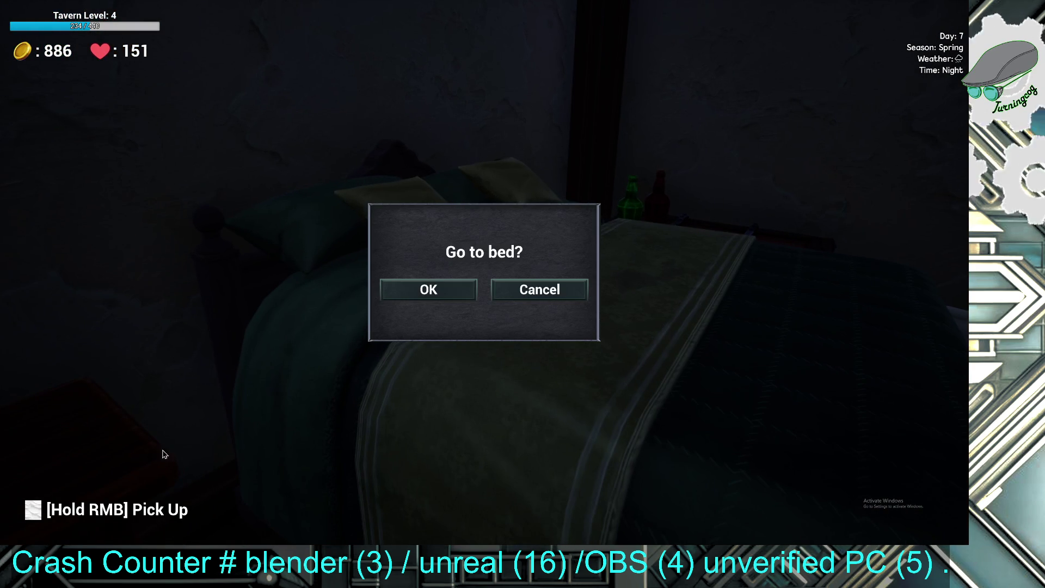
{"action": "left_click", "coordinate": [456, 278]}
- Leave the bedroom via the balcony and cross the courtyard along the stone wall toward the lake
{"action": "key", "text": "w"}
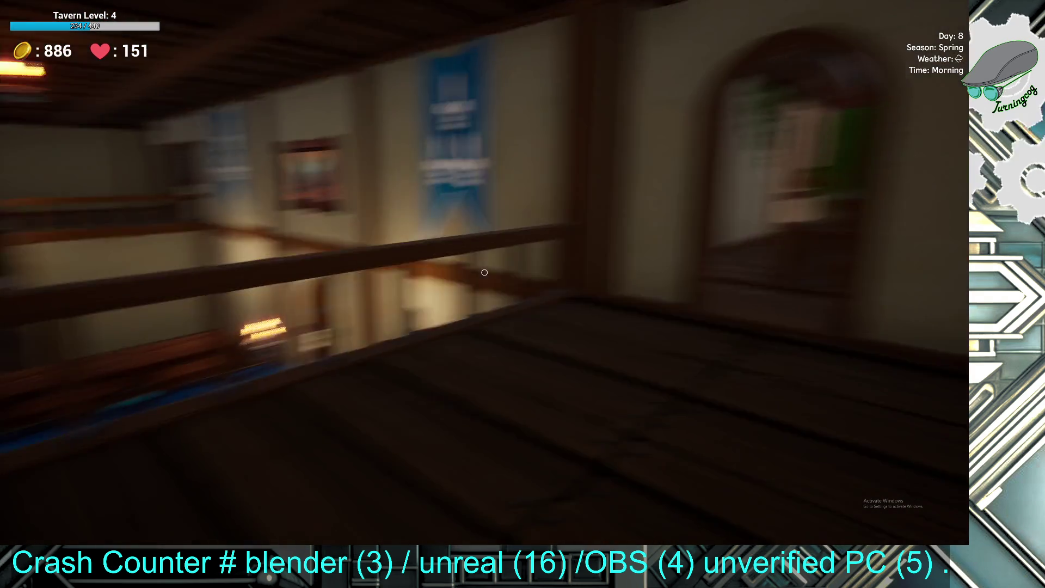
{"action": "key", "text": "w"}
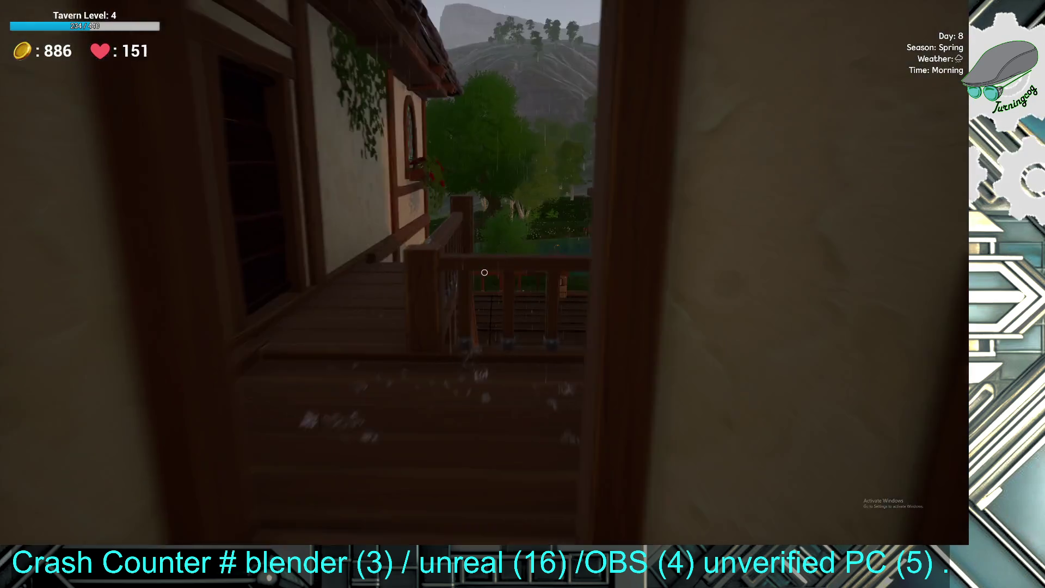
{"action": "key", "text": "w"}
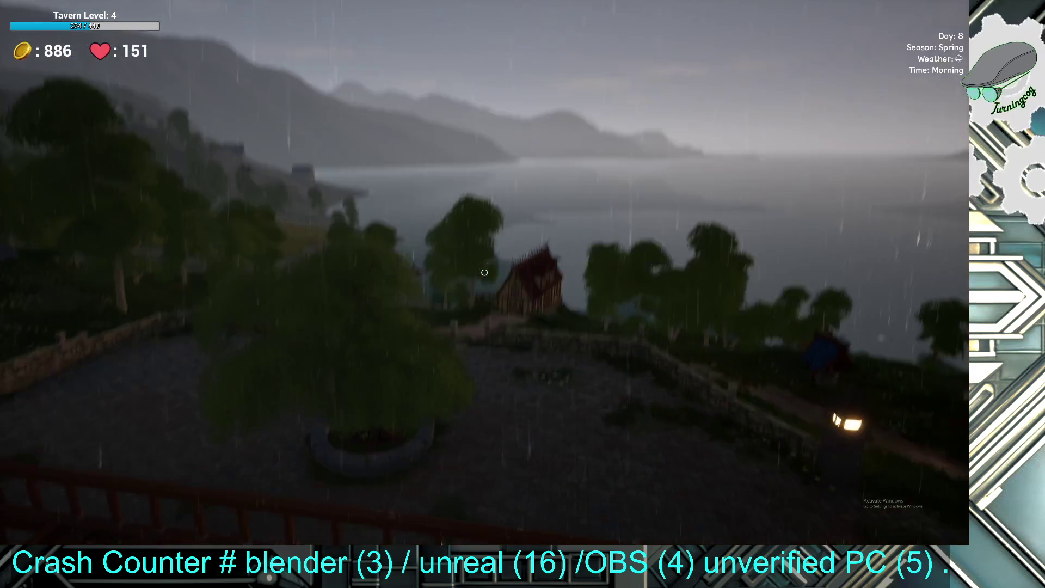
{"action": "key", "text": "w"}
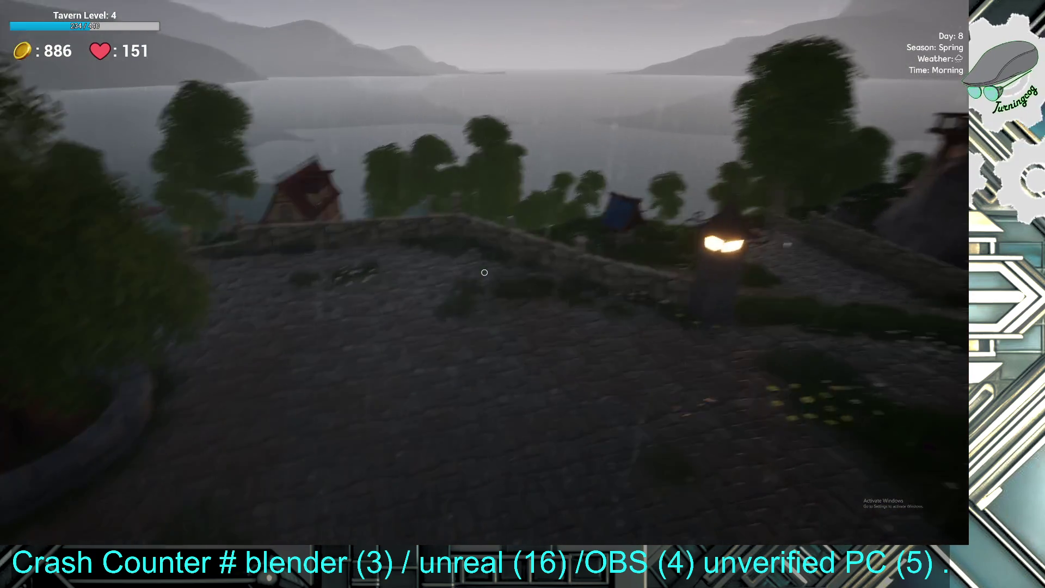
{"action": "key", "text": "w"}
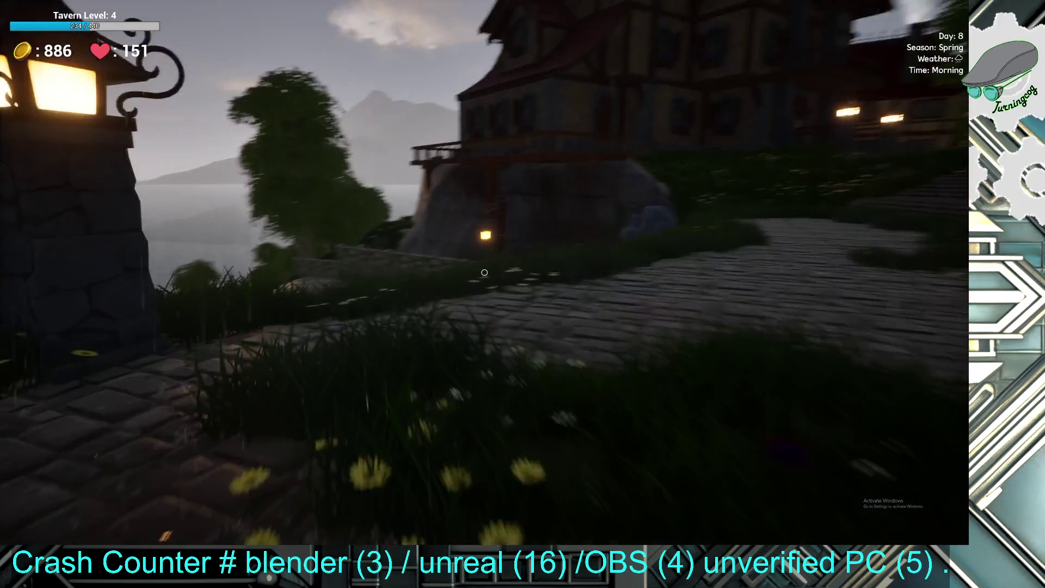
{"action": "key", "text": "w"}
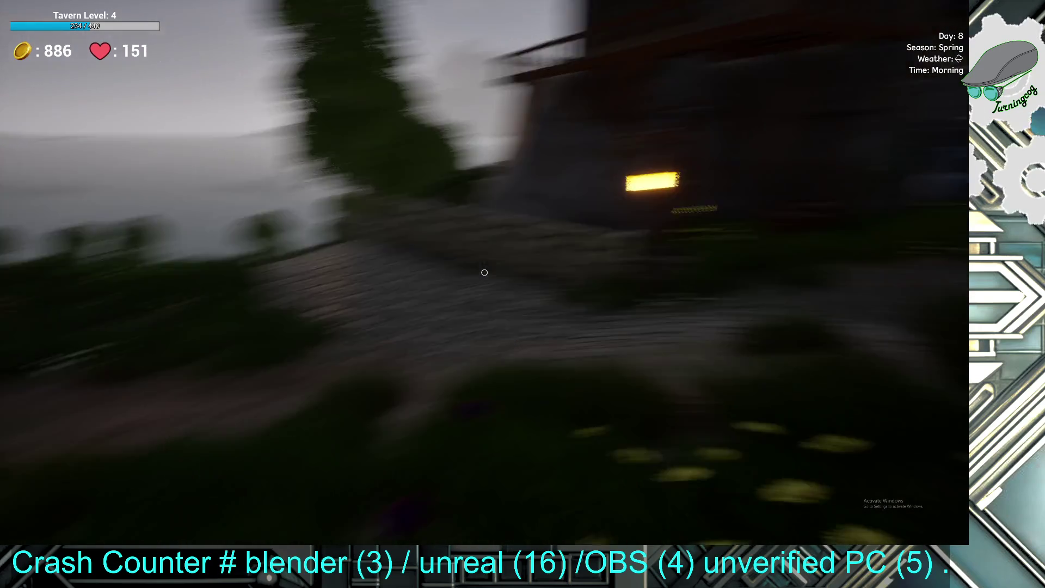
{"action": "key", "text": "w"}
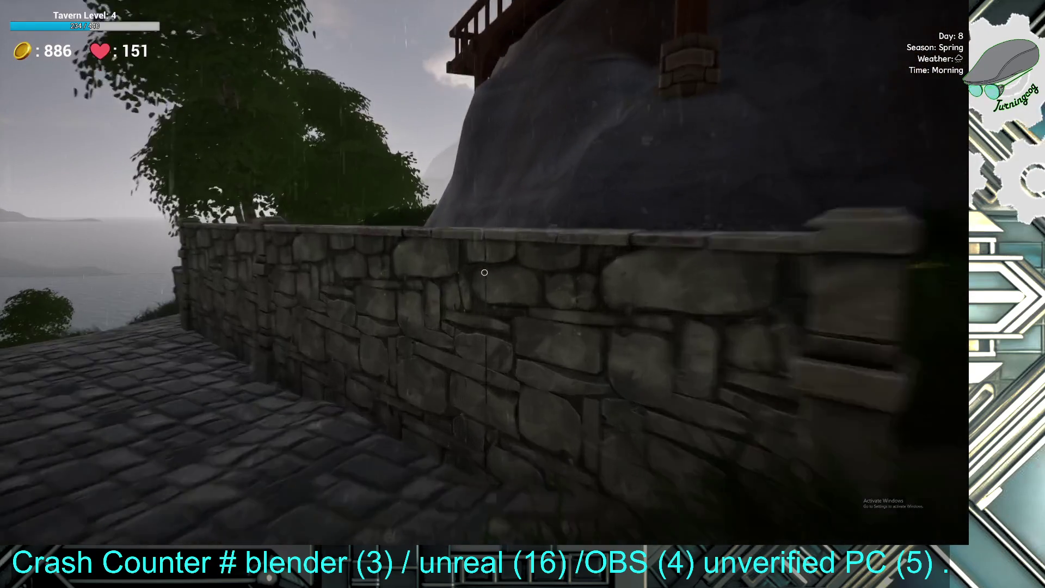
{"action": "key", "text": "w"}
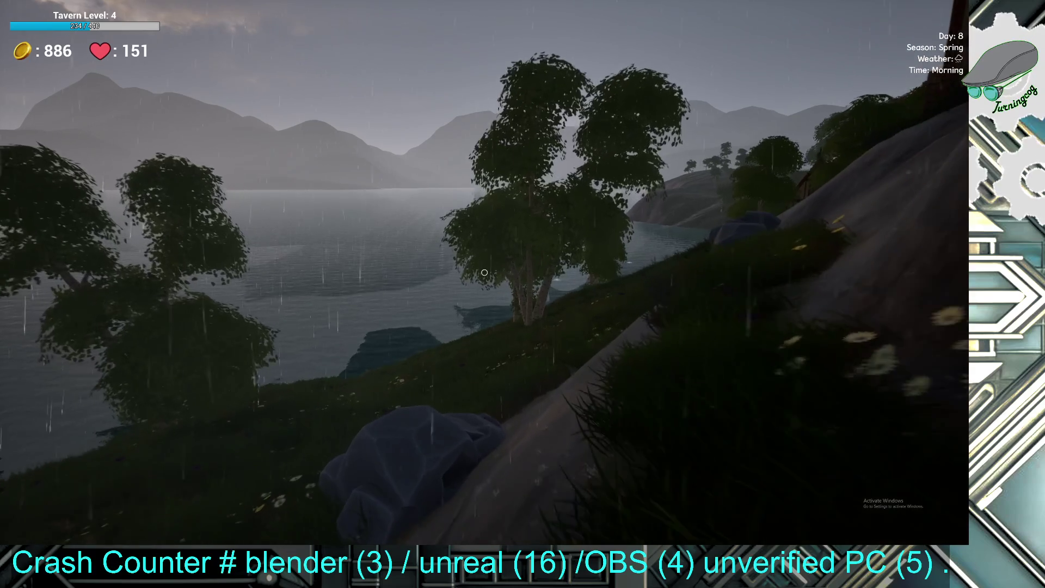
- Mine the rock on the grassy slope for stone and ore
{"action": "key", "text": "w"}
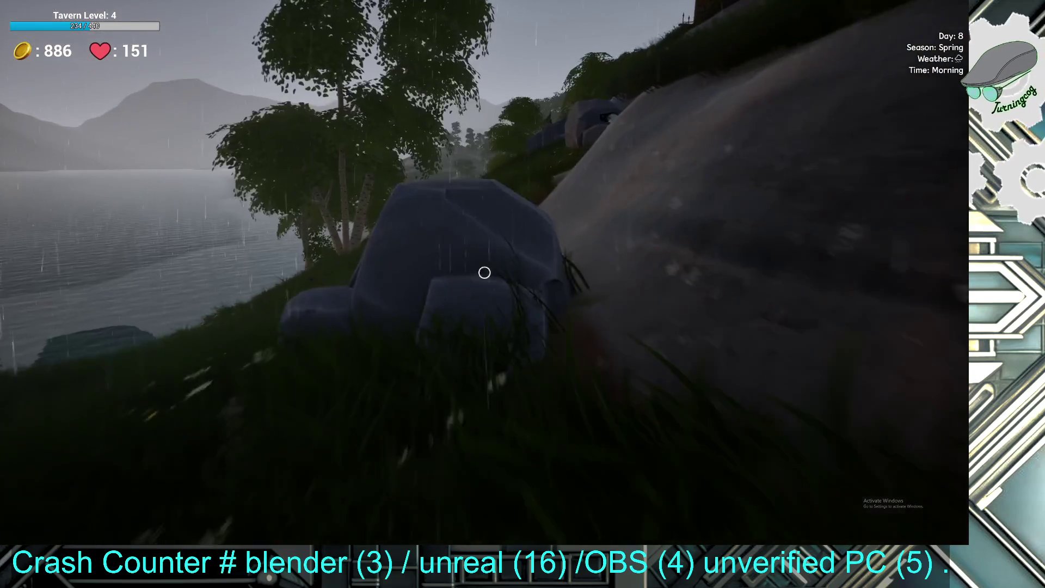
{"action": "left_click", "coordinate": [485, 273]}
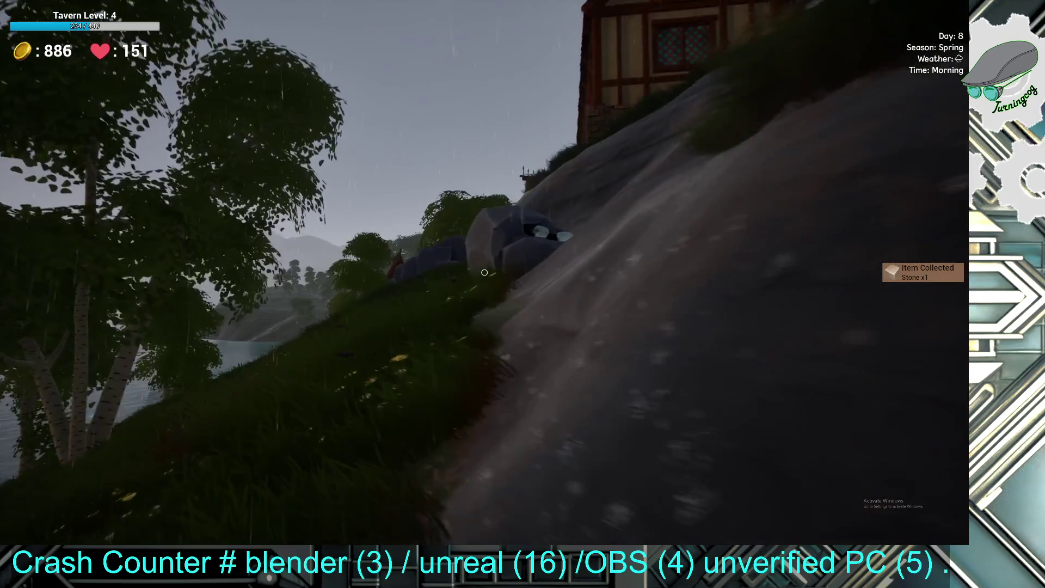
{"action": "key", "text": "w"}
{"action": "left_click", "coordinate": [485, 272]}
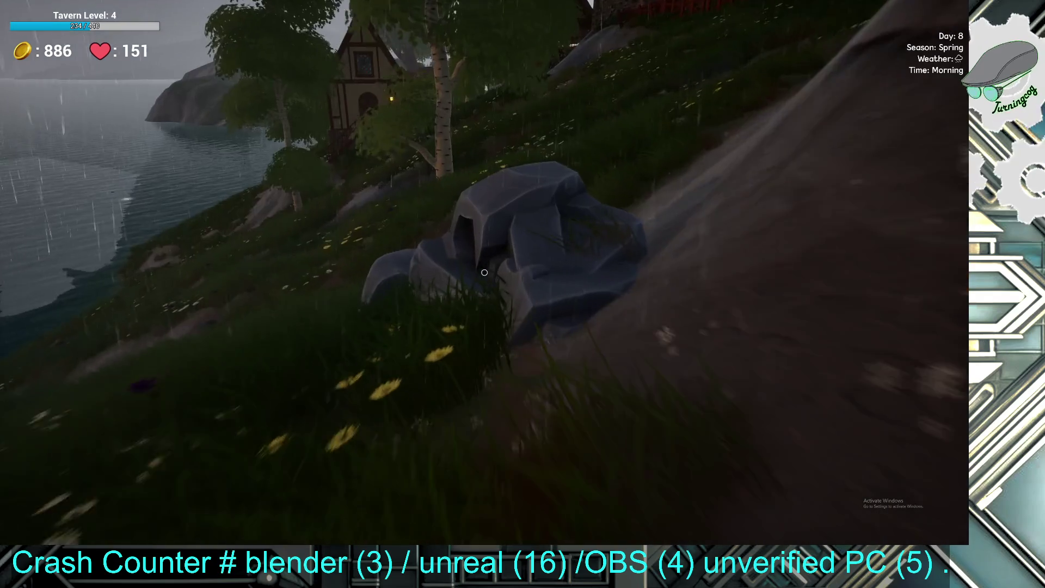
{"action": "left_click", "coordinate": [485, 272]}
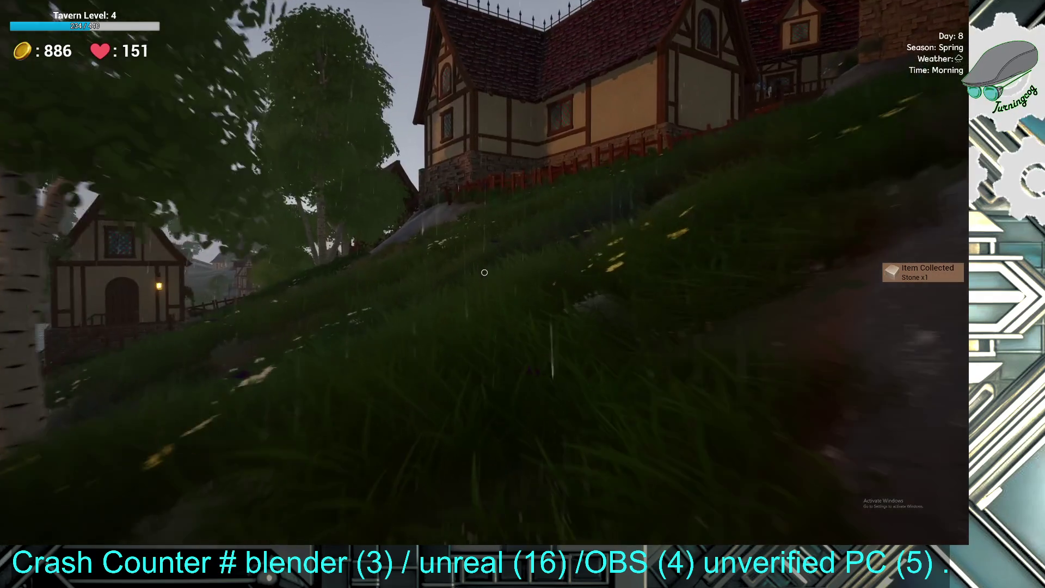
- Walk past the house down to the birch trees and pick up the orange wood pile
{"action": "key", "text": "w"}
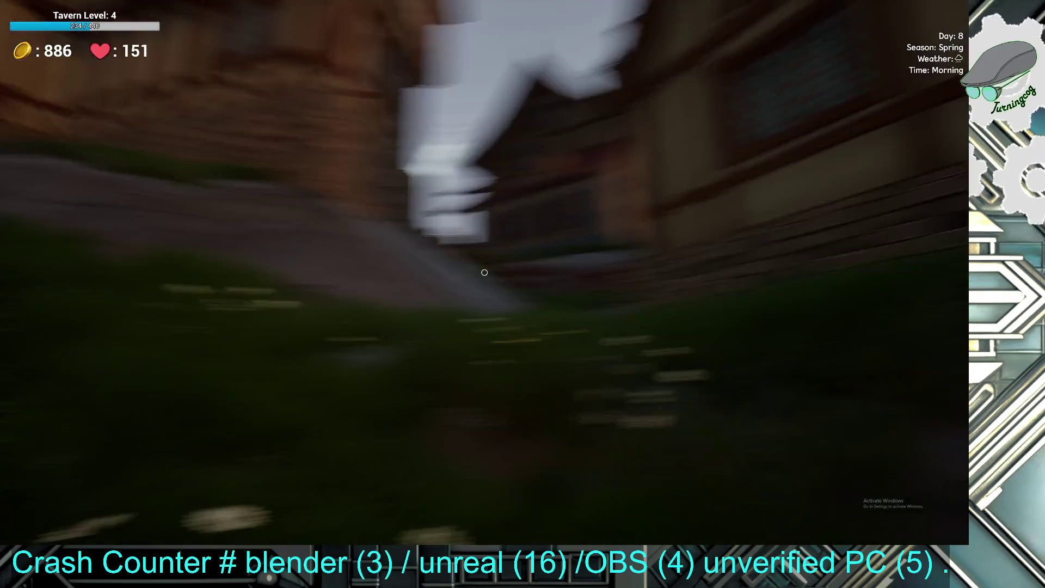
{"action": "key", "text": "w"}
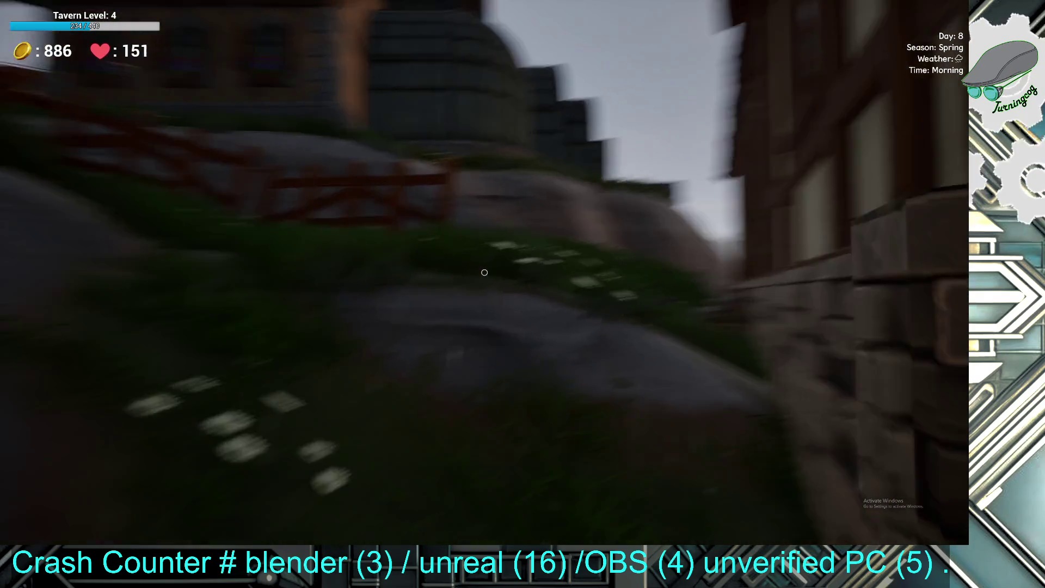
{"action": "key", "text": "w"}
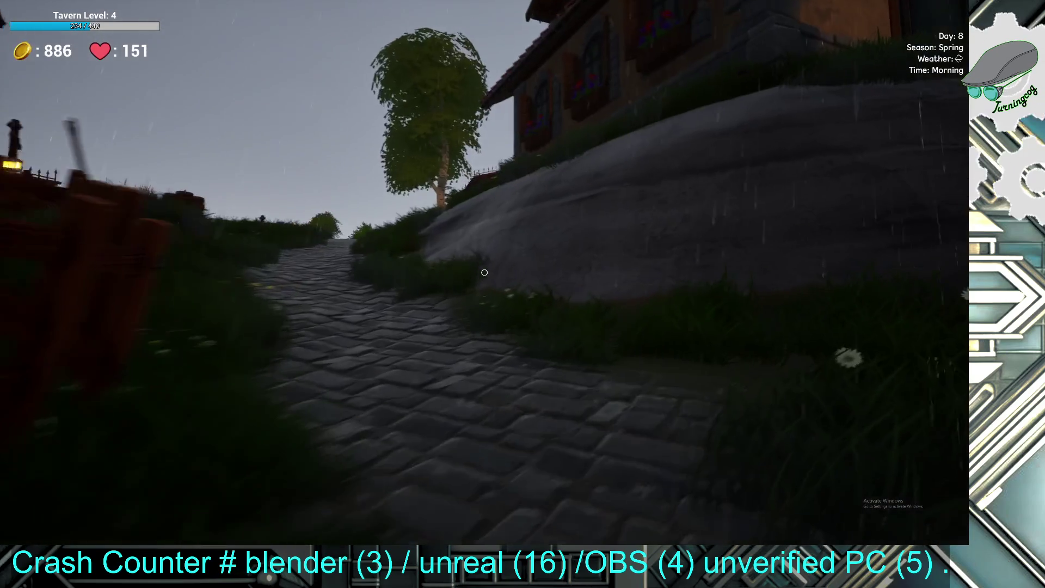
{"action": "key", "text": "w"}
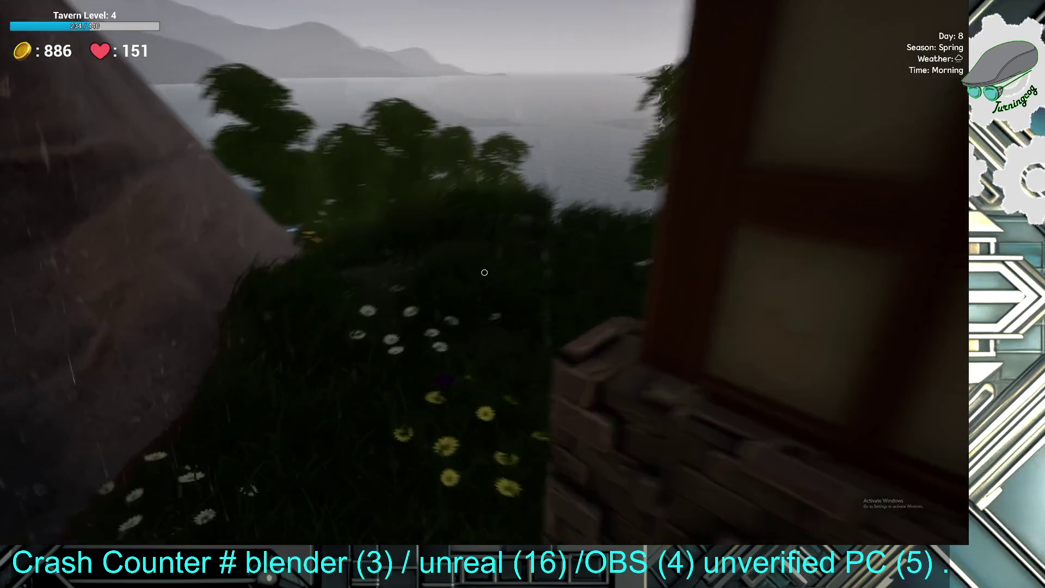
{"action": "key", "text": "w"}
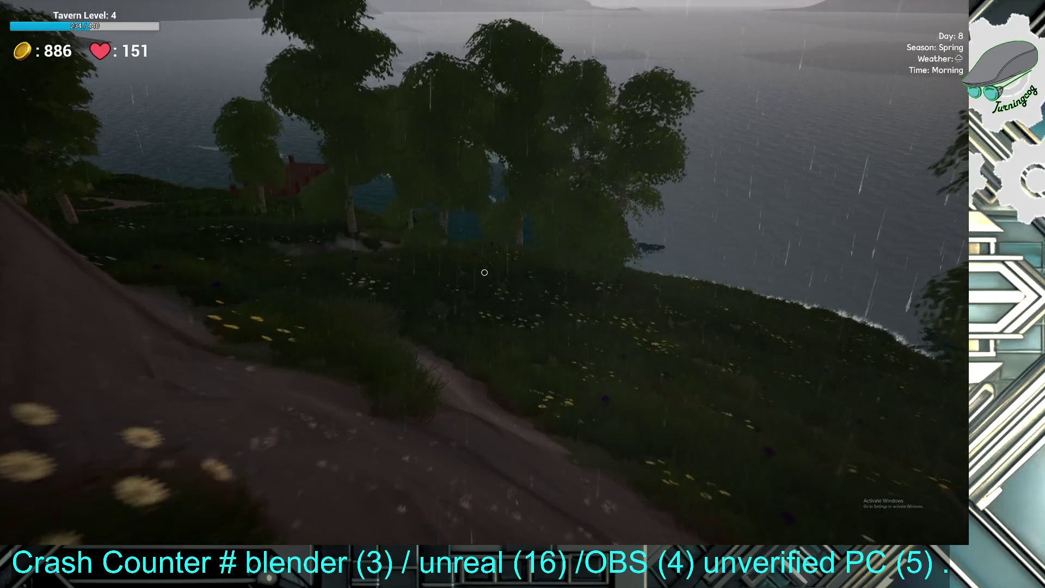
{"action": "key", "text": "w"}
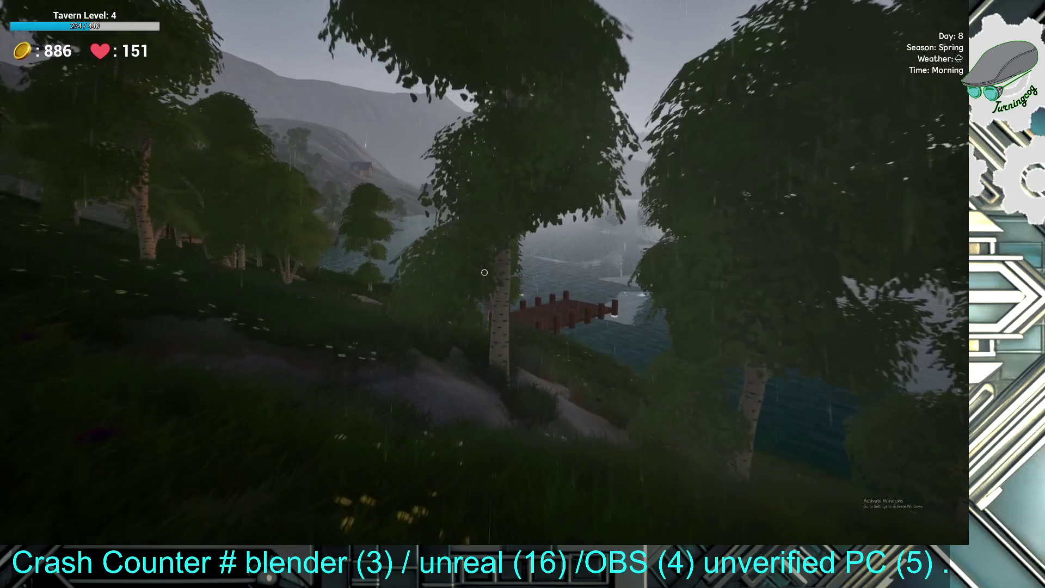
{"action": "key", "text": "w"}
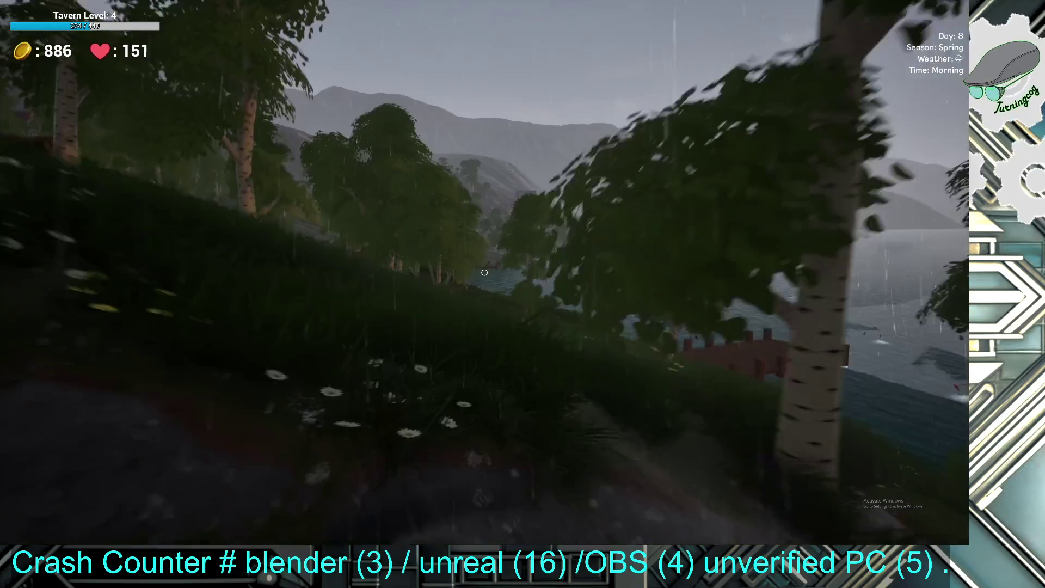
{"action": "key", "text": "w"}
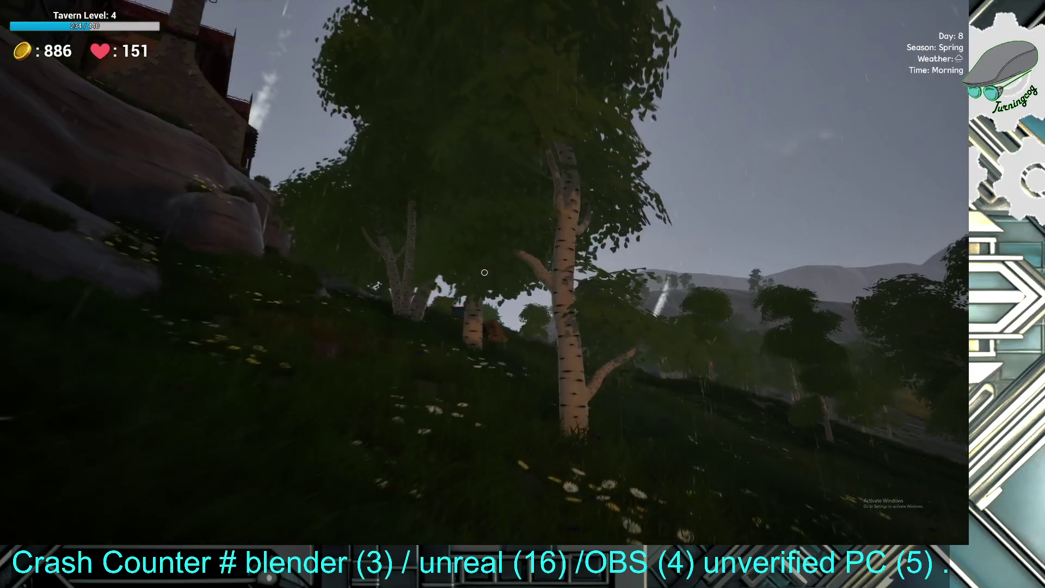
{"action": "key", "text": "w"}
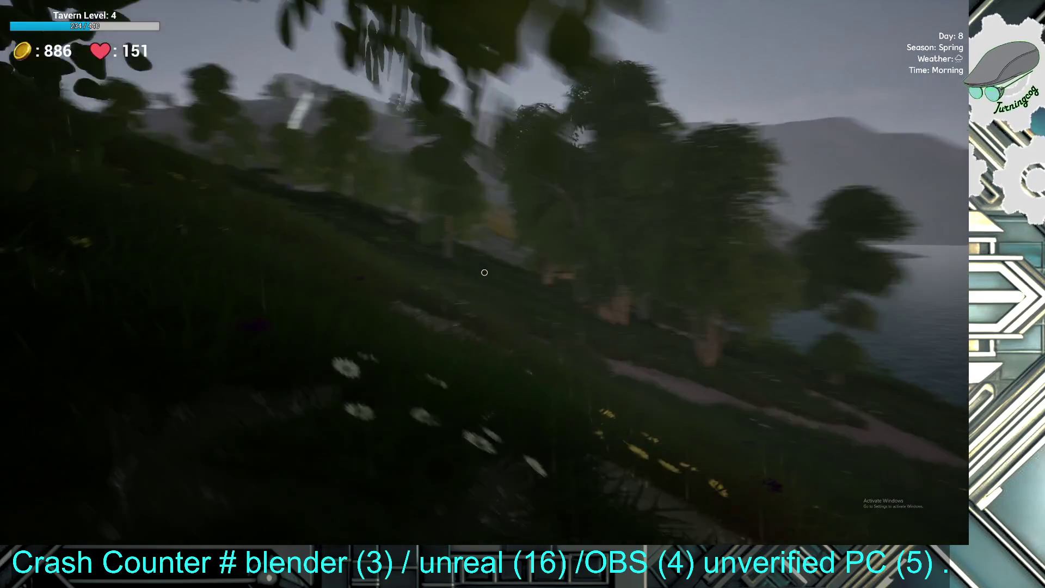
{"action": "key", "text": "w"}
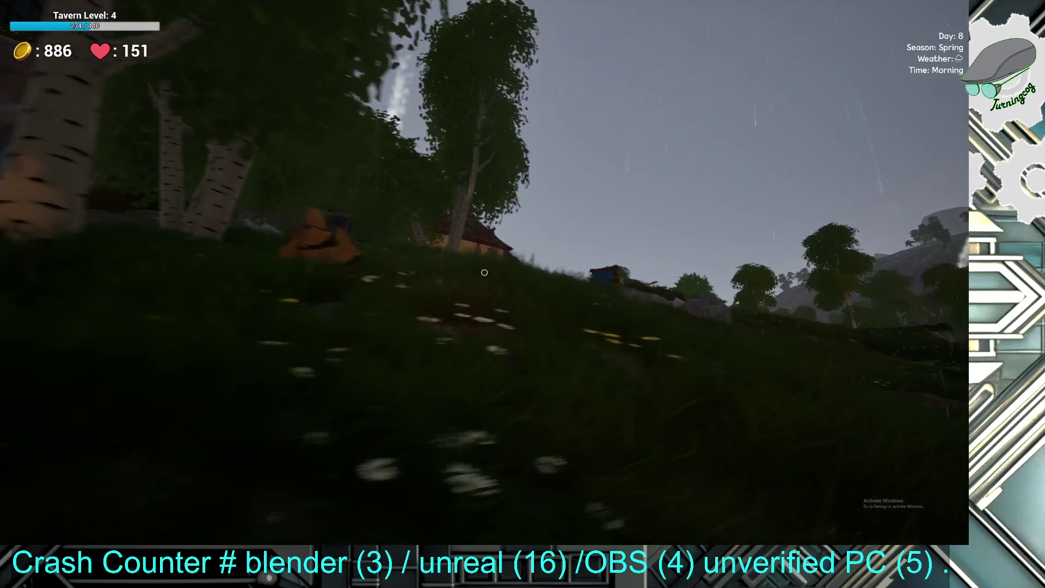
{"action": "key", "text": "e"}
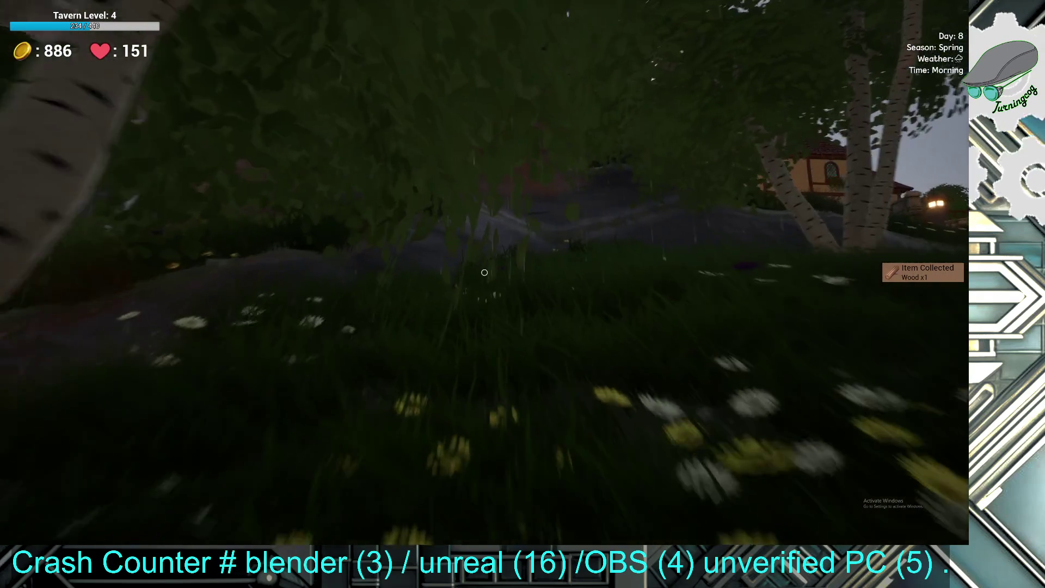
- Climb back up past the rock and head toward the lake and the stone-wall rocks
{"action": "key", "text": "w"}
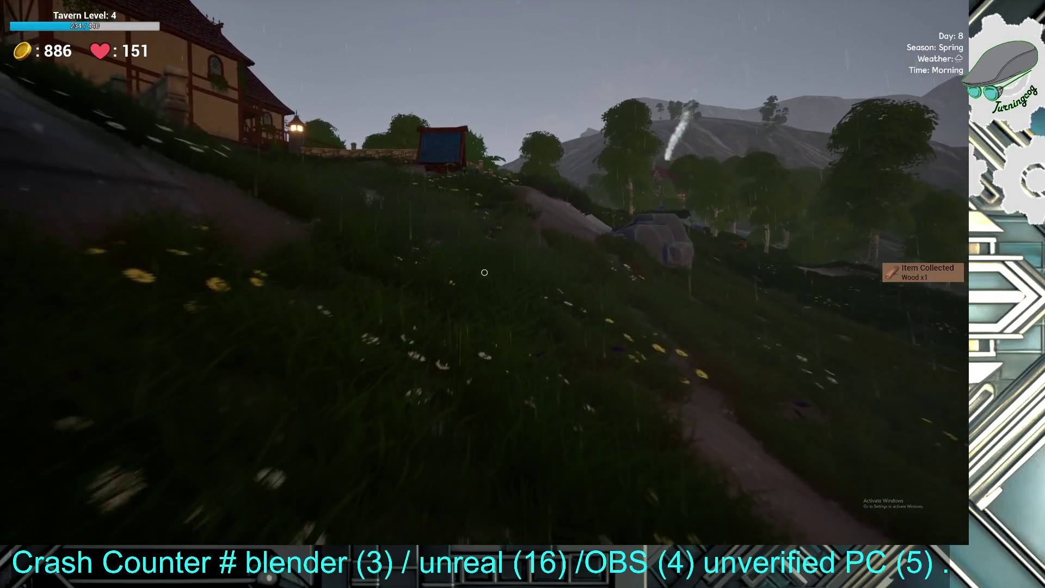
{"action": "key", "text": "w"}
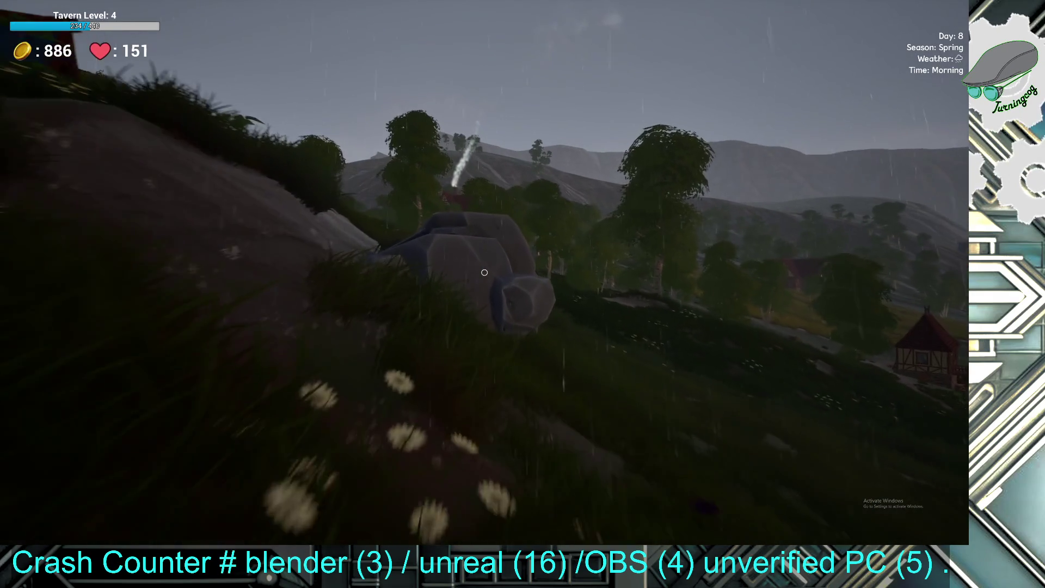
{"action": "key", "text": "w"}
{"action": "mouse_move", "coordinate": [484, 272]}
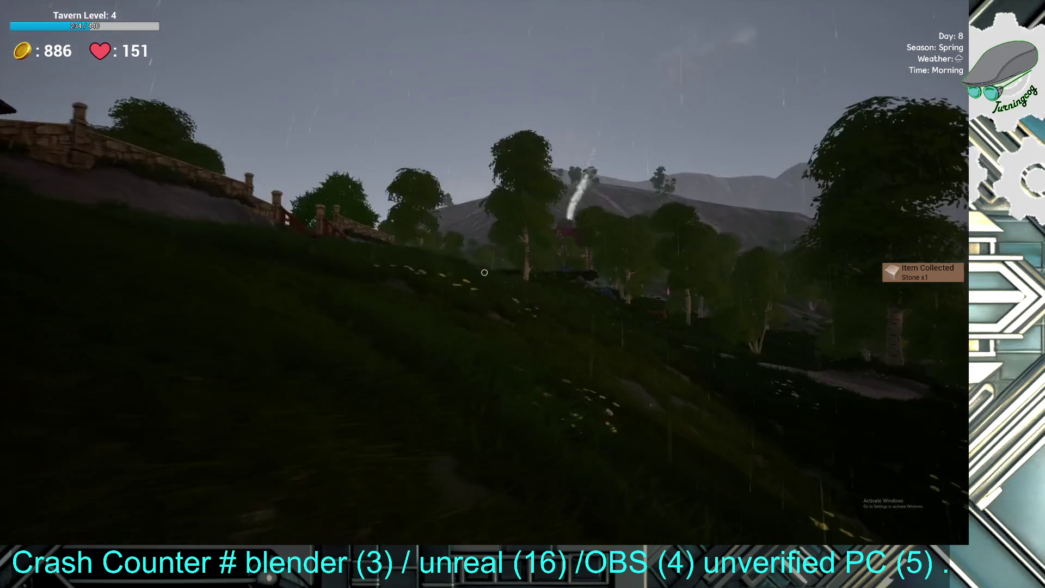
{"action": "key", "text": "w"}
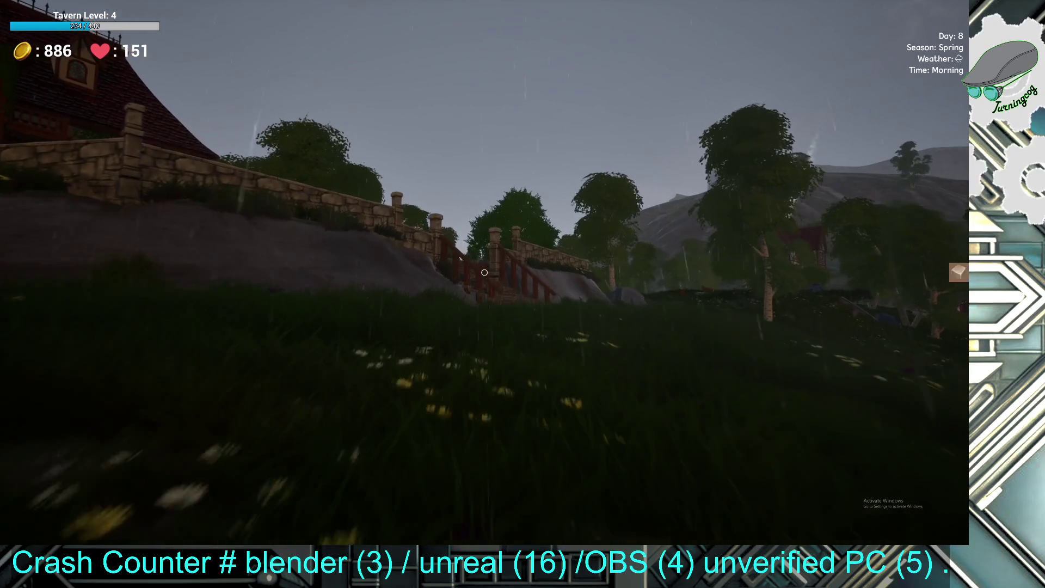
{"action": "key", "text": "w"}
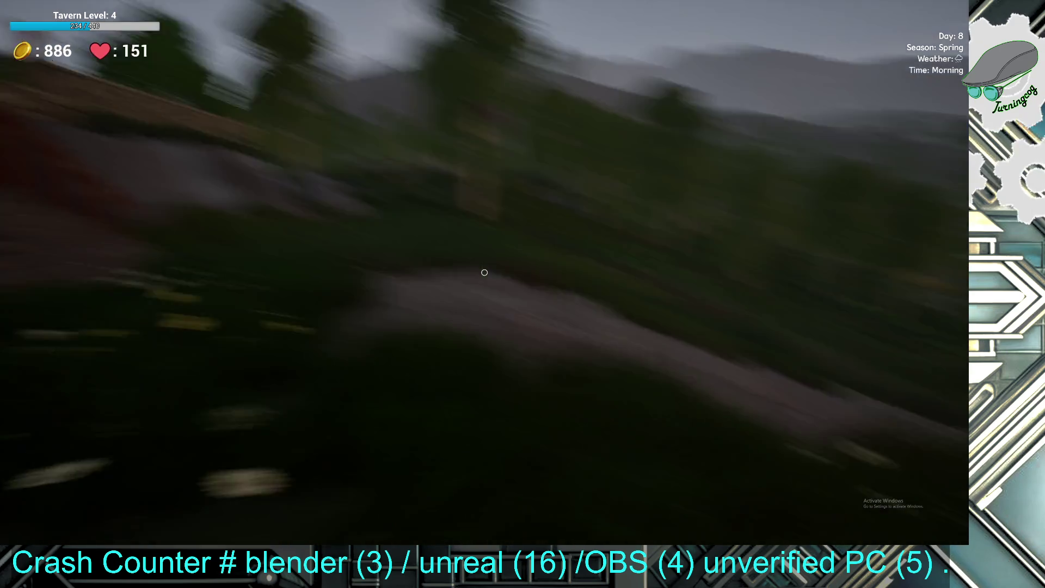
{"action": "key", "text": "w"}
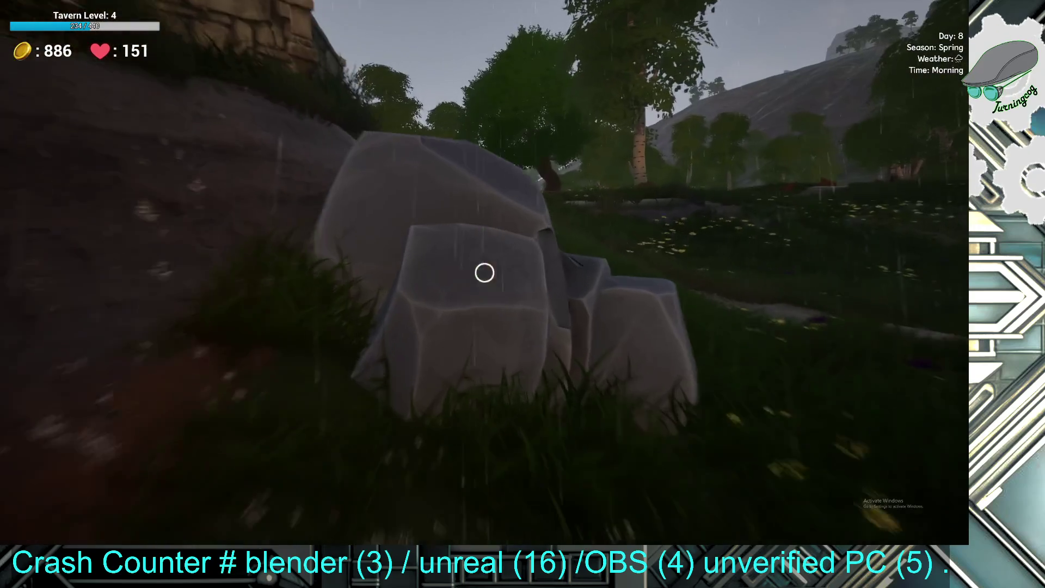
- Collect the rock pile as stone and harvest three onion plants
{"action": "left_click", "coordinate": [485, 272]}
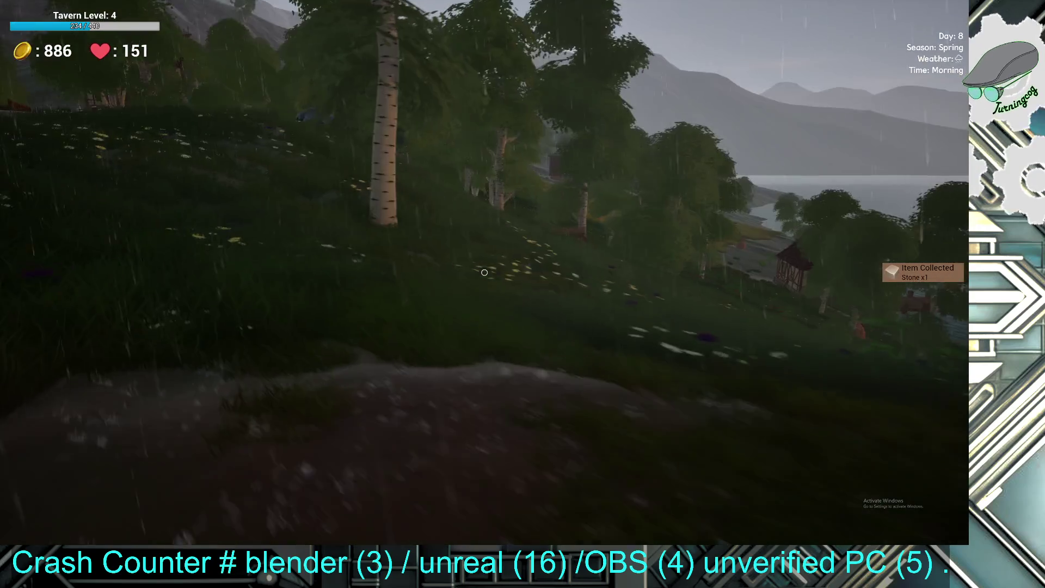
{"action": "mouse_move", "coordinate": [484, 273]}
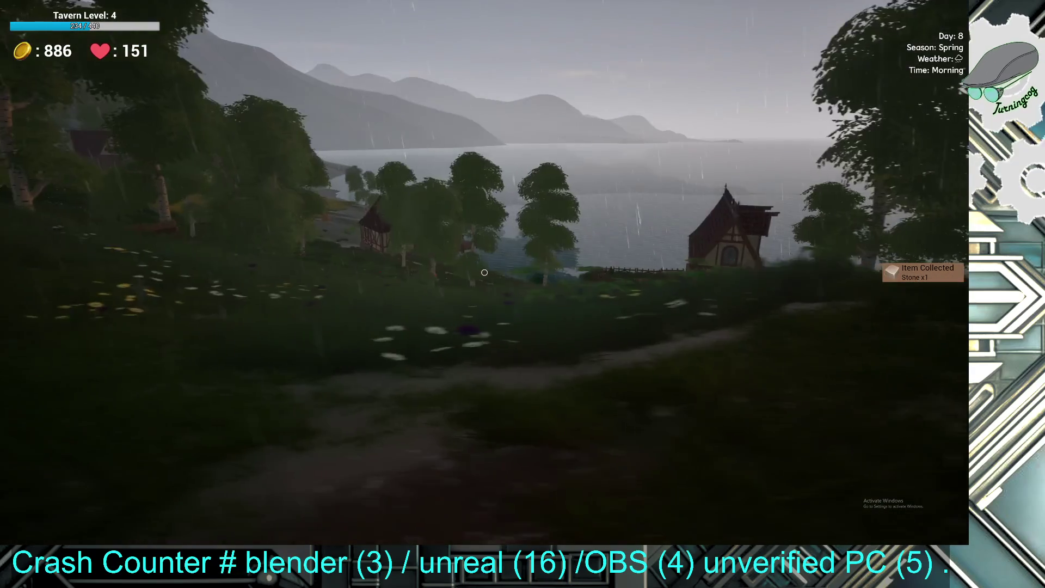
{"action": "key", "text": "w"}
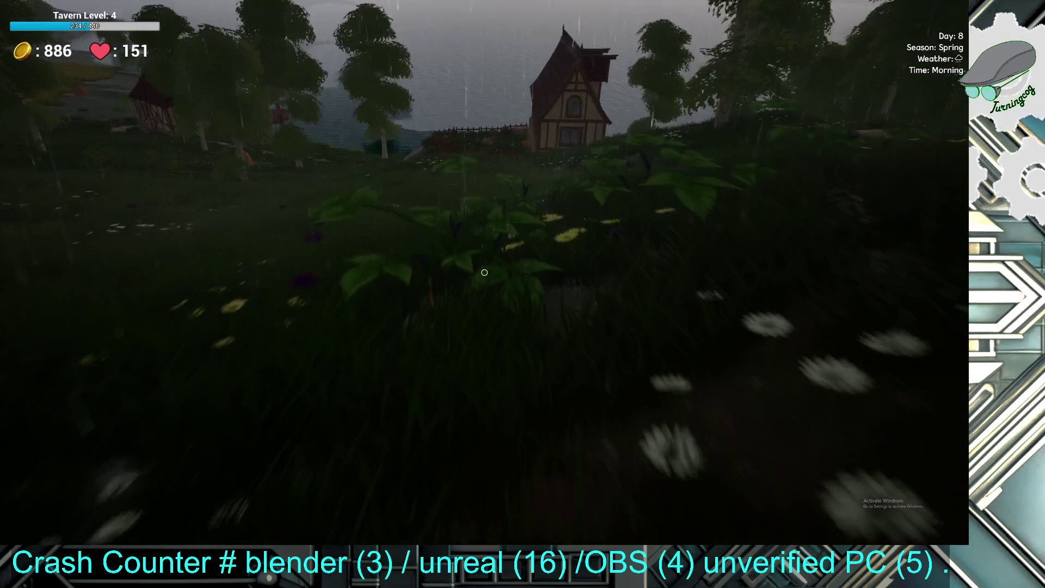
{"action": "left_click", "coordinate": [485, 272]}
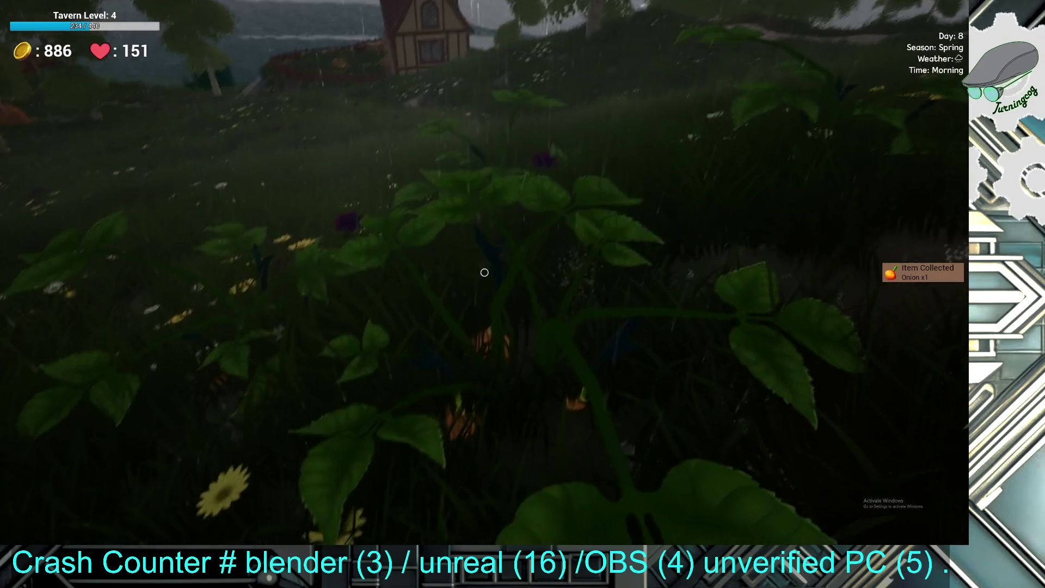
{"action": "left_click", "coordinate": [485, 272]}
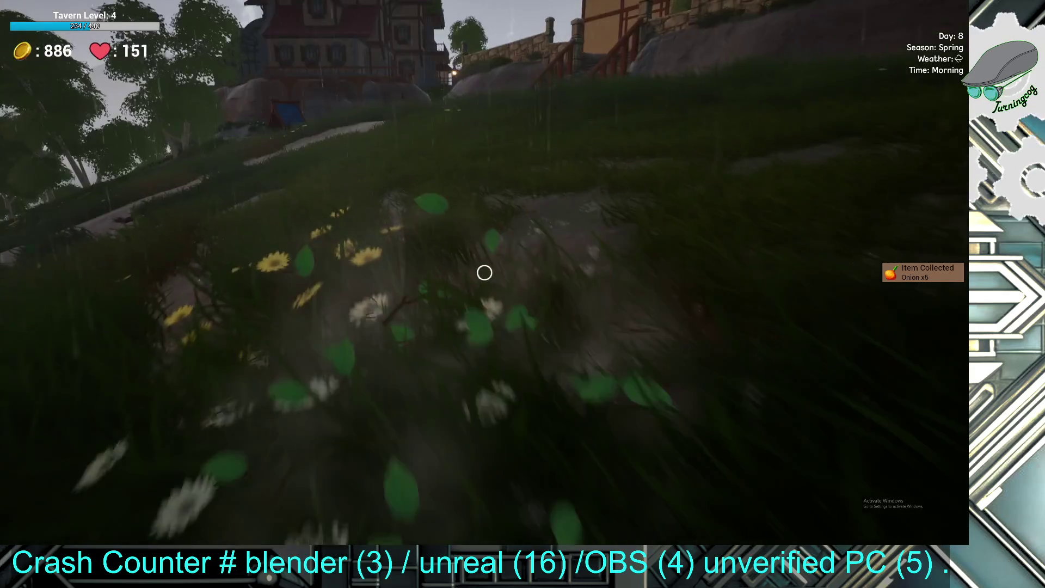
{"action": "left_click", "coordinate": [485, 273]}
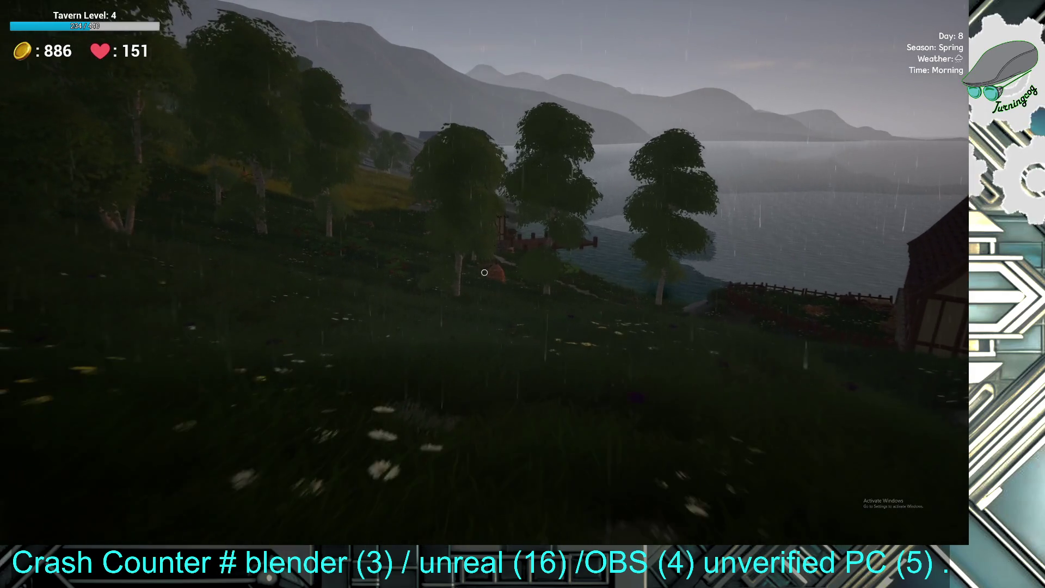
- Walk to the lakeside, harvest tomatoes up to Tomato x4, and collect the log pile as wood
{"action": "key", "text": "w"}
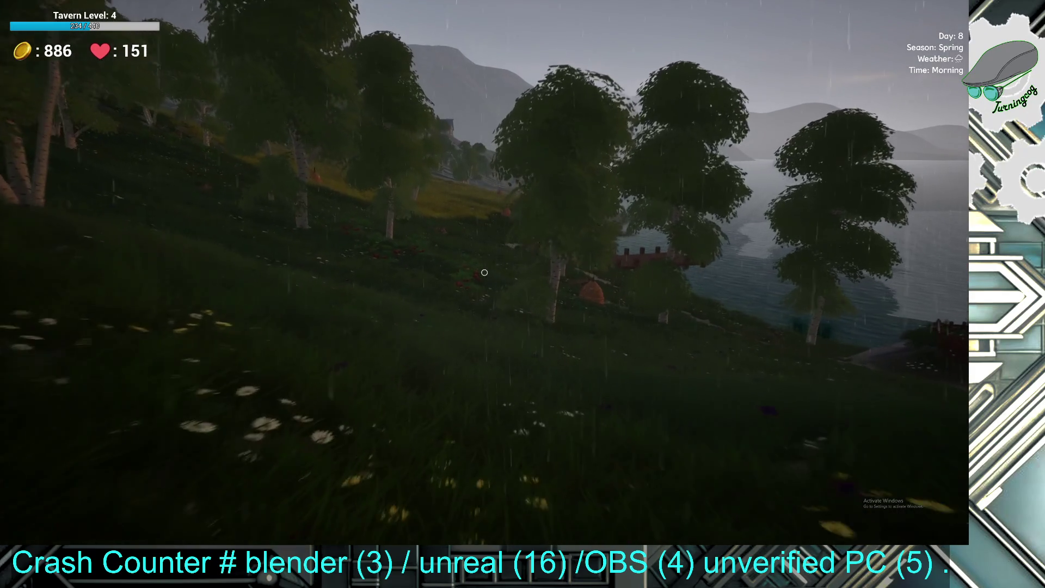
{"action": "key", "text": "w"}
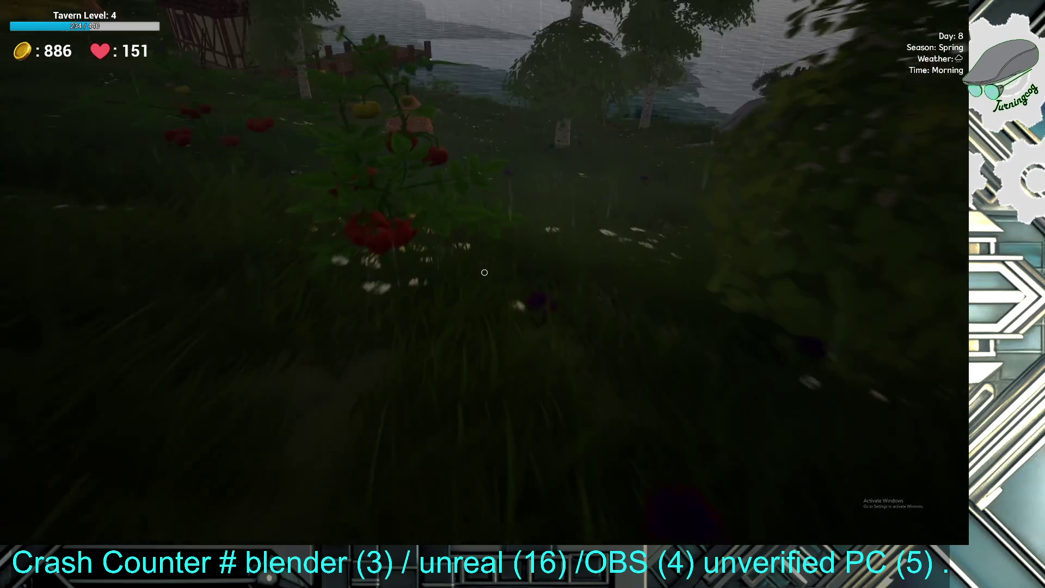
{"action": "left_click", "coordinate": [485, 272]}
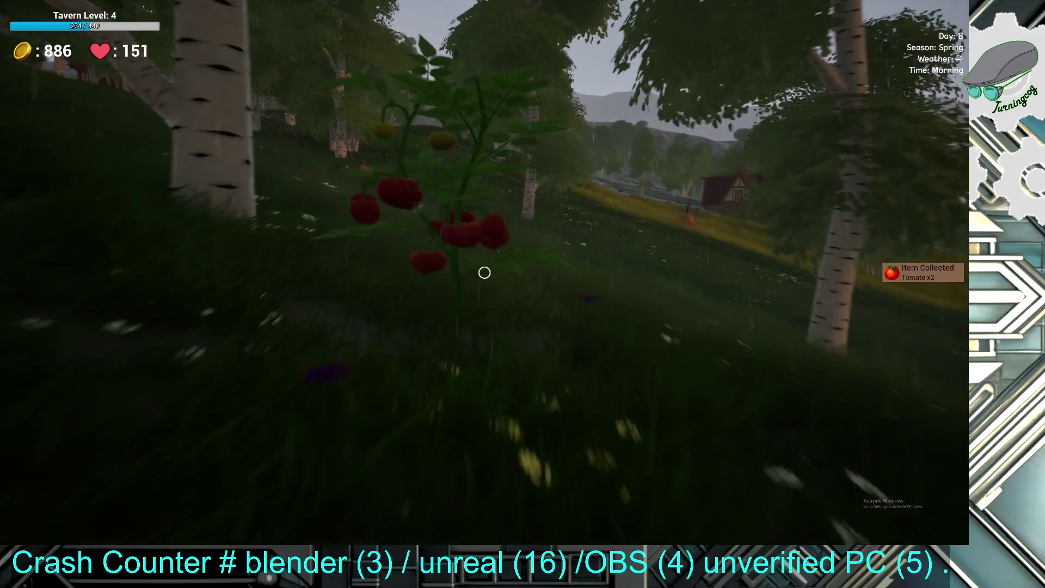
{"action": "left_click", "coordinate": [485, 272]}
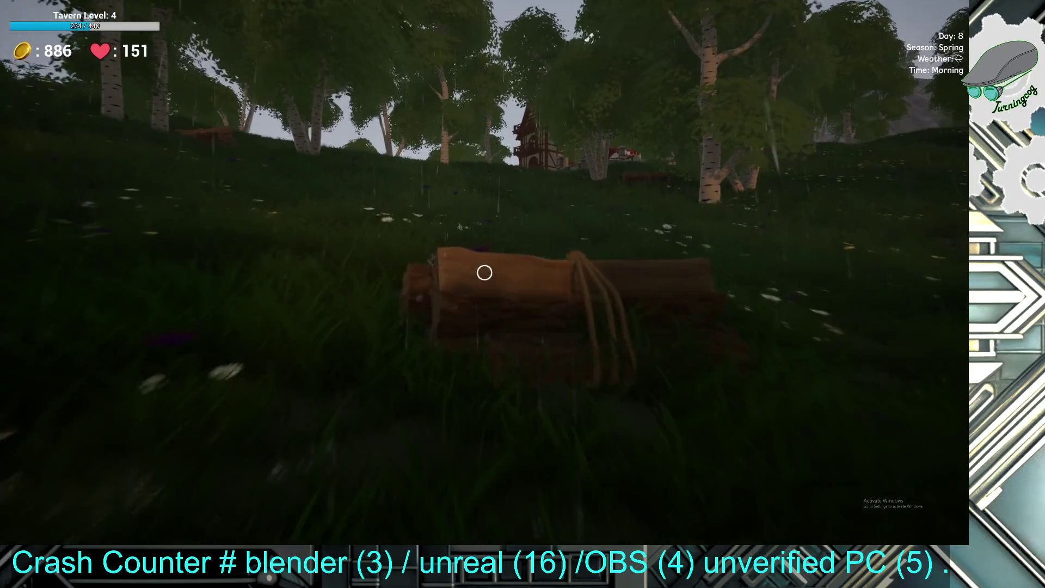
{"action": "left_click", "coordinate": [484, 272]}
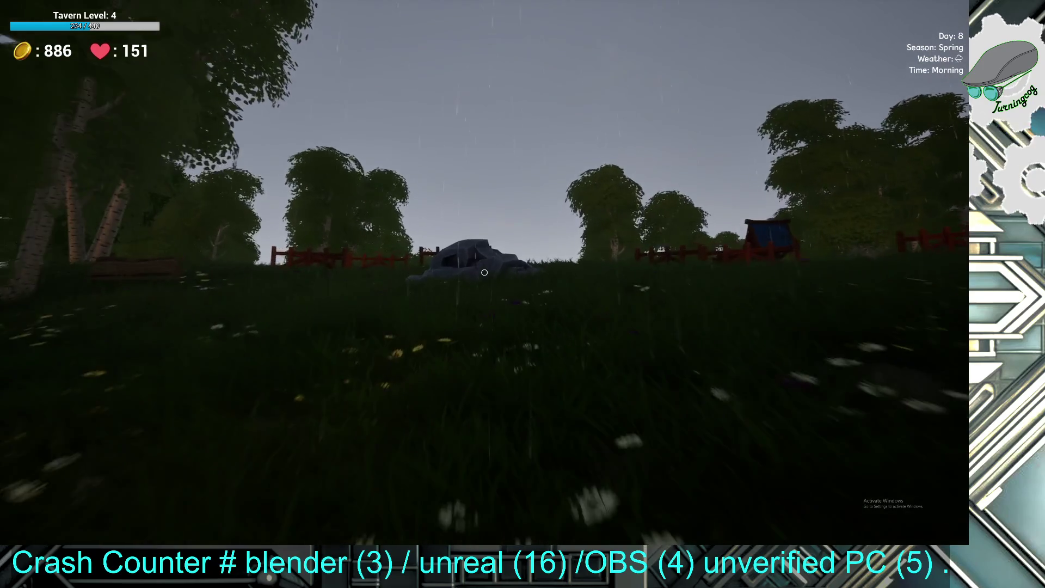
- Collect the rock and wood, then cross the bridge and climb the tavern's stone stairs
{"action": "key", "text": "e"}
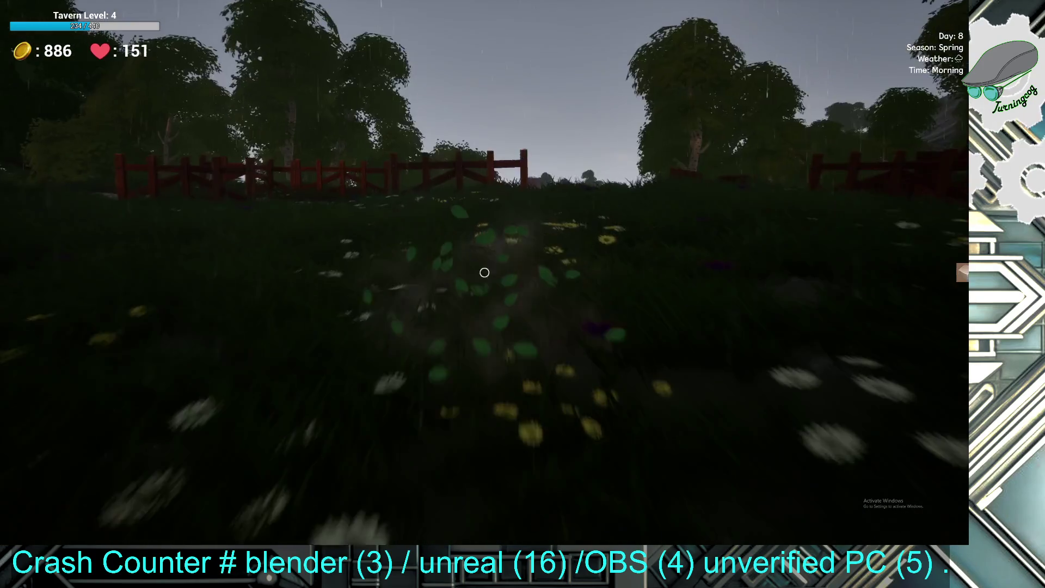
{"action": "key", "text": "e"}
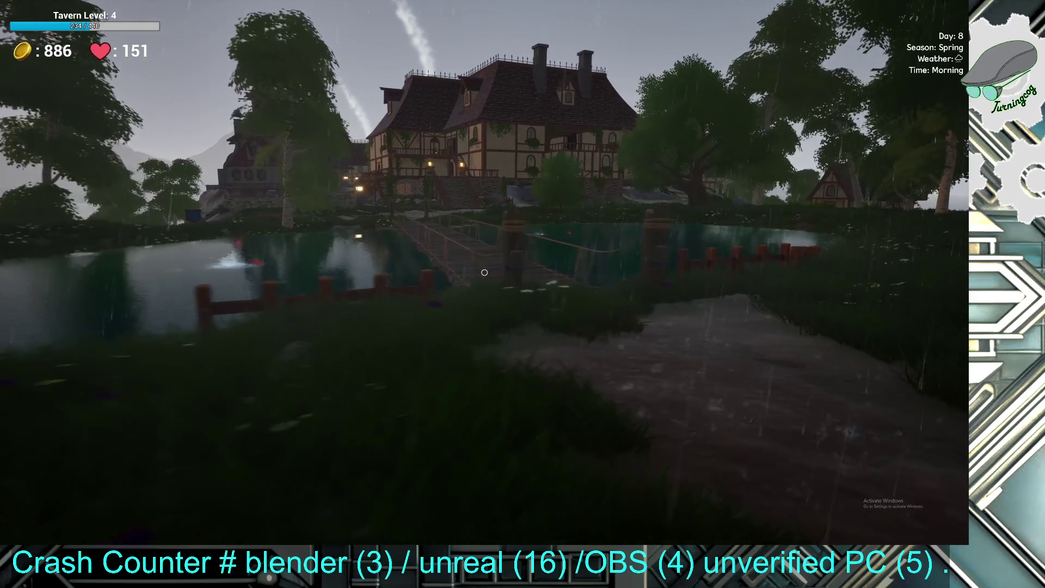
{"action": "key", "text": "w"}
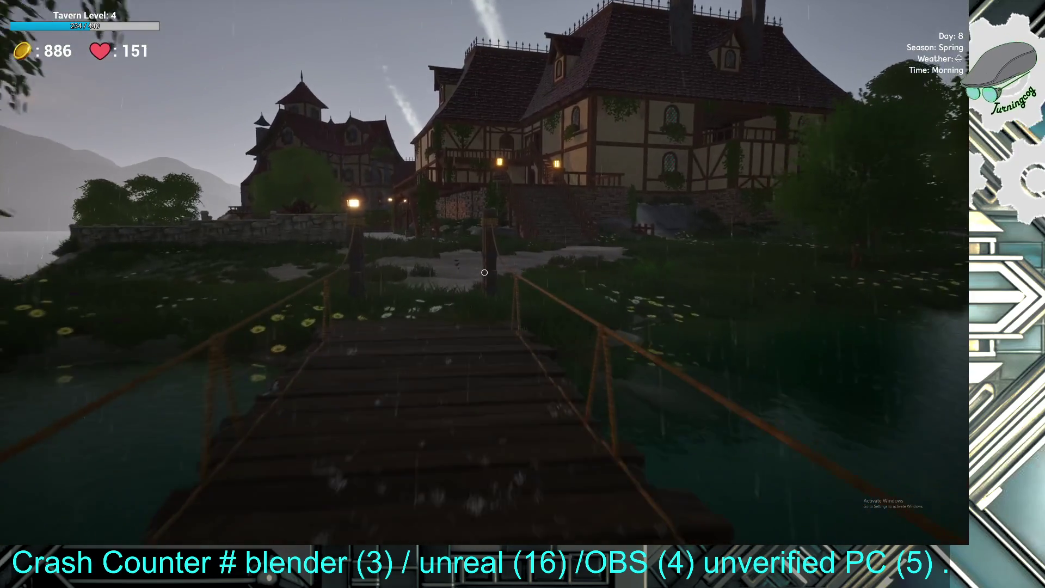
{"action": "key", "text": "w"}
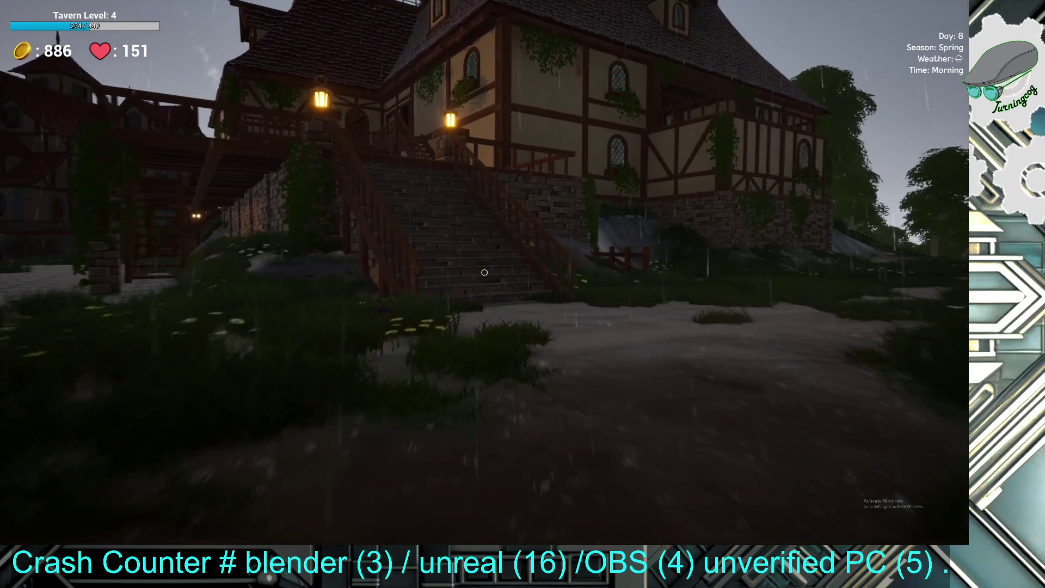
{"action": "key", "text": "w"}
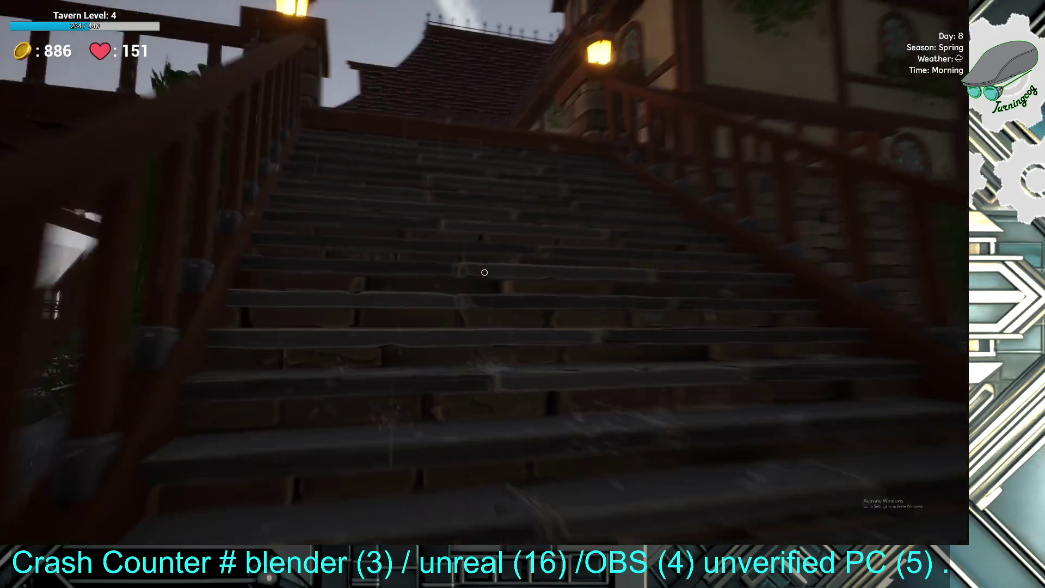
{"action": "key", "text": "w"}
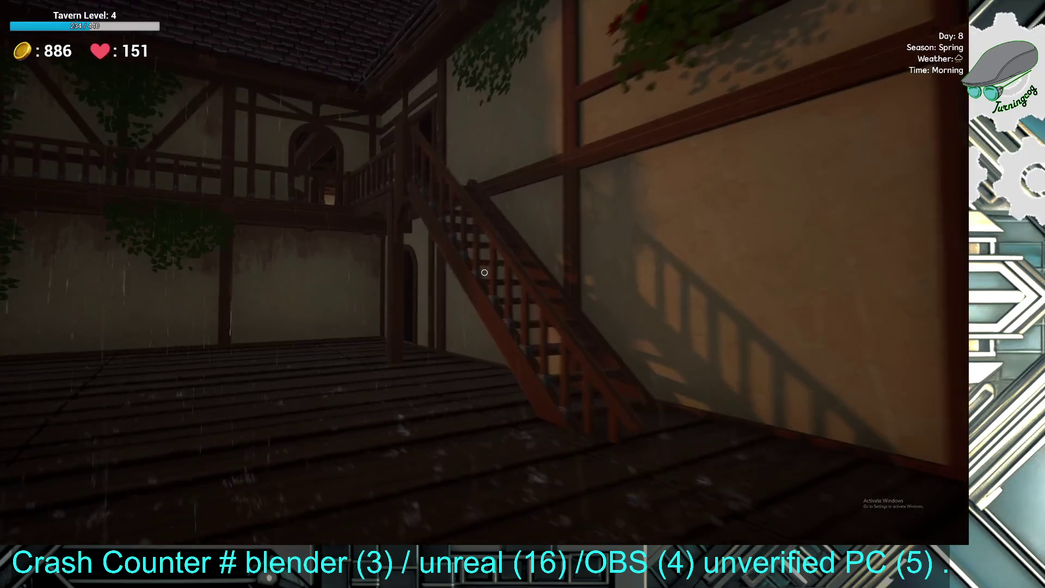
- Climb the outside stairs to the upper gallery and harvest pork from the pig
{"action": "key", "text": "w"}
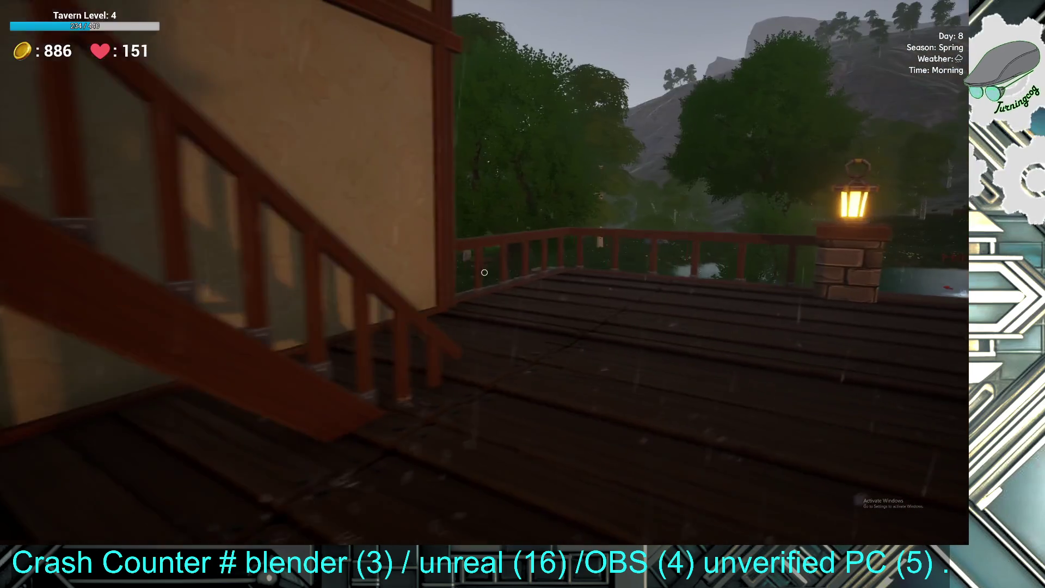
{"action": "key", "text": "w"}
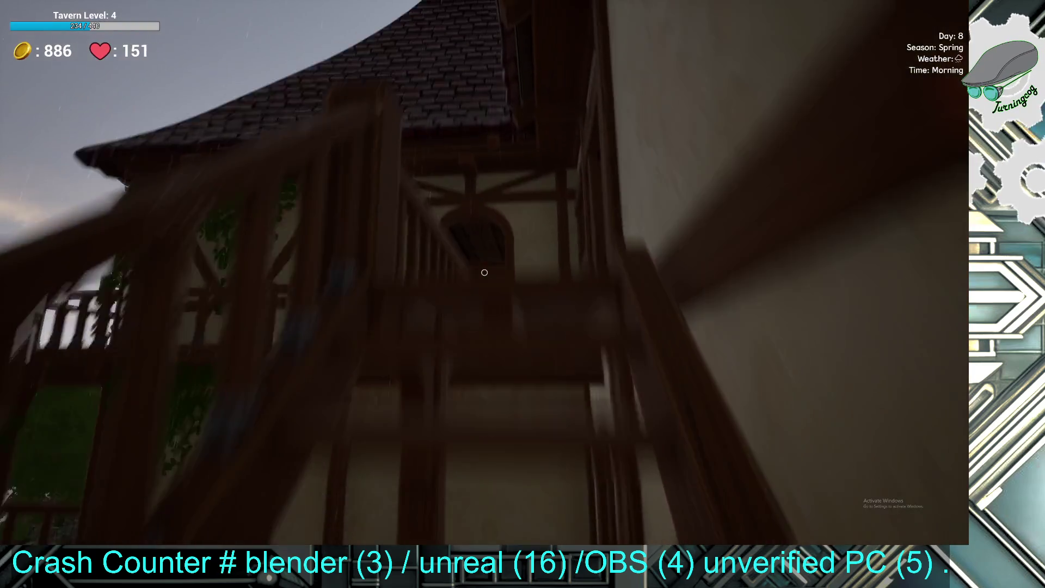
{"action": "key", "text": "w"}
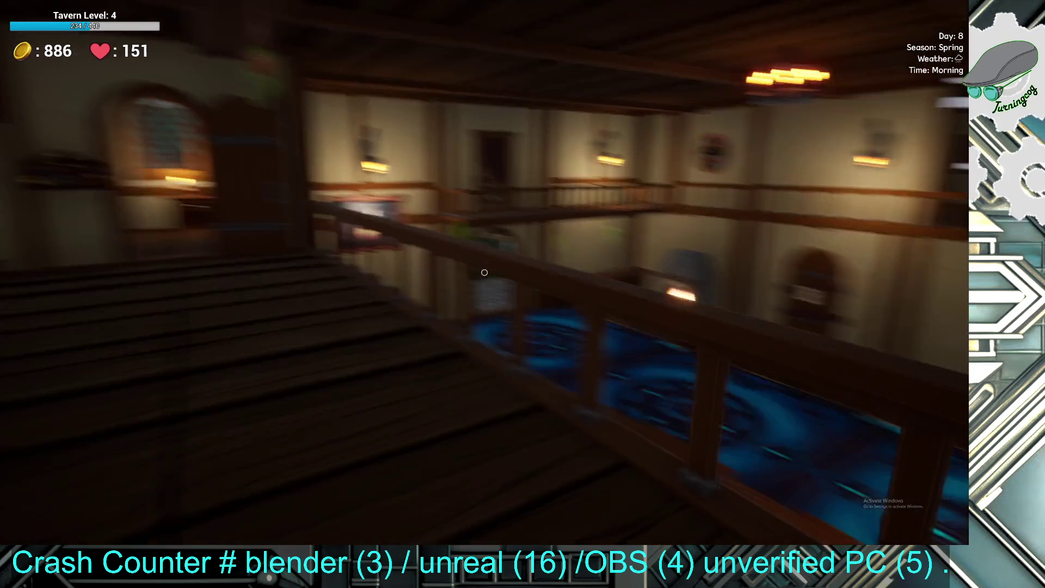
{"action": "key", "text": "w"}
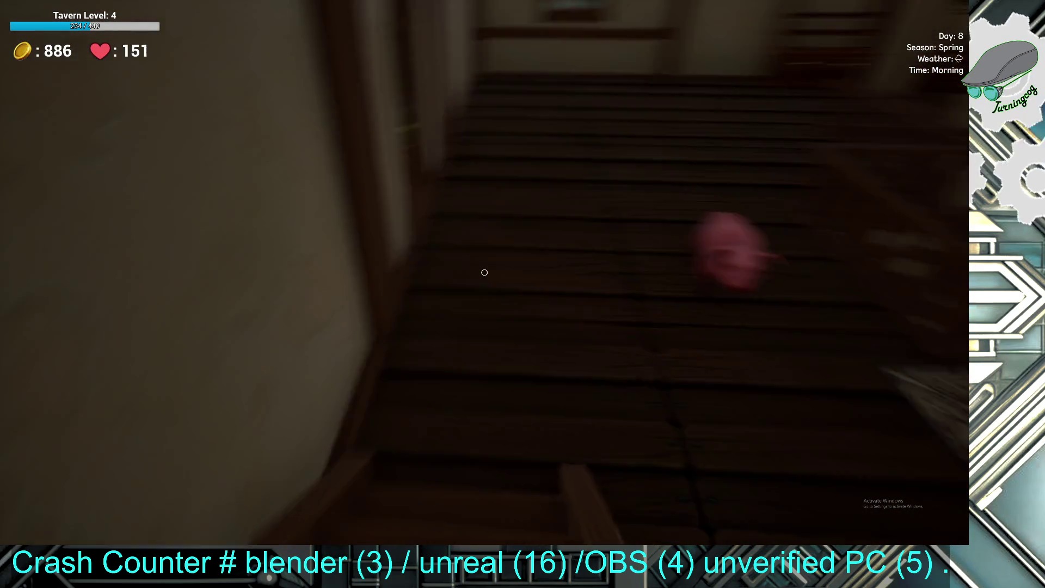
{"action": "key", "text": "w"}
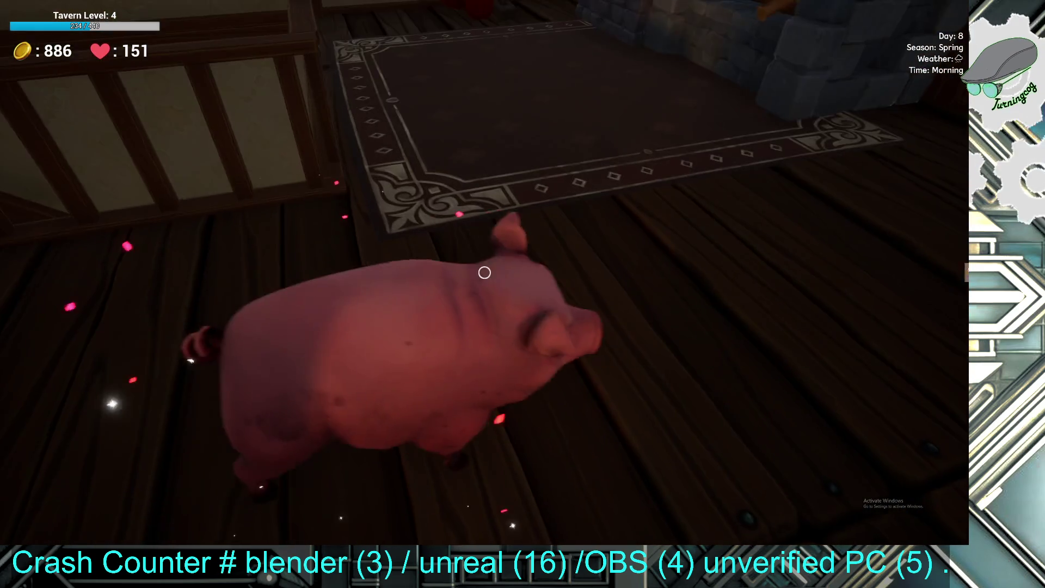
{"action": "left_click", "coordinate": [485, 272]}
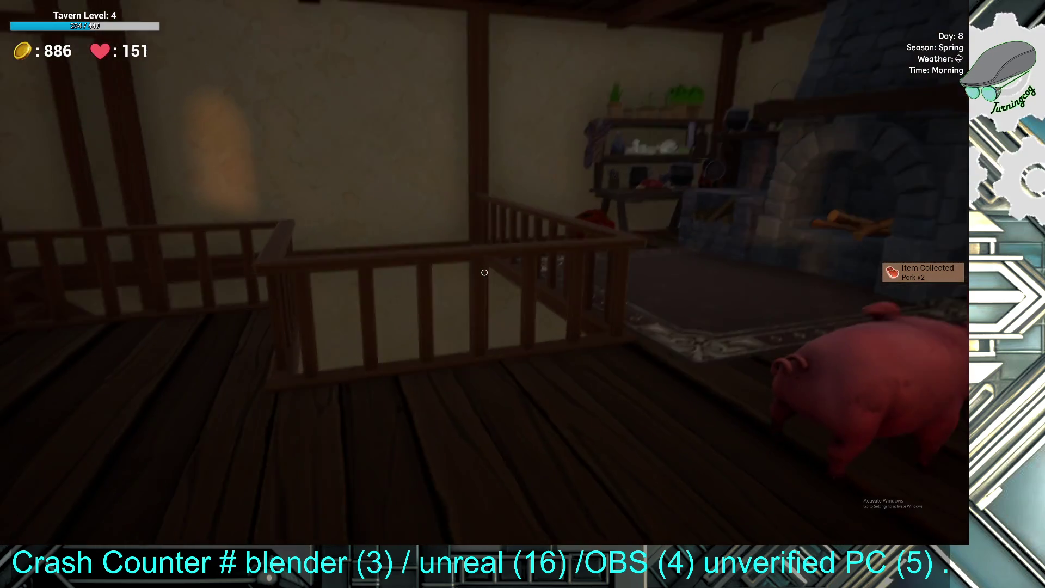
- Start a batch of Vegetable Soup at the fireplace, then collect the eggs from the rug
{"action": "key", "text": "w"}
{"action": "key", "text": "w"}
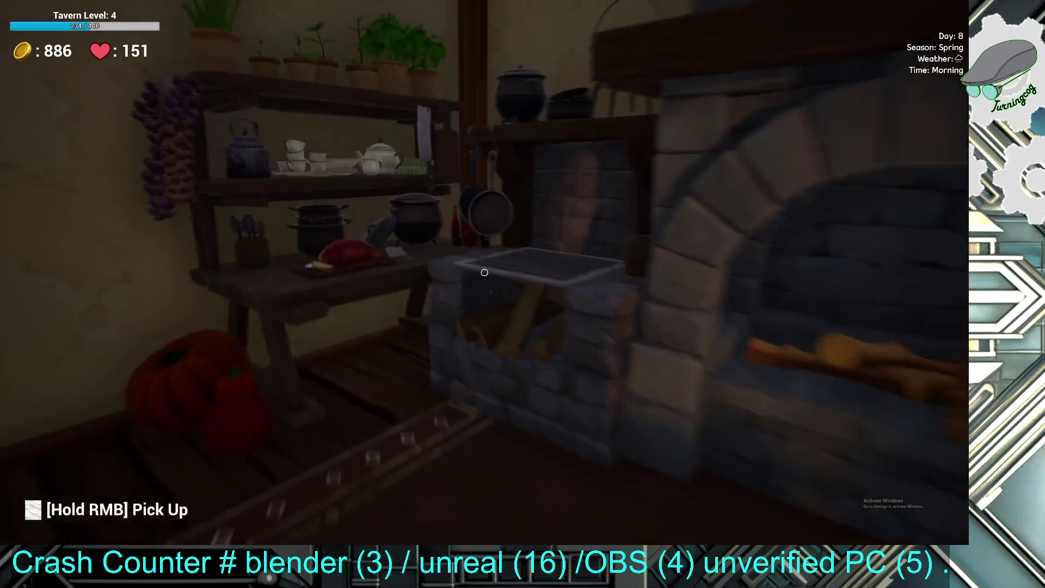
{"action": "left_click", "coordinate": [484, 272]}
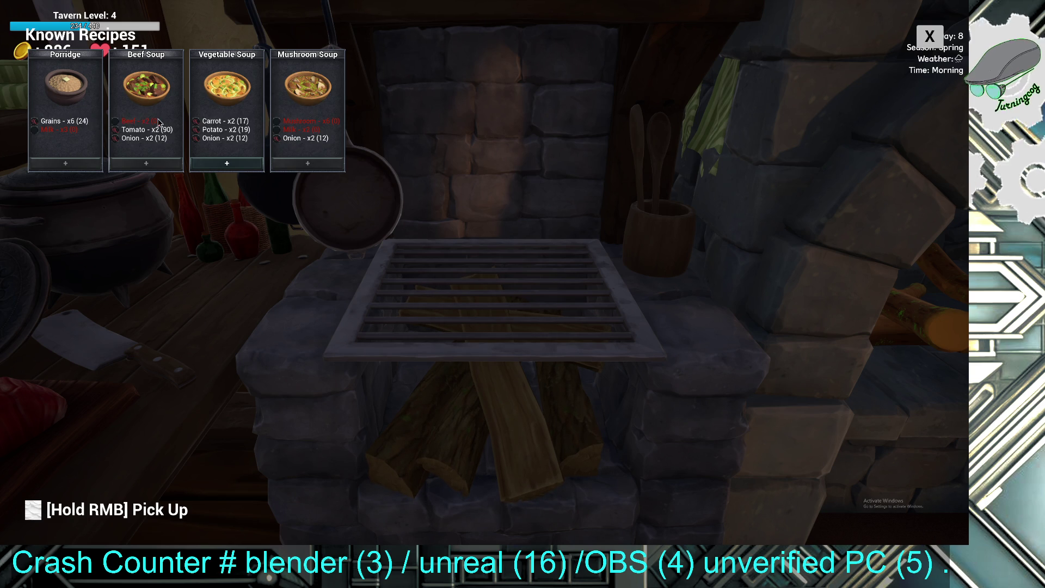
{"action": "left_click", "coordinate": [248, 163]}
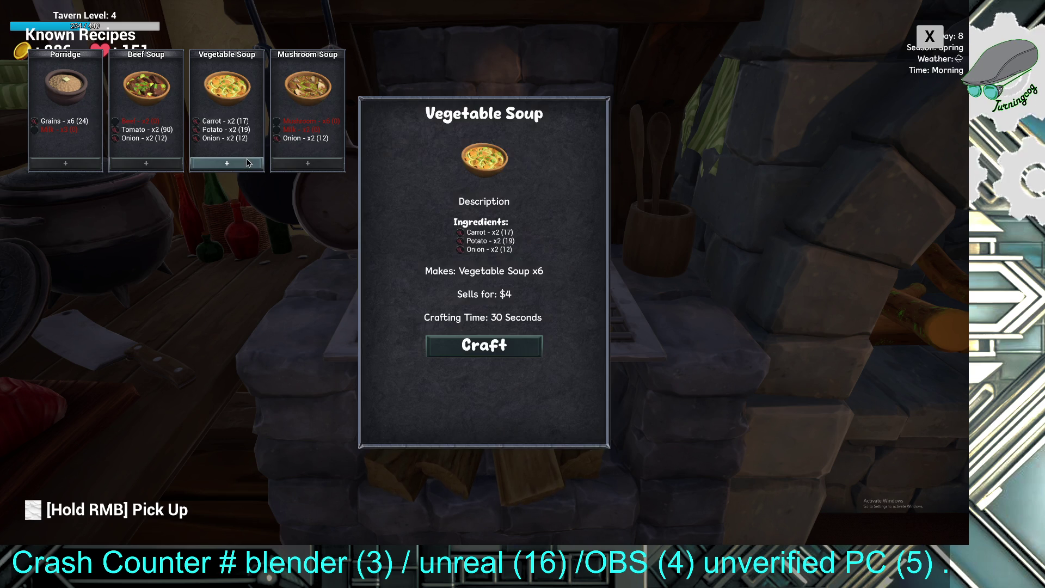
{"action": "left_click", "coordinate": [484, 345]}
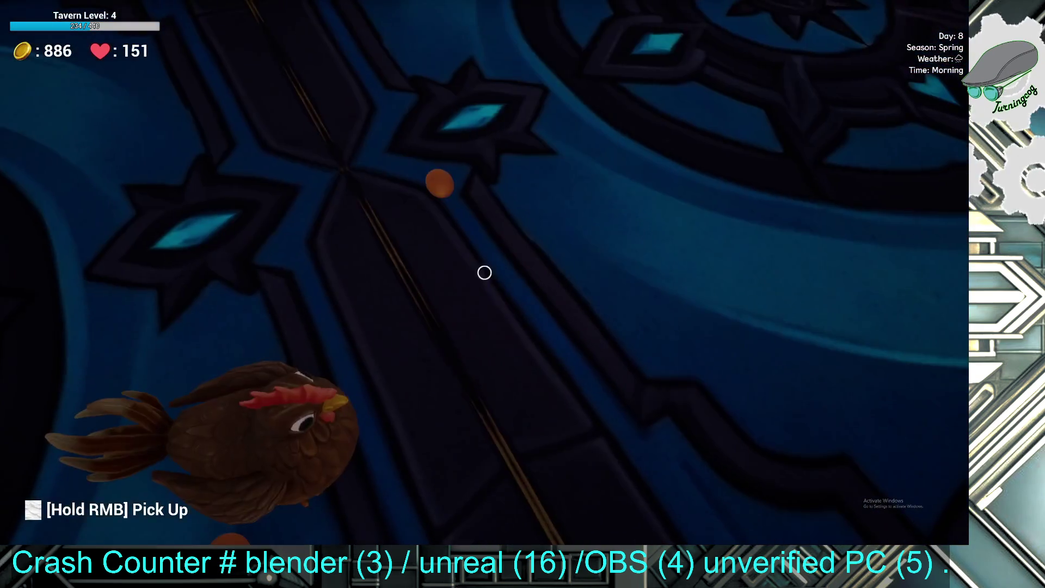
{"action": "left_click", "coordinate": [485, 272]}
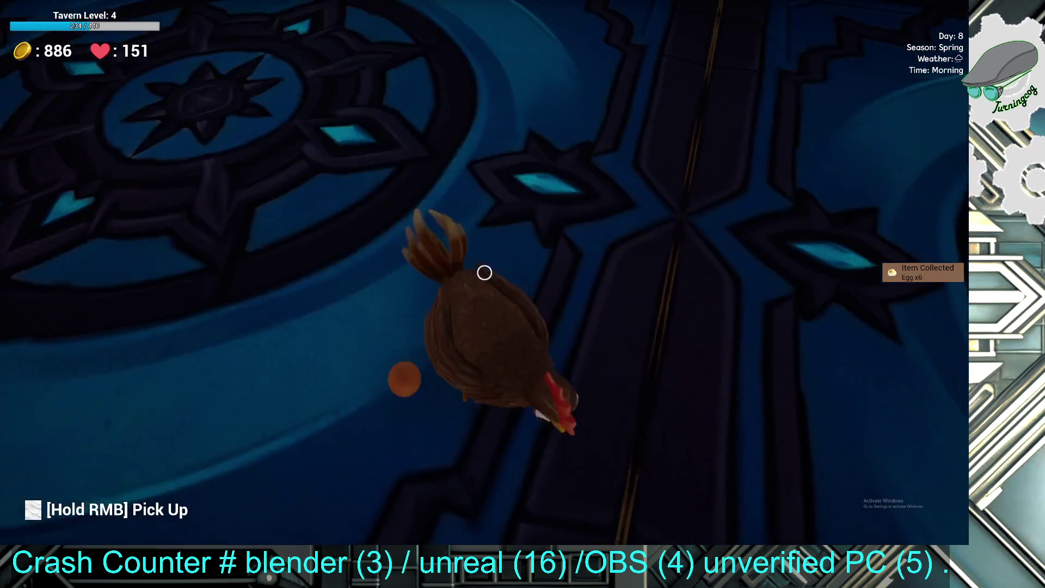
- Harvest chicken meat, then start pouring ale mugs at the first barrel
{"action": "left_click", "coordinate": [485, 273]}
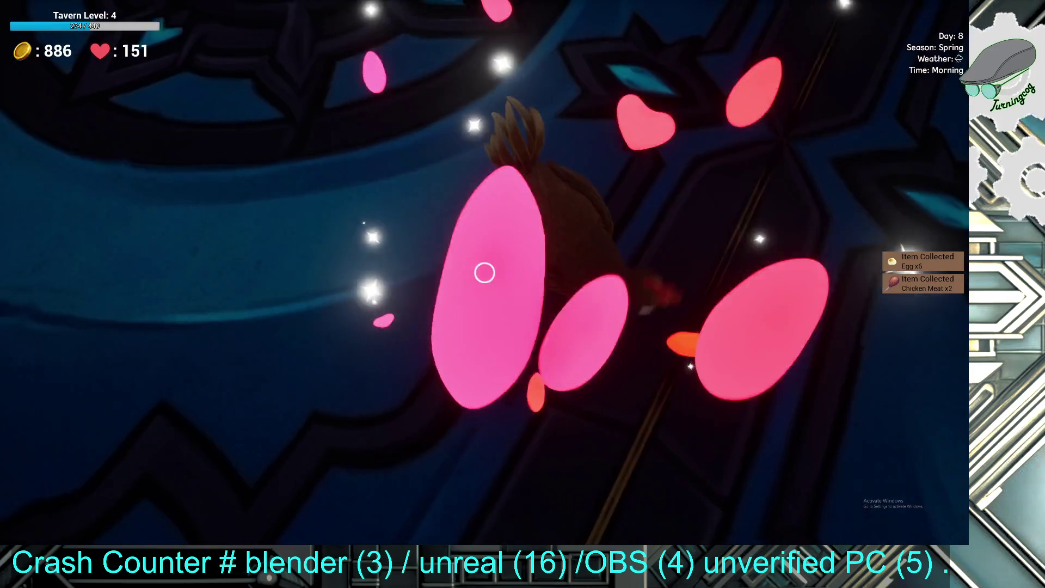
{"action": "key", "text": "e"}
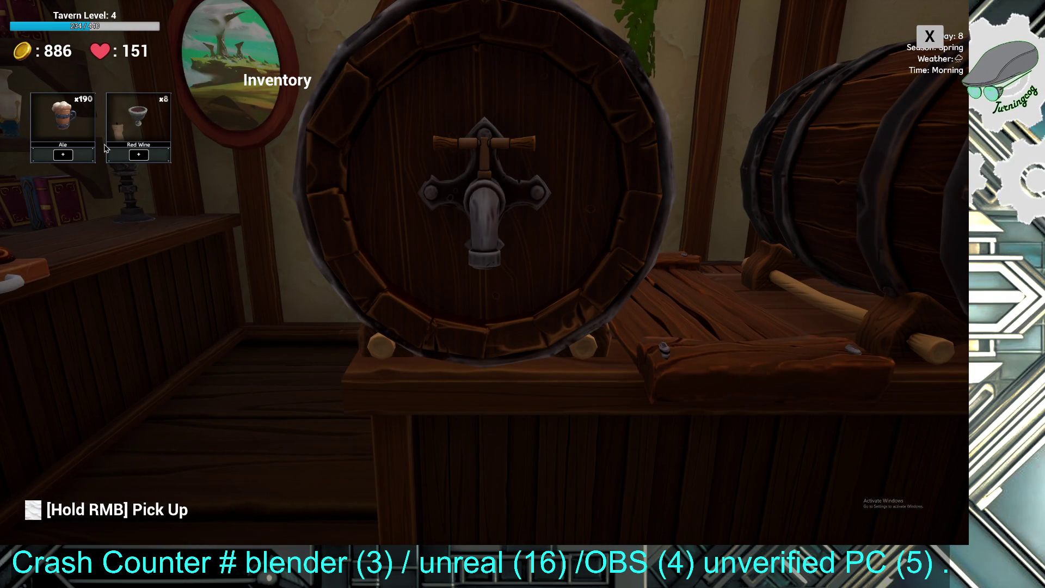
{"action": "left_click", "coordinate": [66, 154]}
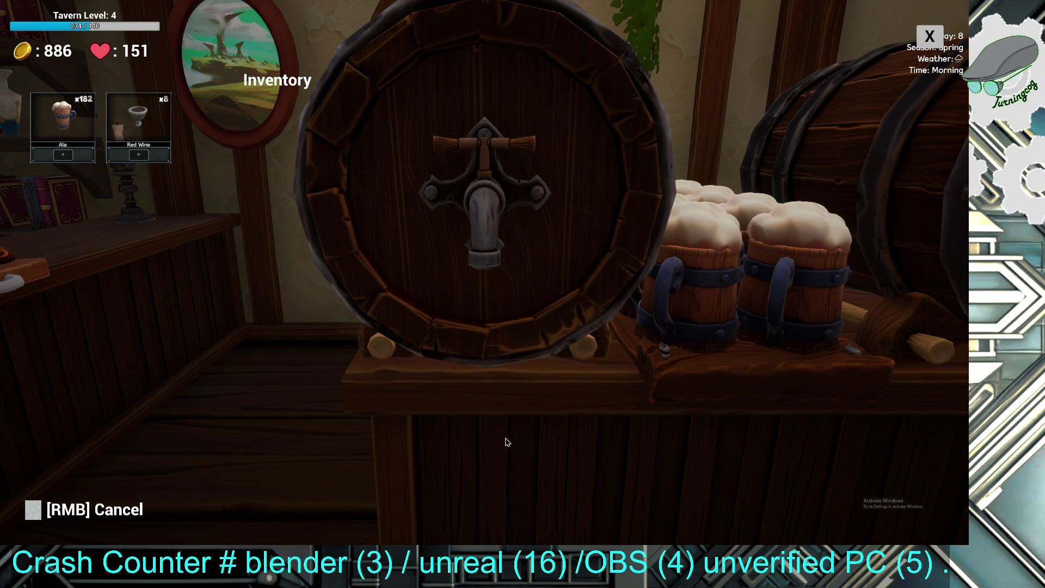
- Switch to the other ale barrel and pour more mugs until ale stock reaches x174
{"action": "right_click", "coordinate": [548, 442]}
{"action": "left_click", "coordinate": [483, 270]}
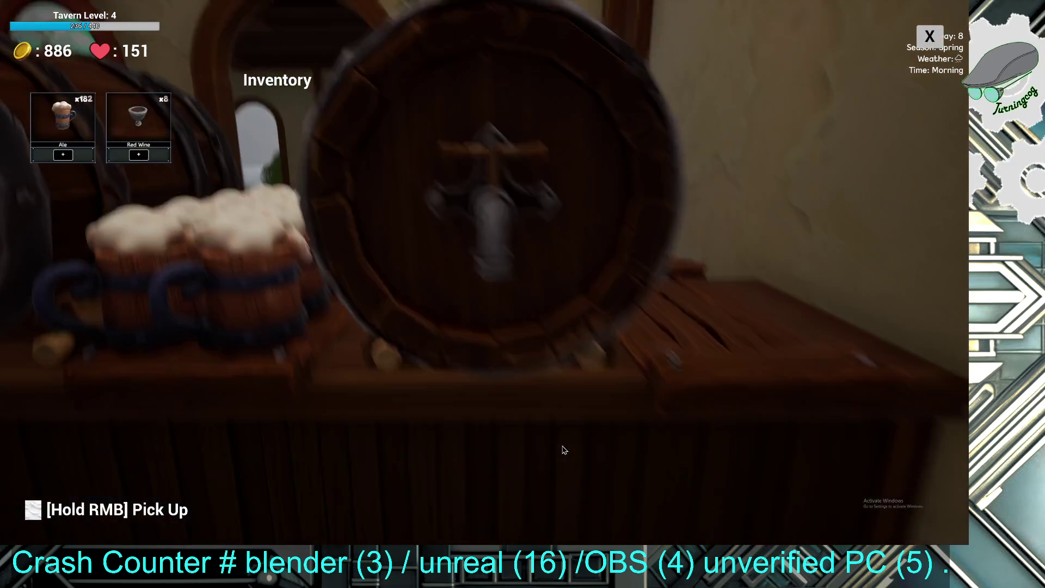
{"action": "left_click", "coordinate": [64, 156]}
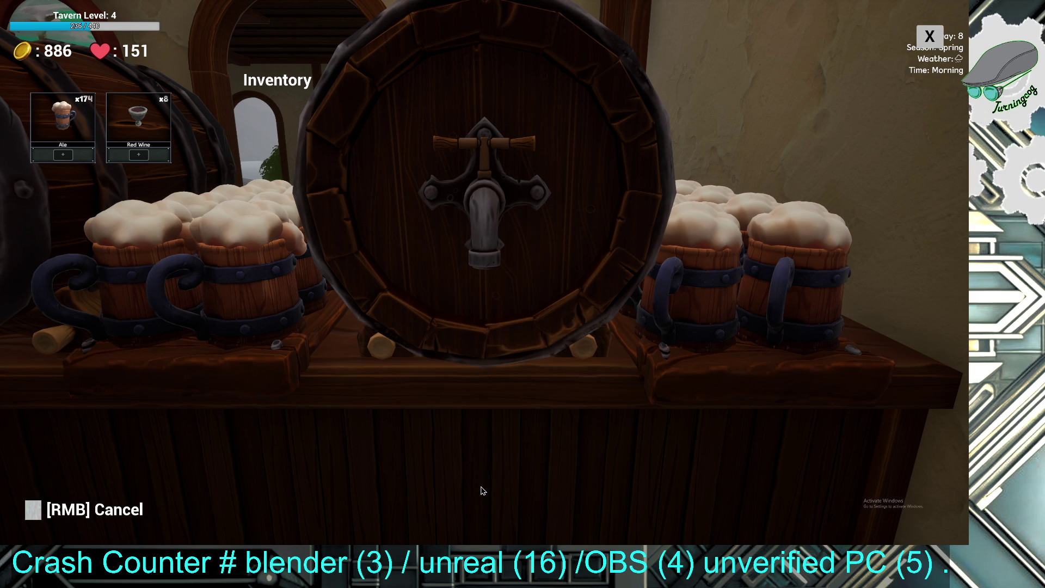
{"action": "key", "text": "Escape"}
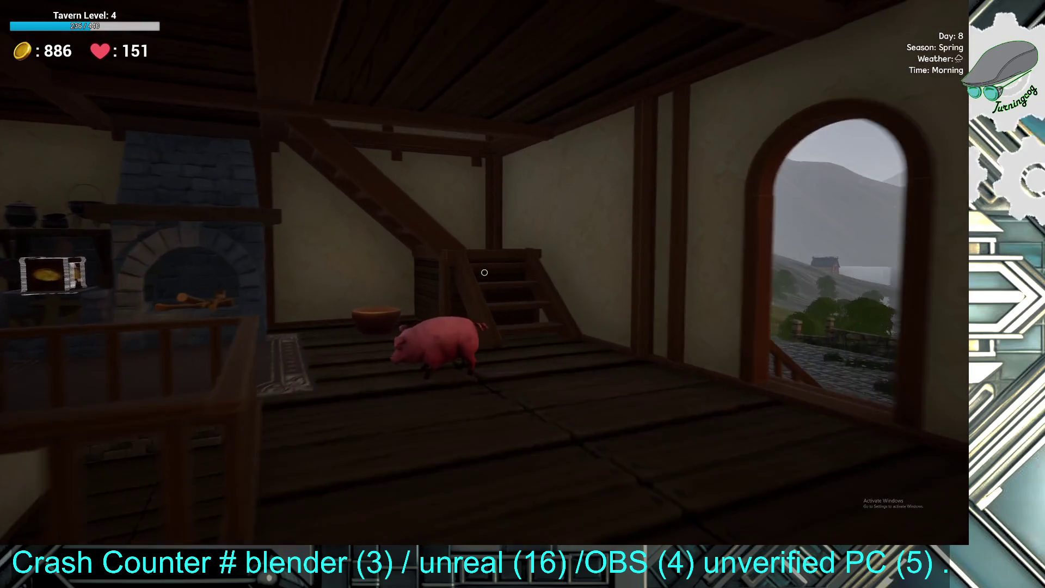
{"action": "key", "text": "w"}
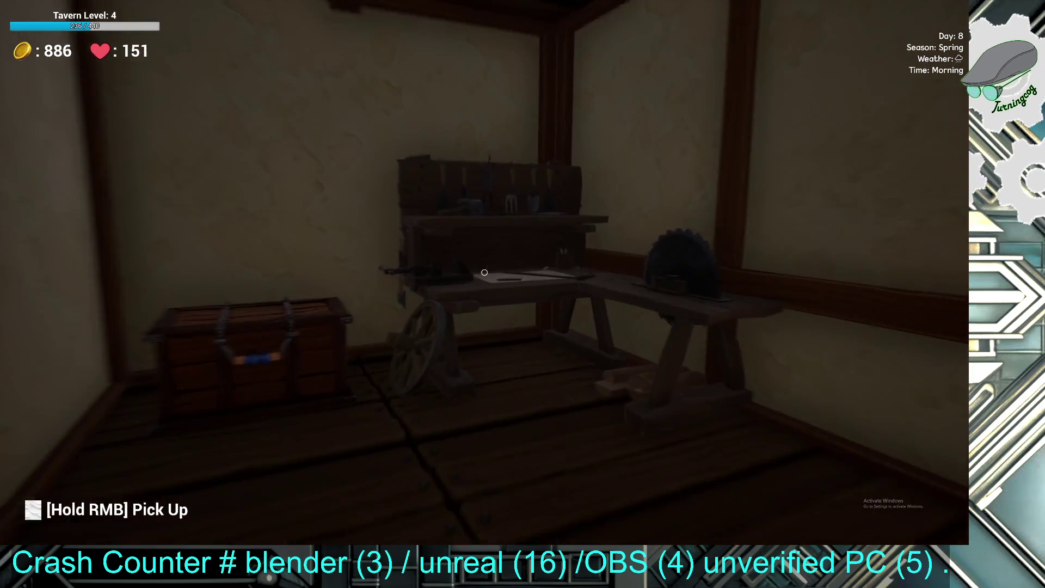
- Find the Keg recipe (8 wood, 1 ore) at the upstairs workbench and craft one
{"action": "left_click", "coordinate": [485, 272]}
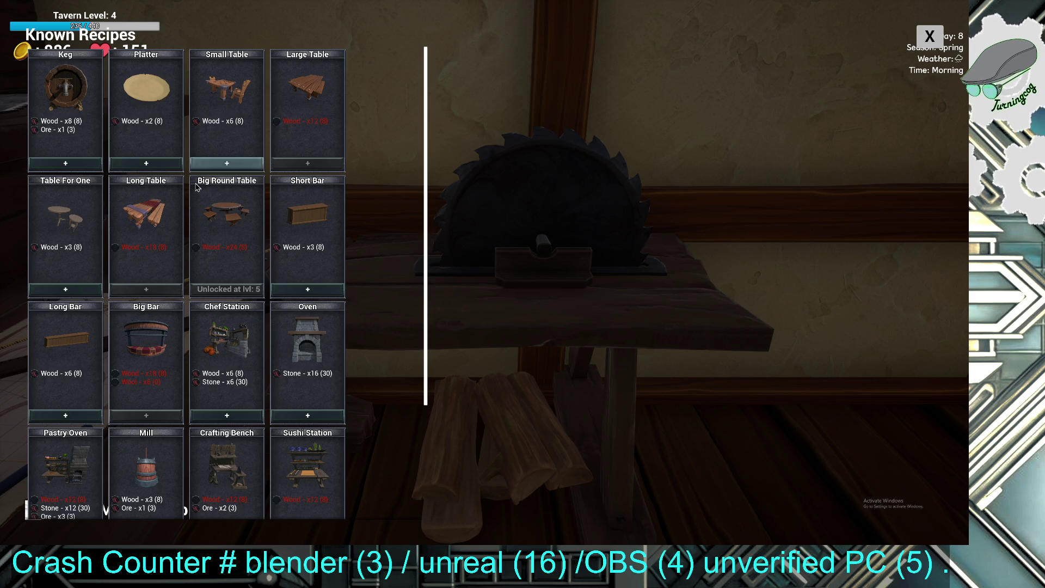
{"action": "scroll", "coordinate": [145, 228], "scroll_direction": "down", "scroll_amount": 1}
{"action": "scroll", "coordinate": [144, 228], "scroll_direction": "down", "scroll_amount": 1}
{"action": "scroll", "coordinate": [144, 228], "scroll_direction": "down", "scroll_amount": 2}
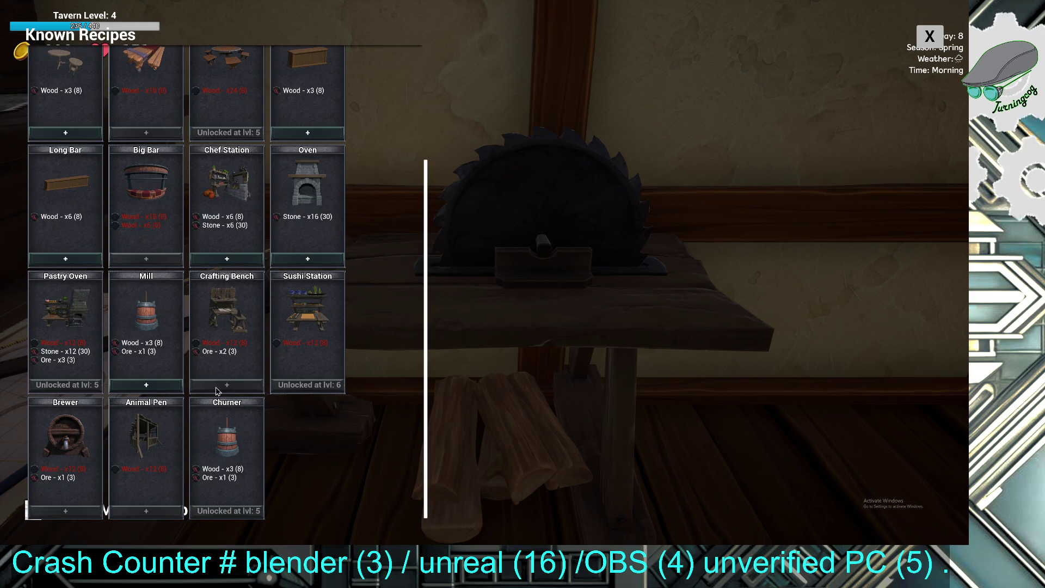
{"action": "scroll", "coordinate": [245, 339], "scroll_direction": "up", "scroll_amount": 1}
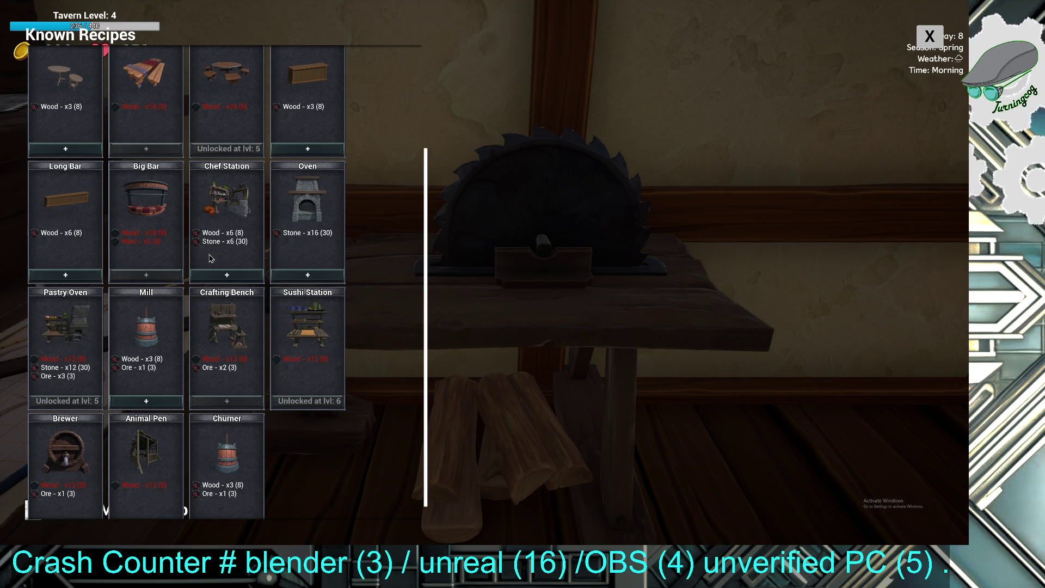
{"action": "scroll", "coordinate": [168, 252], "scroll_direction": "up", "scroll_amount": 3}
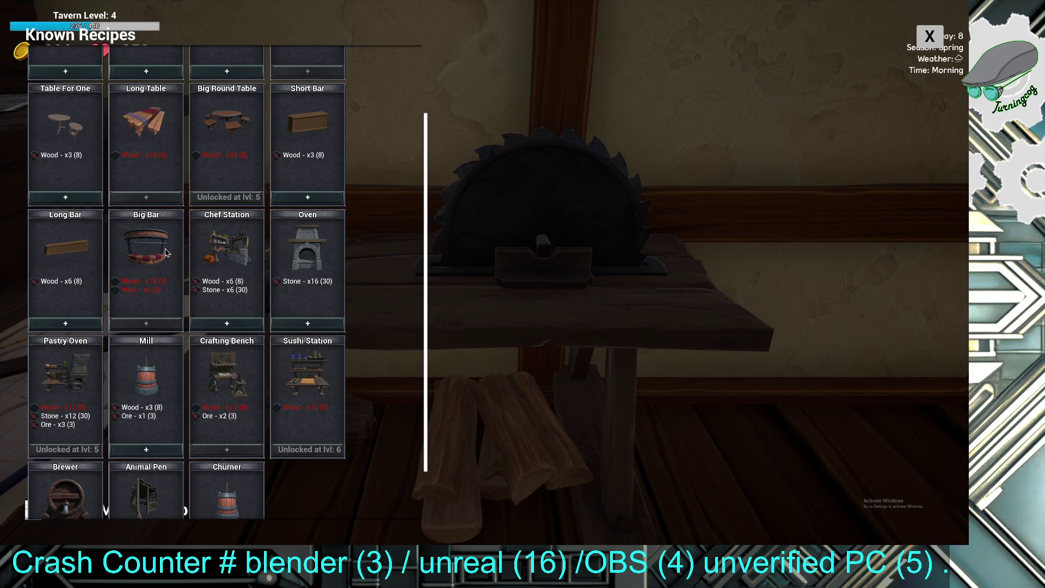
{"action": "scroll", "coordinate": [121, 214], "scroll_direction": "up", "scroll_amount": 2}
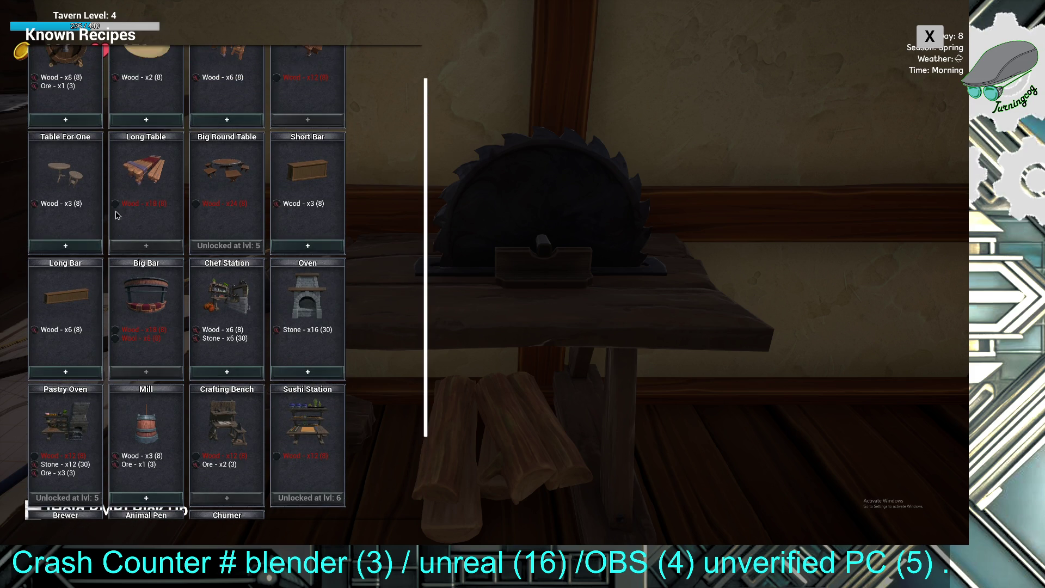
{"action": "scroll", "coordinate": [250, 247], "scroll_direction": "up", "scroll_amount": 1}
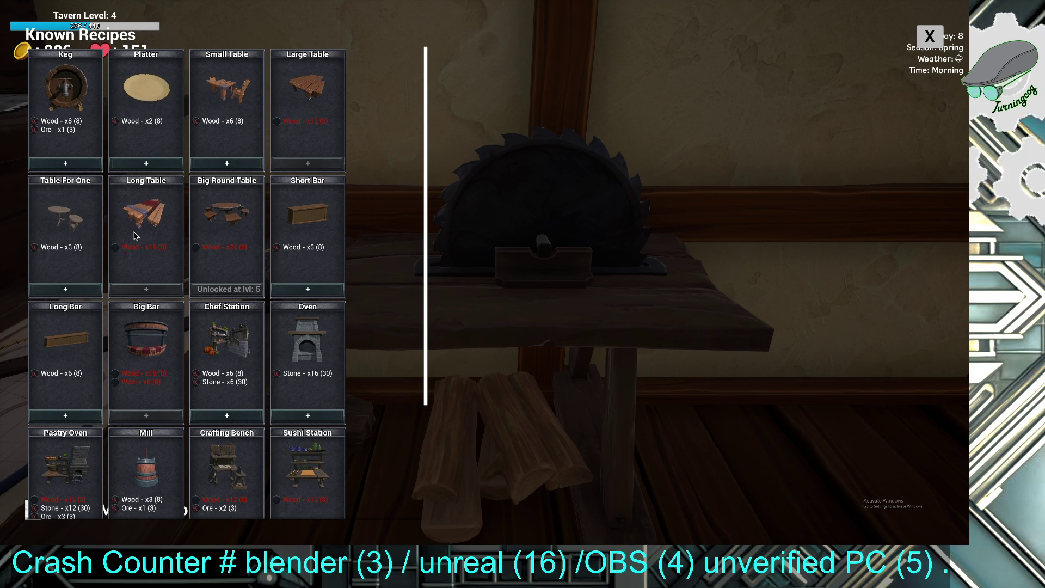
{"action": "scroll", "coordinate": [137, 236], "scroll_direction": "down", "scroll_amount": 1}
{"action": "scroll", "coordinate": [136, 236], "scroll_direction": "down", "scroll_amount": 4}
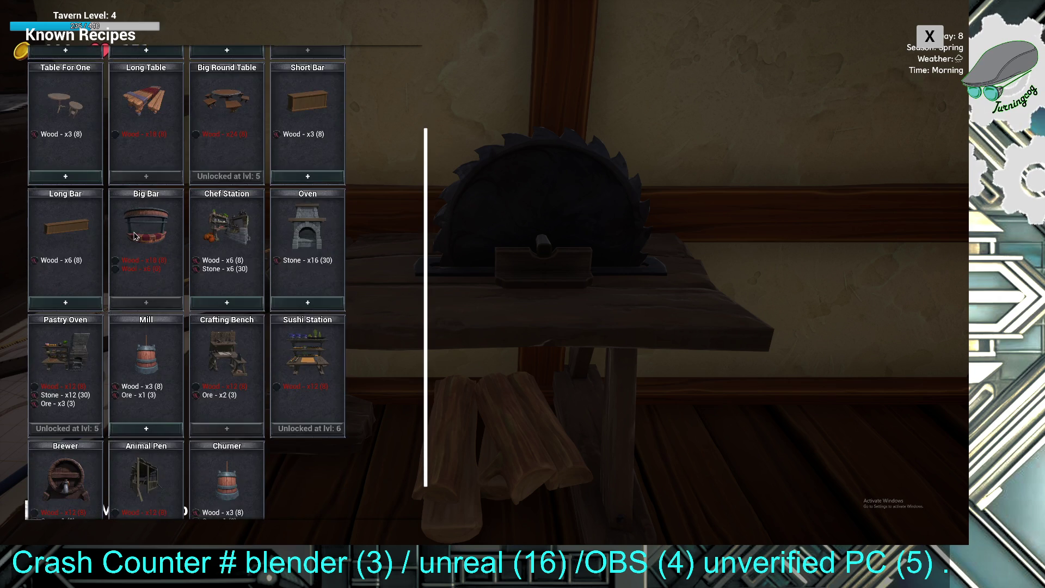
{"action": "scroll", "coordinate": [136, 235], "scroll_direction": "up", "scroll_amount": 5}
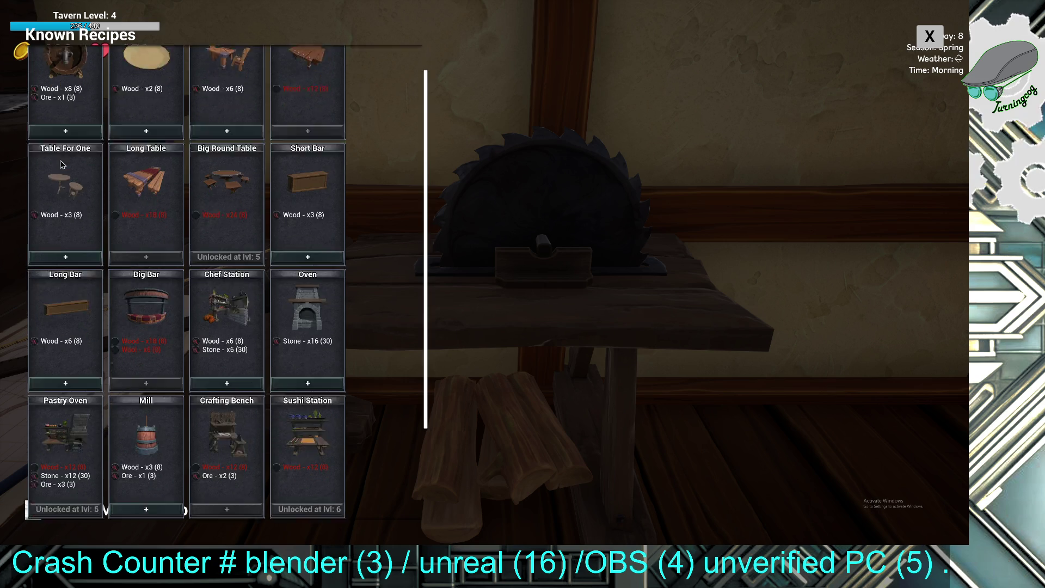
{"action": "left_click", "coordinate": [64, 164]}
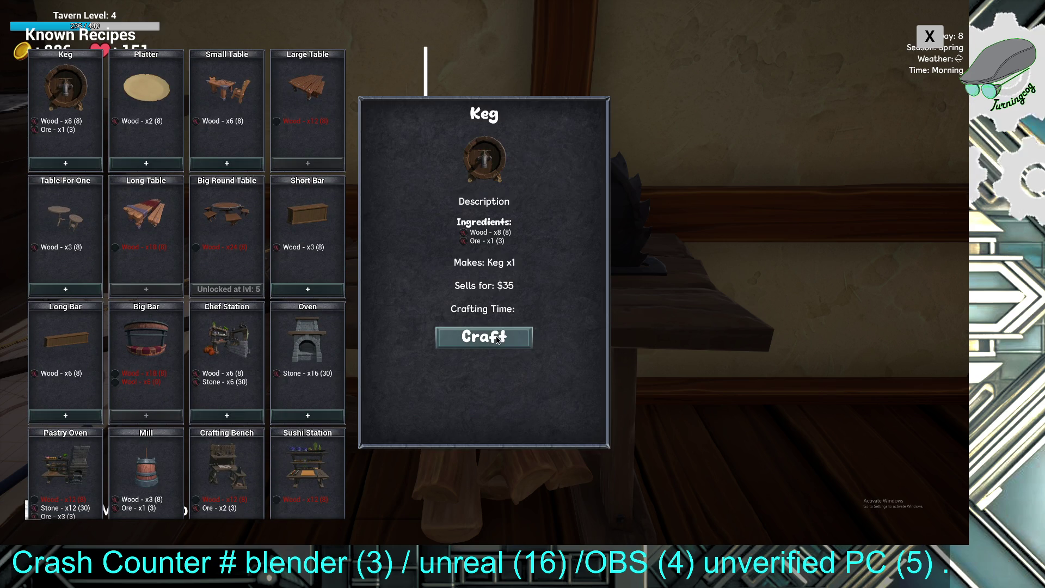
{"action": "left_click", "coordinate": [484, 337]}
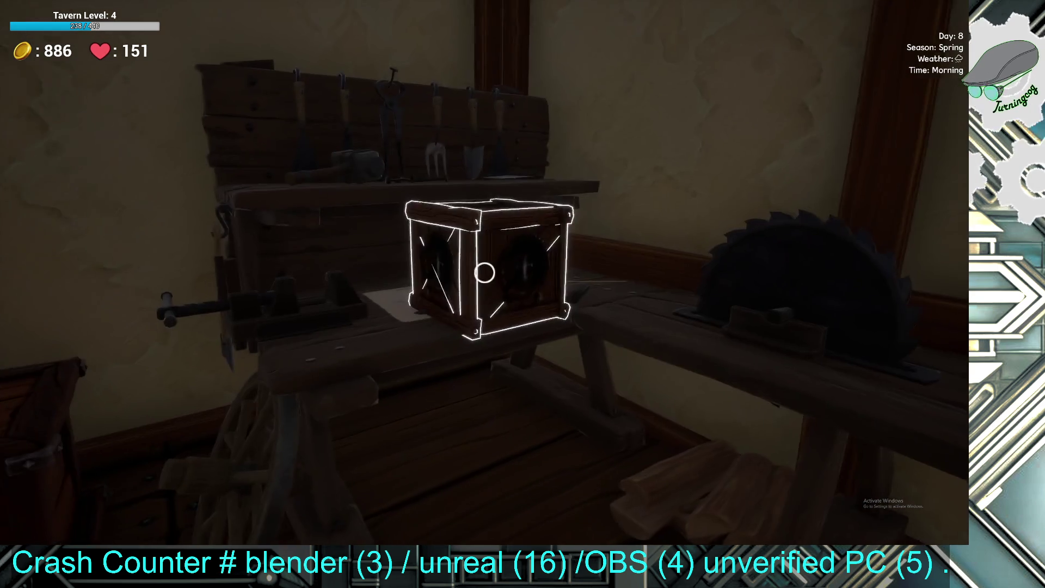
- Pick up the keg crate, set it on the window counter and pour a red wine goblet
{"action": "right_click", "coordinate": [484, 272]}
{"action": "left_click", "coordinate": [484, 273]}
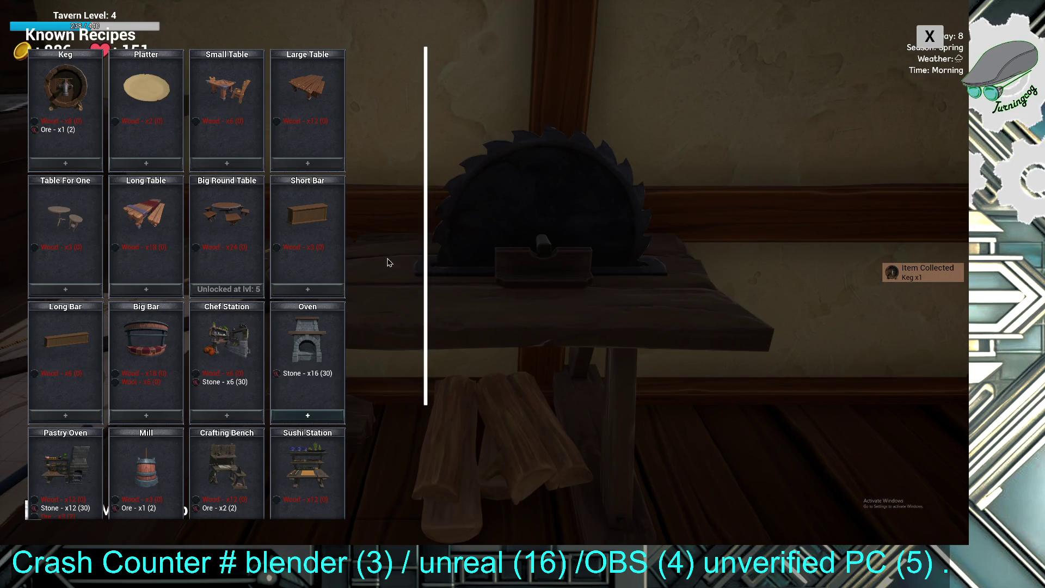
{"action": "key", "text": "x"}
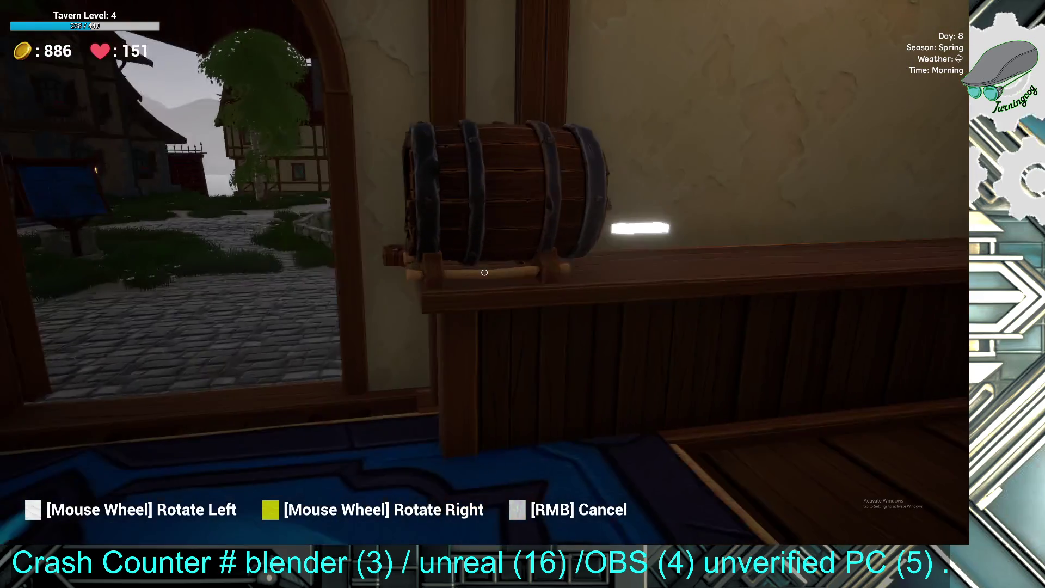
{"action": "scroll", "coordinate": [485, 272], "scroll_direction": "down", "scroll_amount": 2}
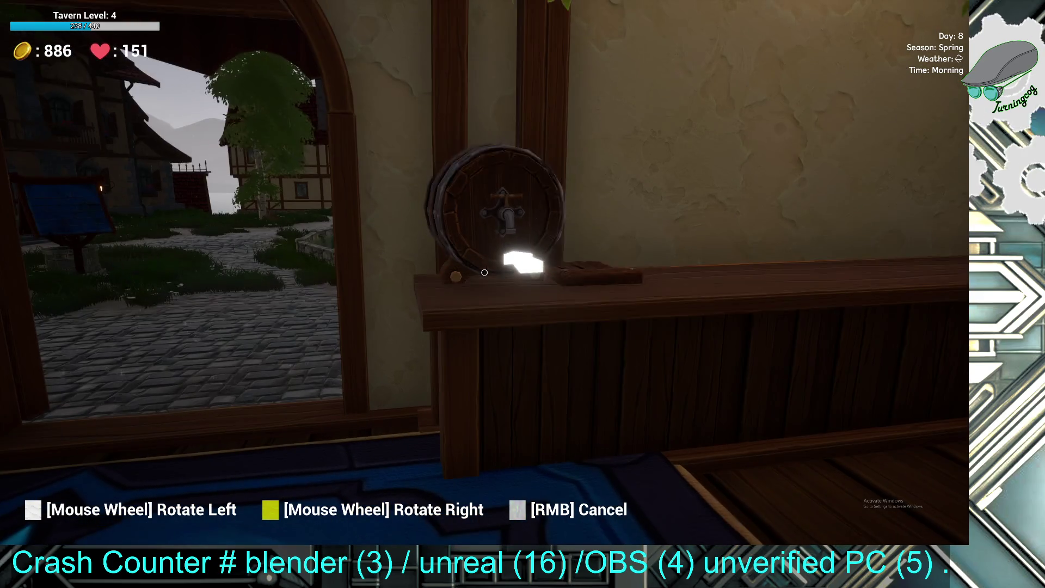
{"action": "key", "text": "w"}
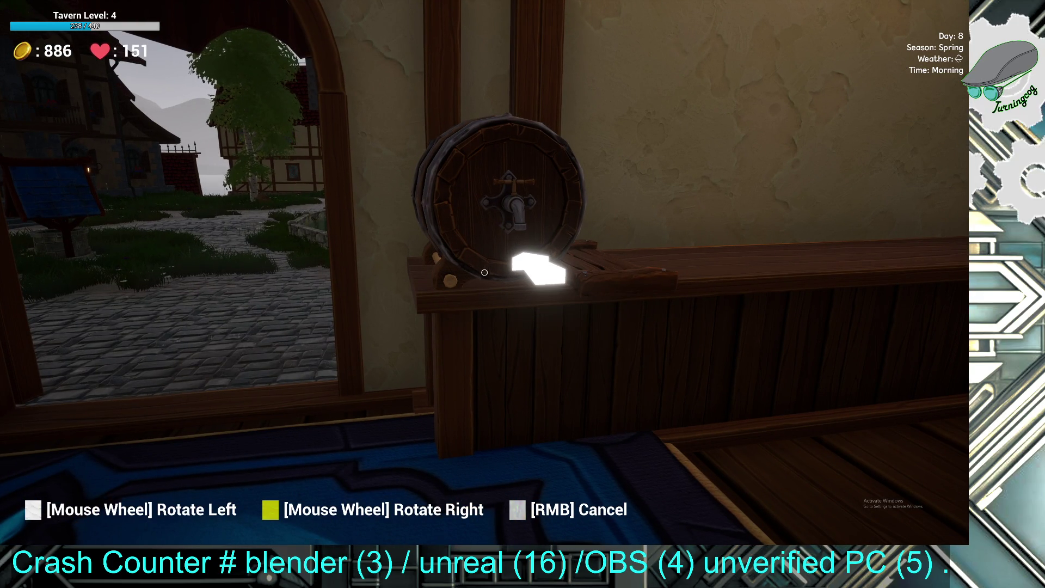
{"action": "left_click", "coordinate": [484, 272]}
{"action": "left_click", "coordinate": [484, 270]}
{"action": "left_click", "coordinate": [138, 155]}
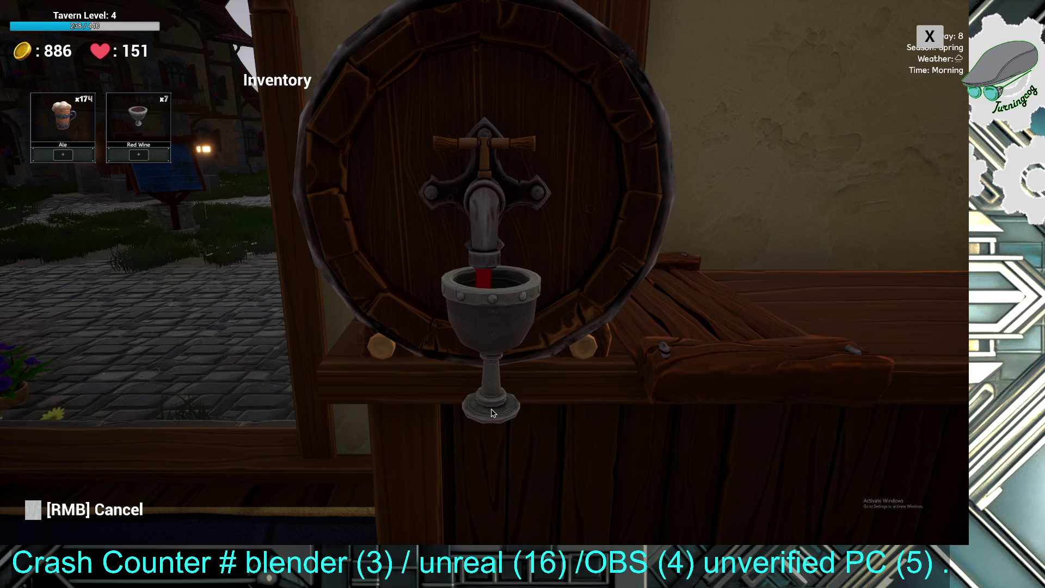
- Fill eight goblets with red wine until the stock is empty, then step away from the keg
{"action": "left_click", "coordinate": [492, 412]}
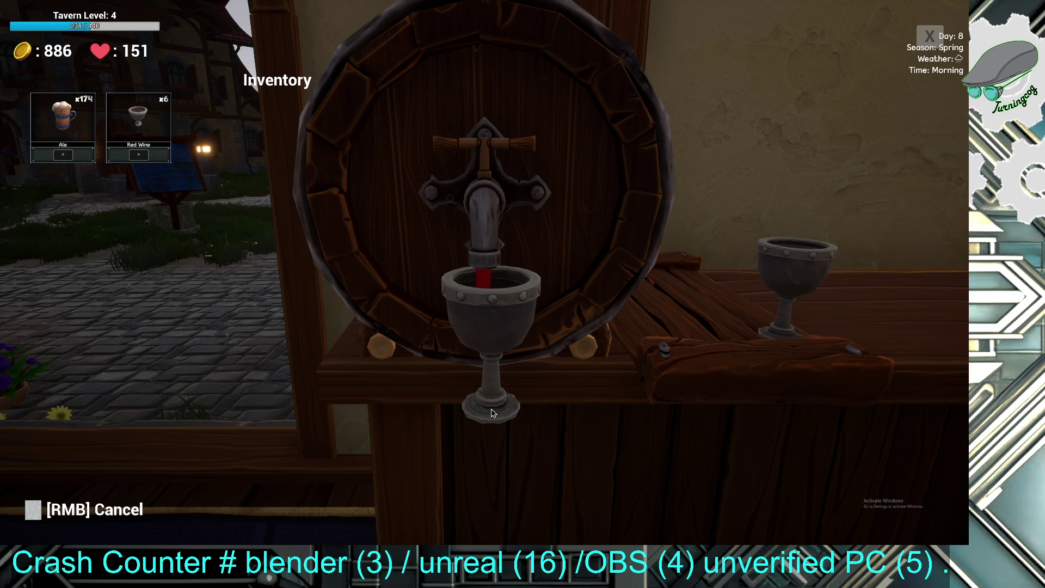
{"action": "left_click", "coordinate": [492, 413]}
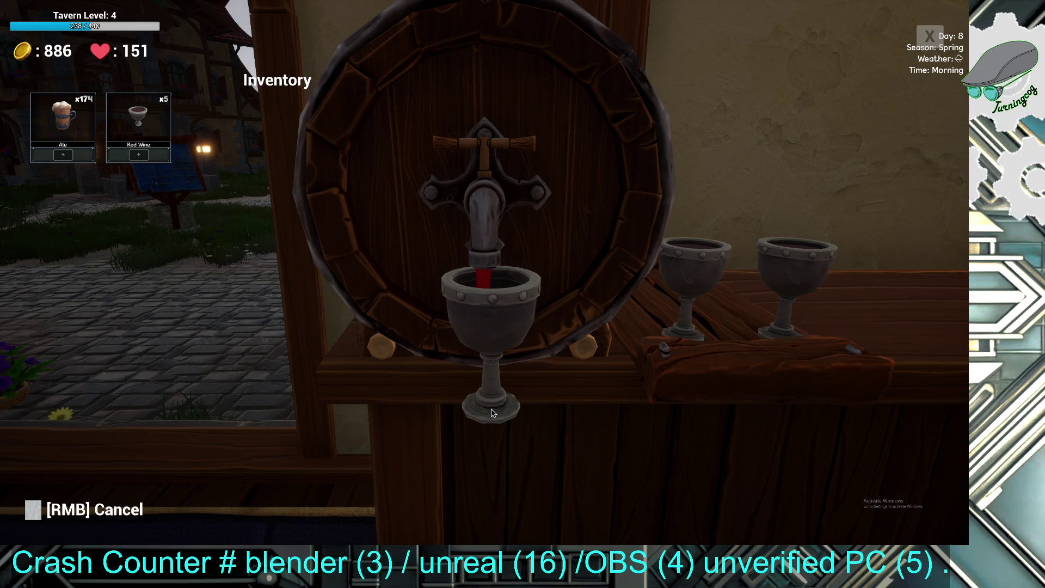
{"action": "left_click", "coordinate": [491, 413]}
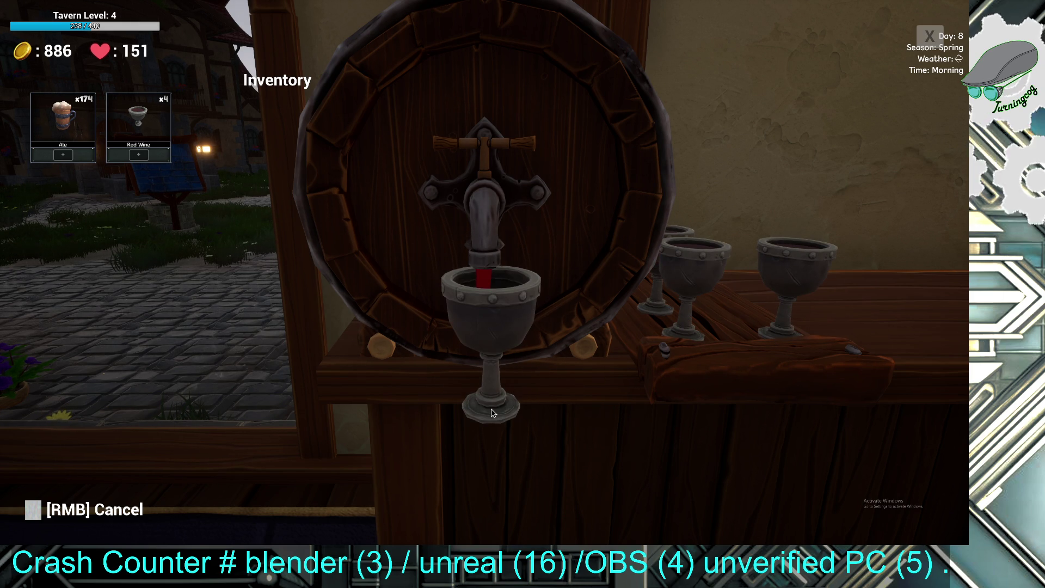
{"action": "left_click", "coordinate": [492, 413]}
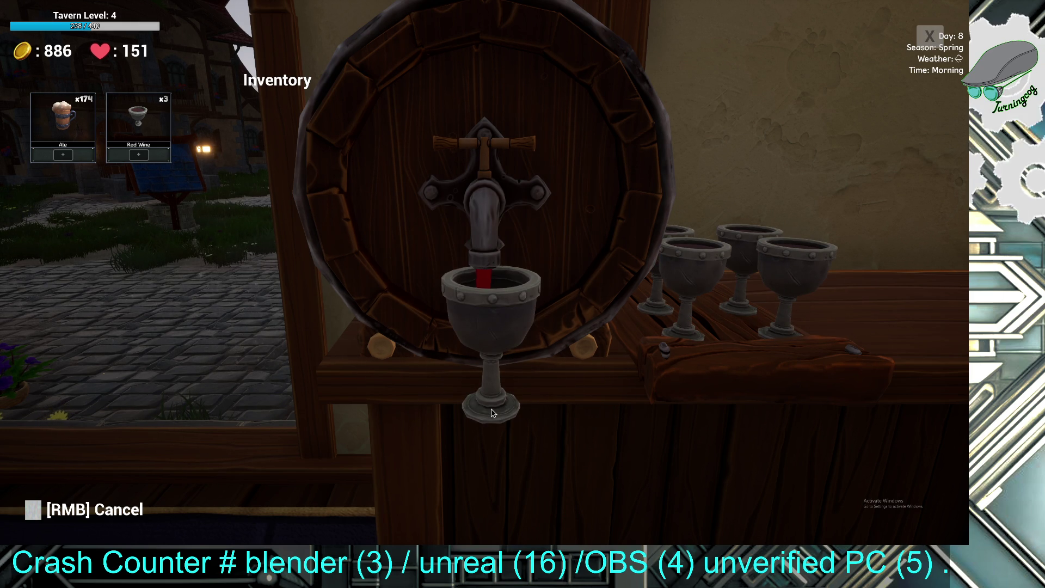
{"action": "left_click", "coordinate": [492, 413]}
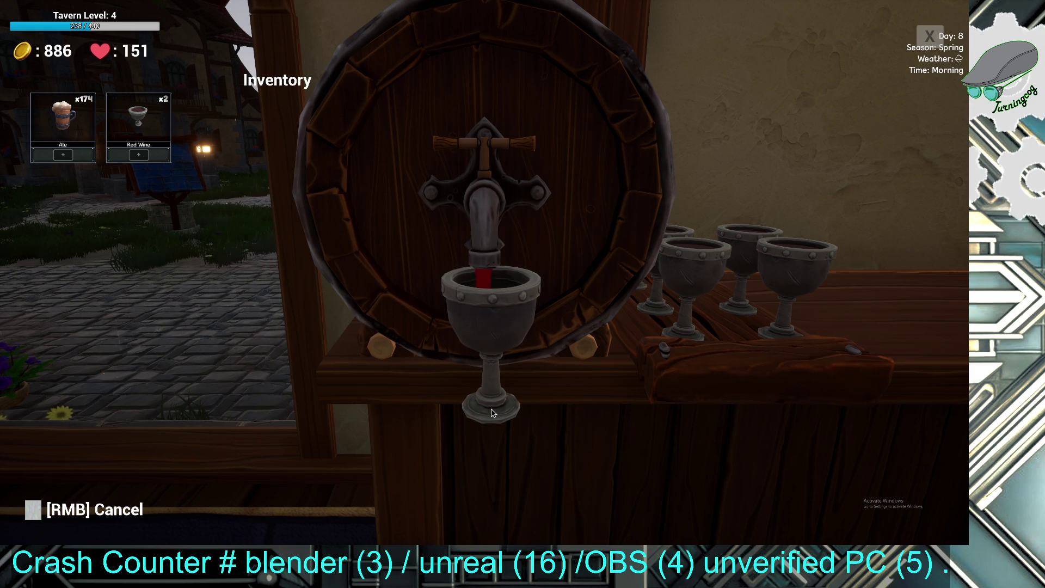
{"action": "left_click", "coordinate": [492, 413]}
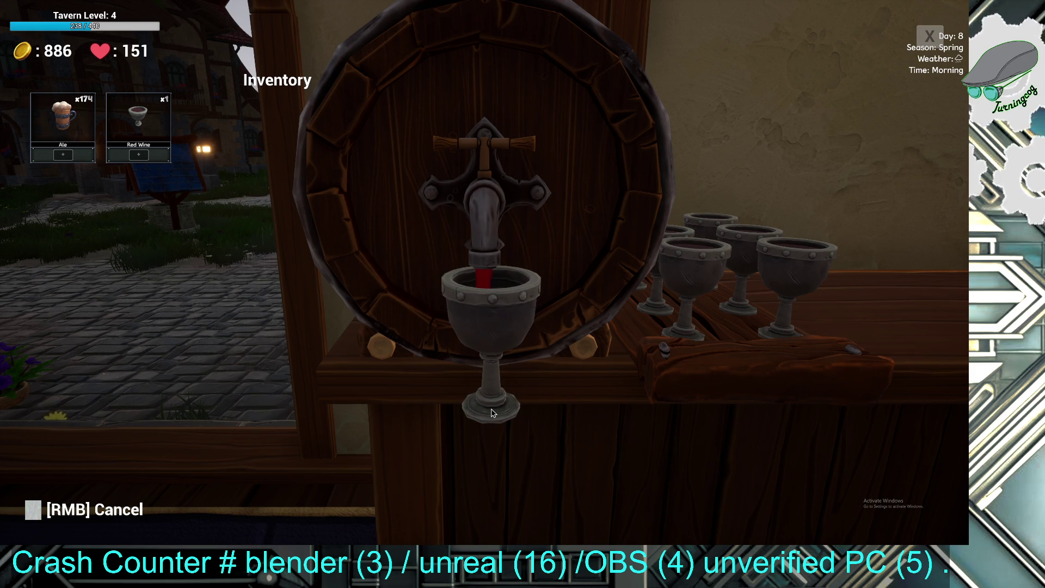
{"action": "left_click", "coordinate": [492, 413]}
{"action": "left_click", "coordinate": [492, 412]}
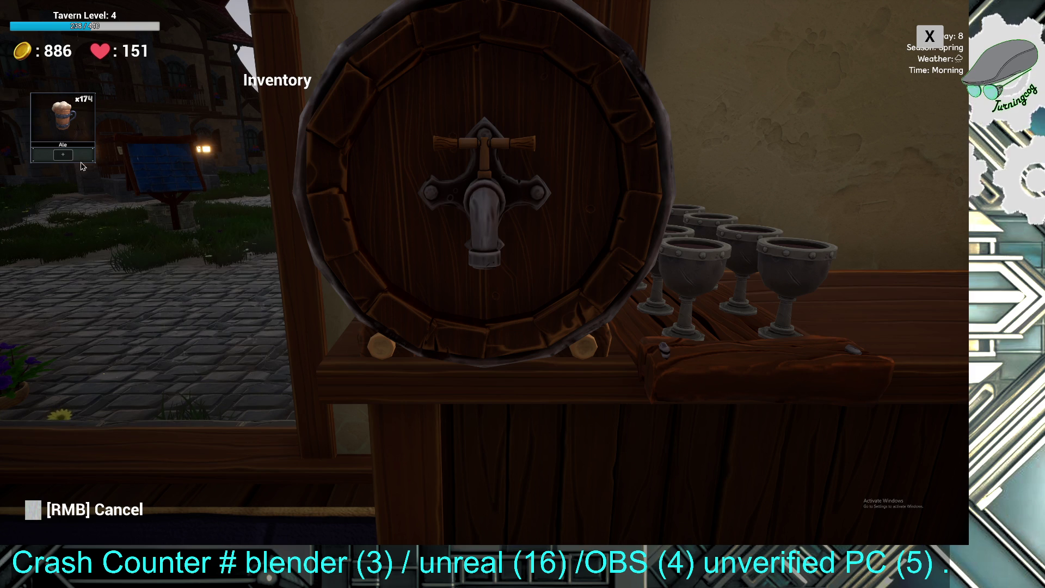
{"action": "right_click", "coordinate": [326, 206]}
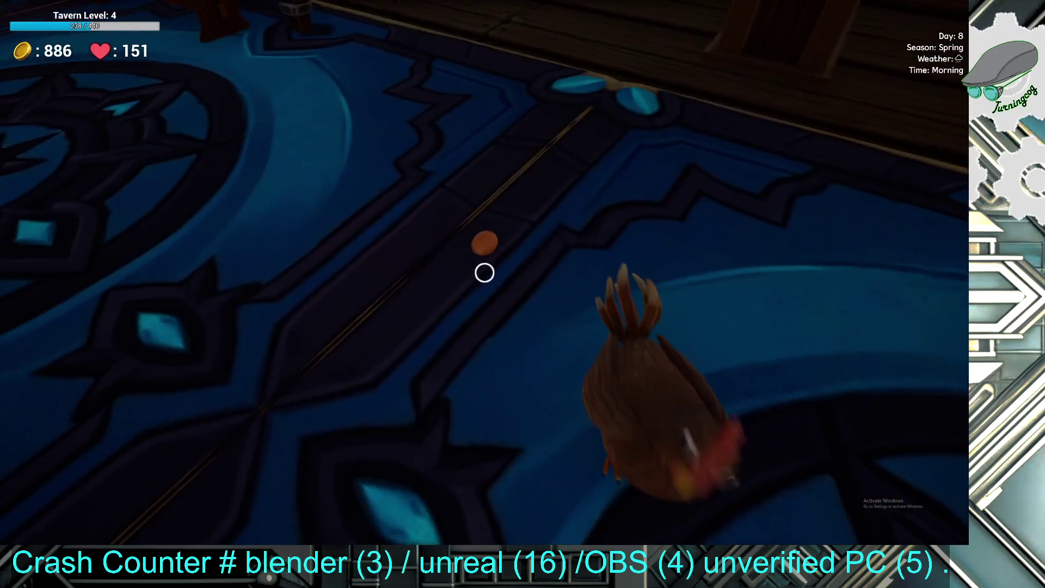
- Pick up the eggs from the rug and walk out across the town square
{"action": "left_click", "coordinate": [485, 272]}
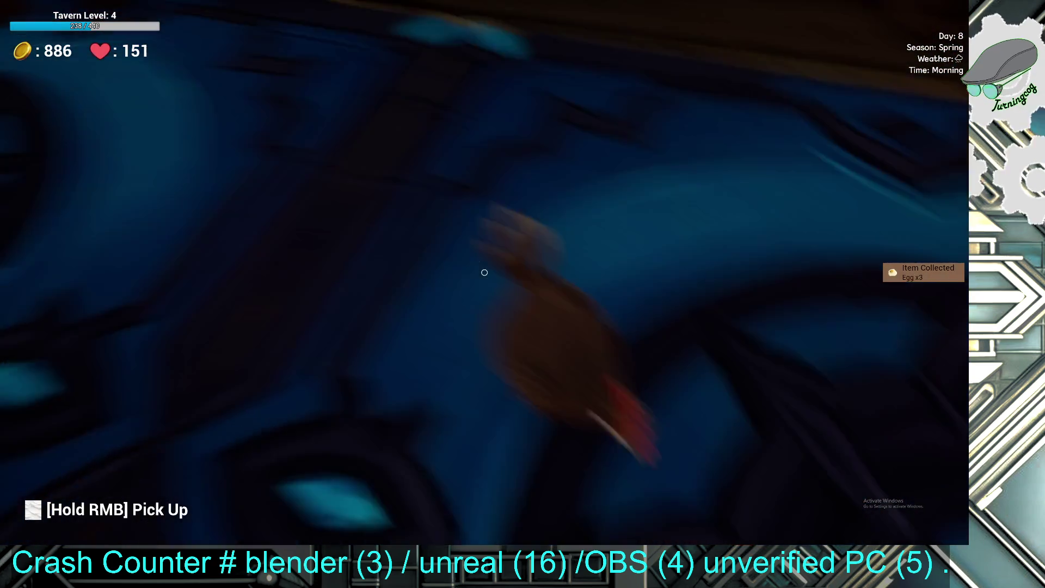
{"action": "key", "text": "w"}
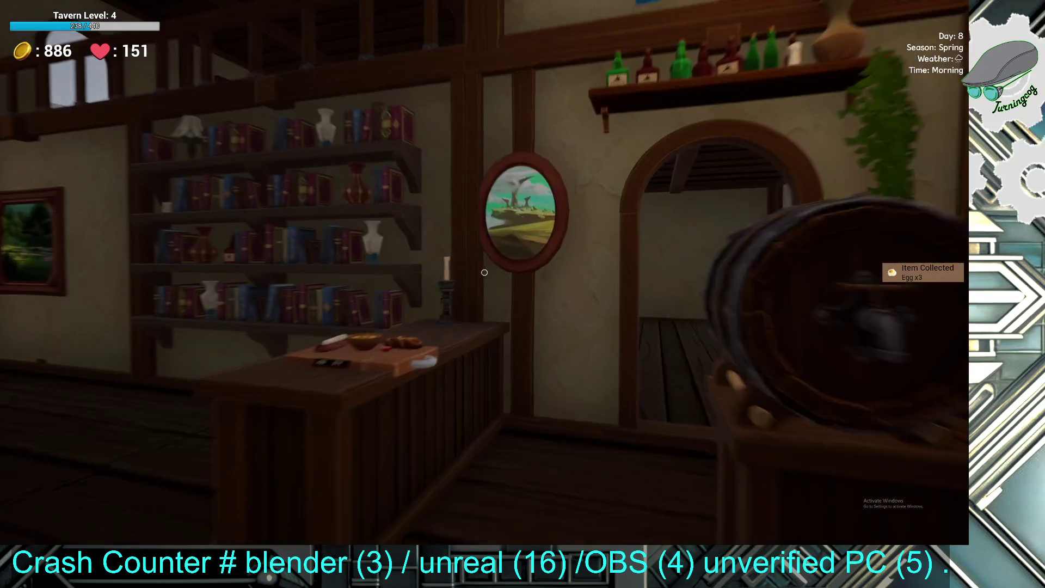
{"action": "key", "text": "w"}
{"action": "key", "text": "w"}
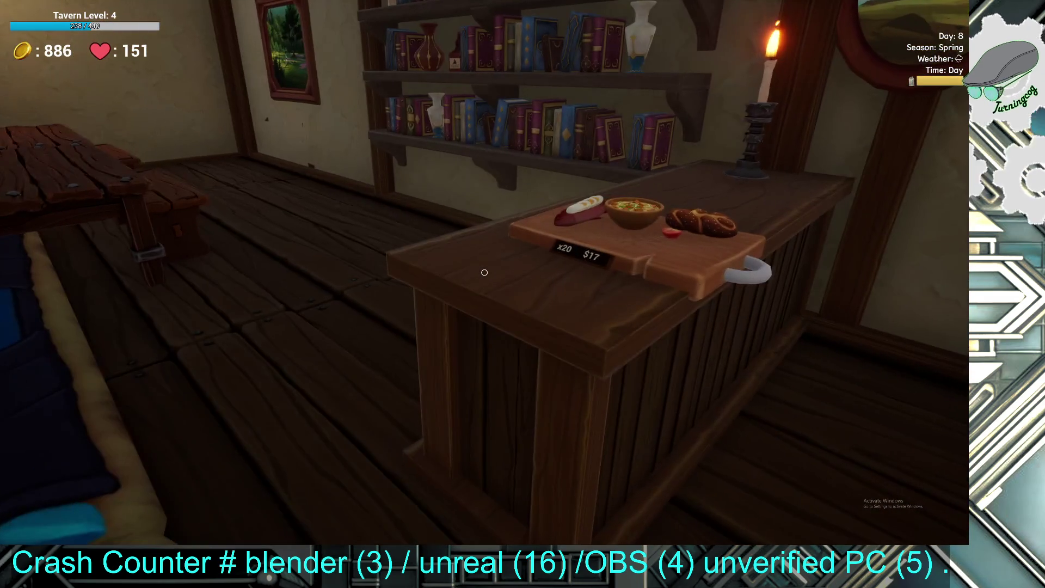
{"action": "key", "text": "w"}
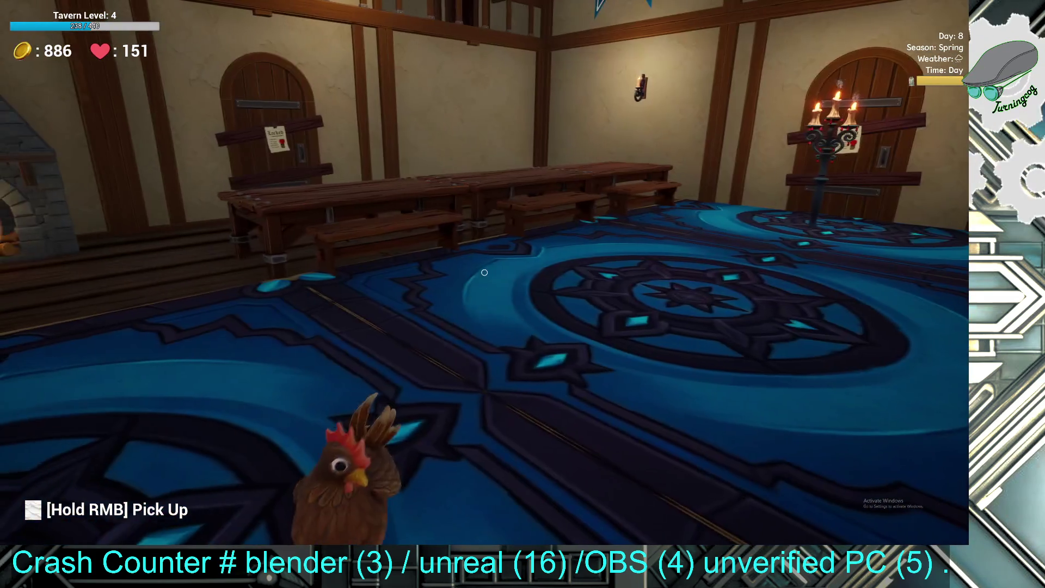
{"action": "key", "text": "w"}
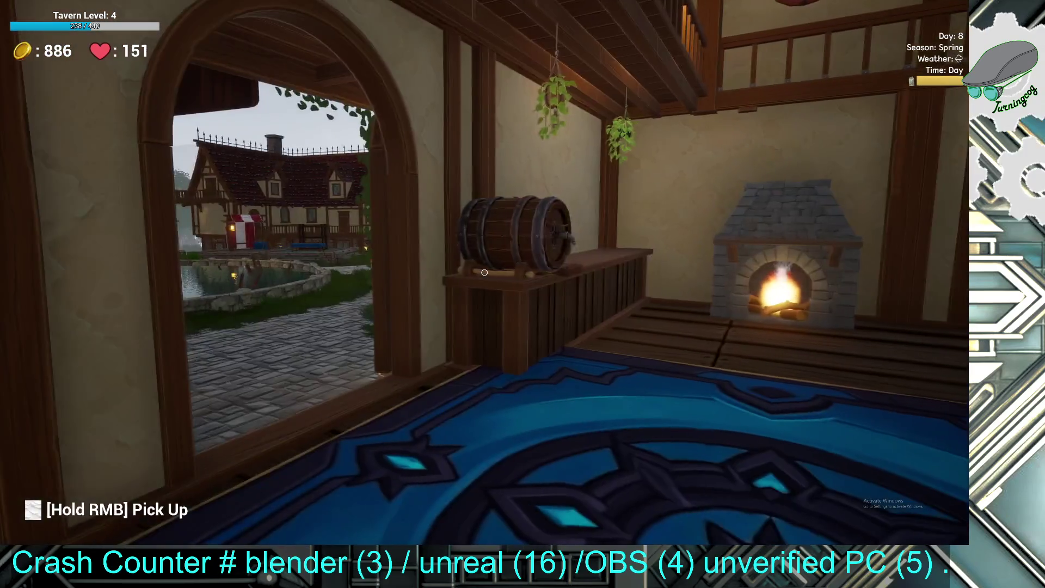
{"action": "key", "text": "w"}
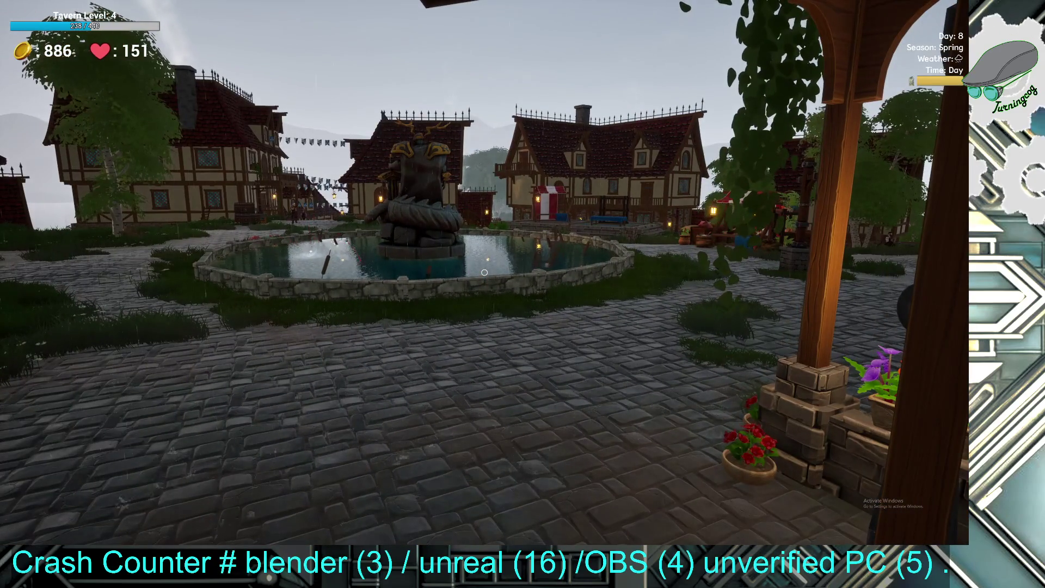
{"action": "key", "text": "w"}
{"action": "key", "text": "w"}
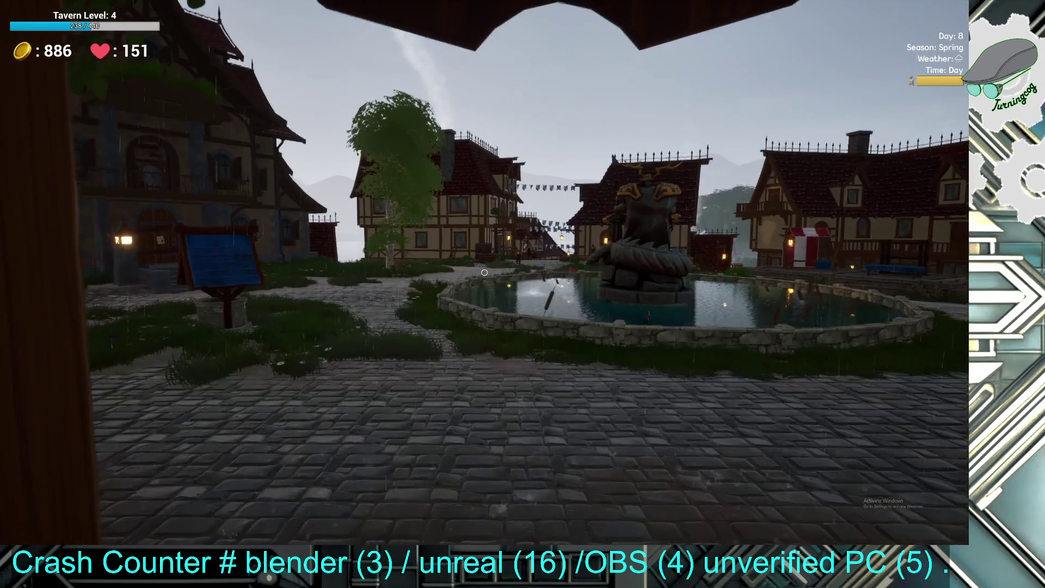
{"action": "key", "text": "w"}
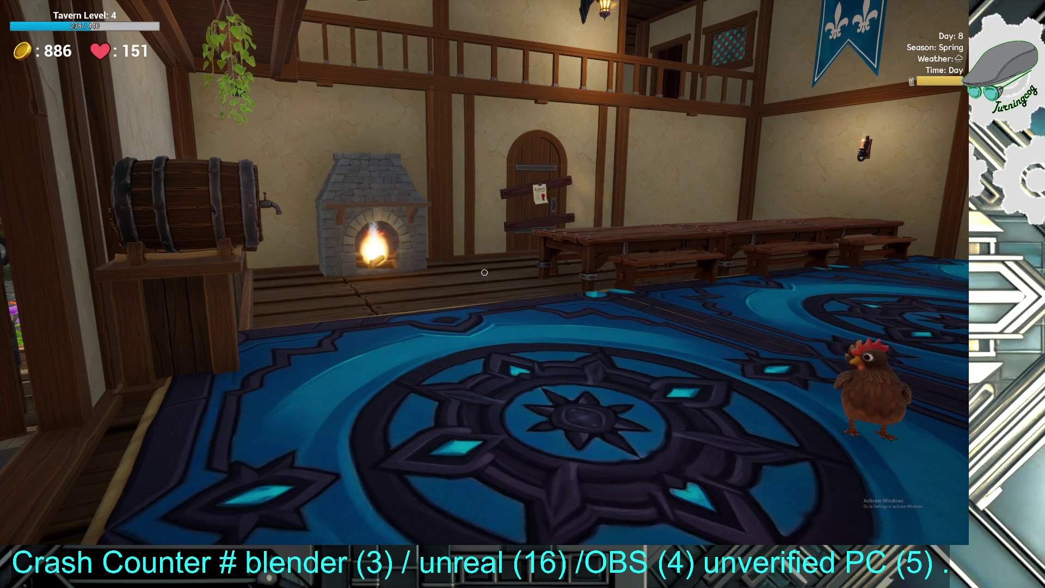
- Return through the hallway and balcony to the kitchen grill and bring up its known recipes
{"action": "key", "text": "w"}
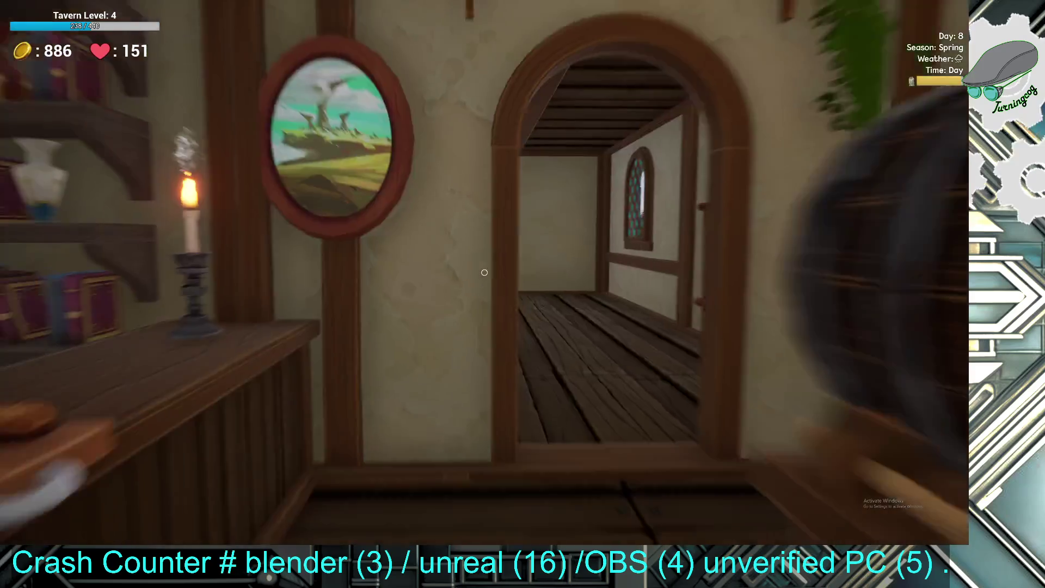
{"action": "key", "text": "w"}
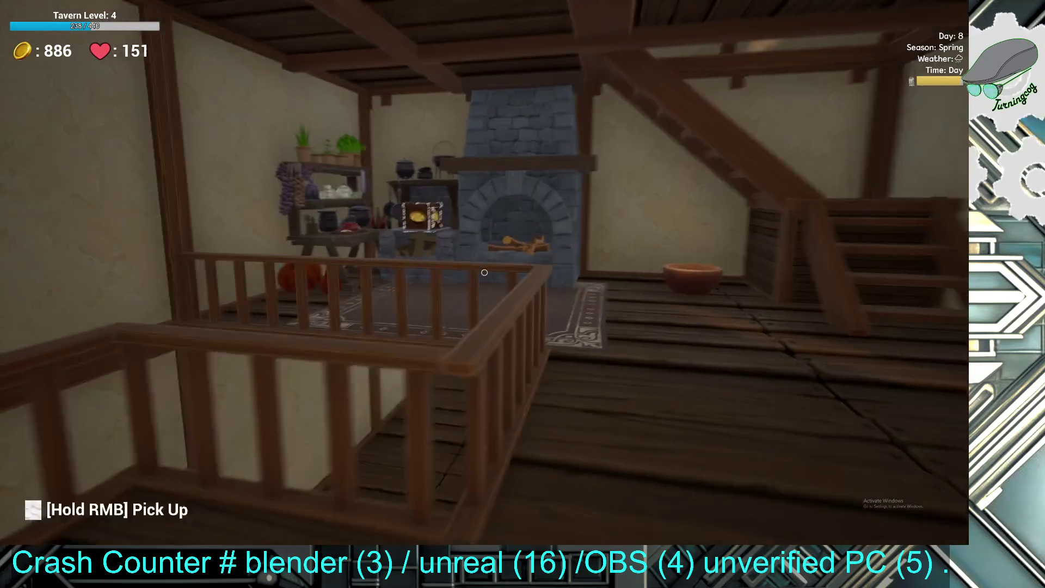
{"action": "key", "text": "w"}
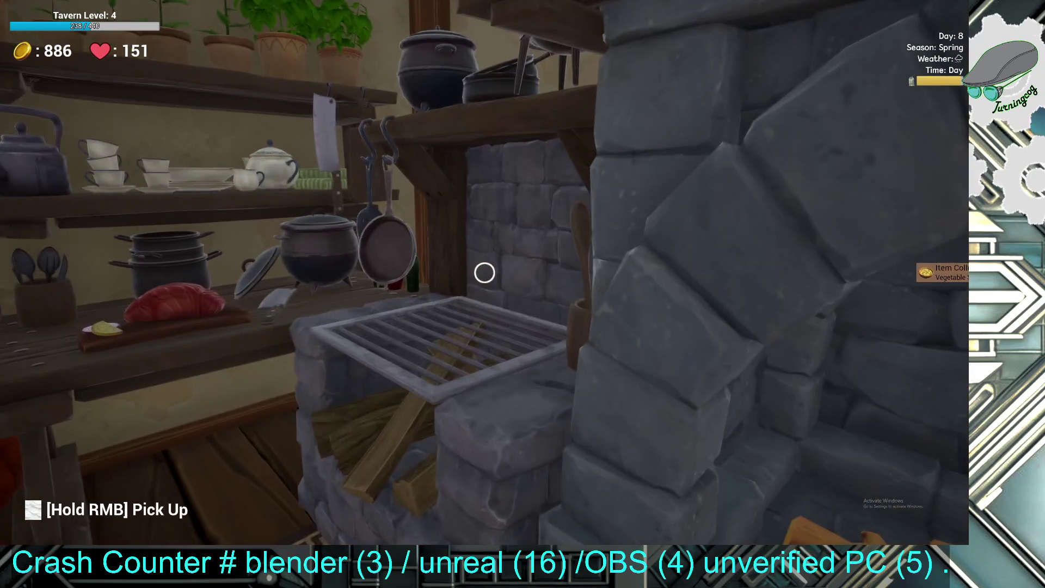
{"action": "key", "text": "e"}
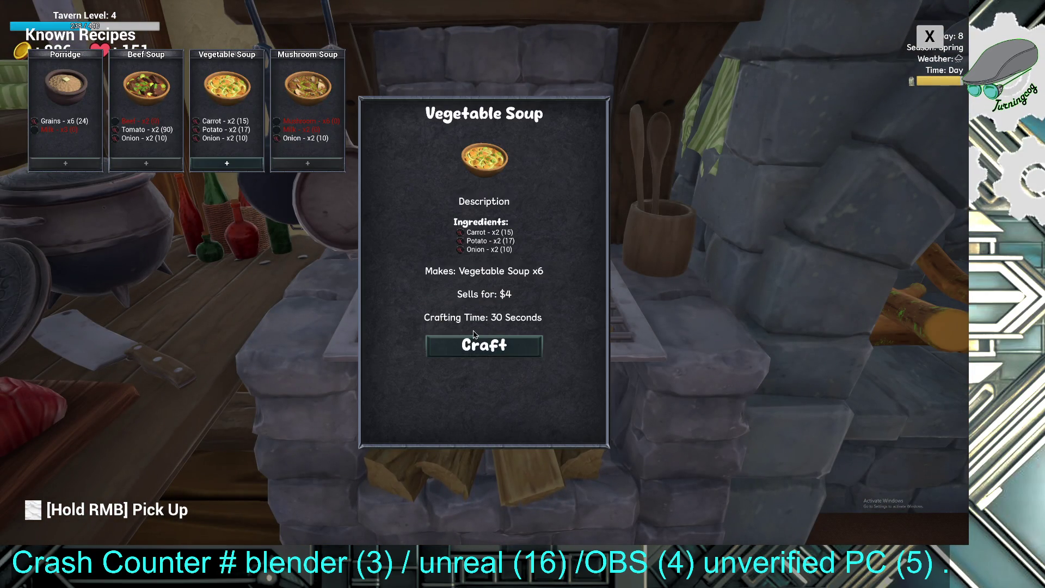
- Start a Vegetable Soup batch at the grill, then bring up the oven's recipe list
{"action": "left_click", "coordinate": [475, 343]}
{"action": "key", "text": "e"}
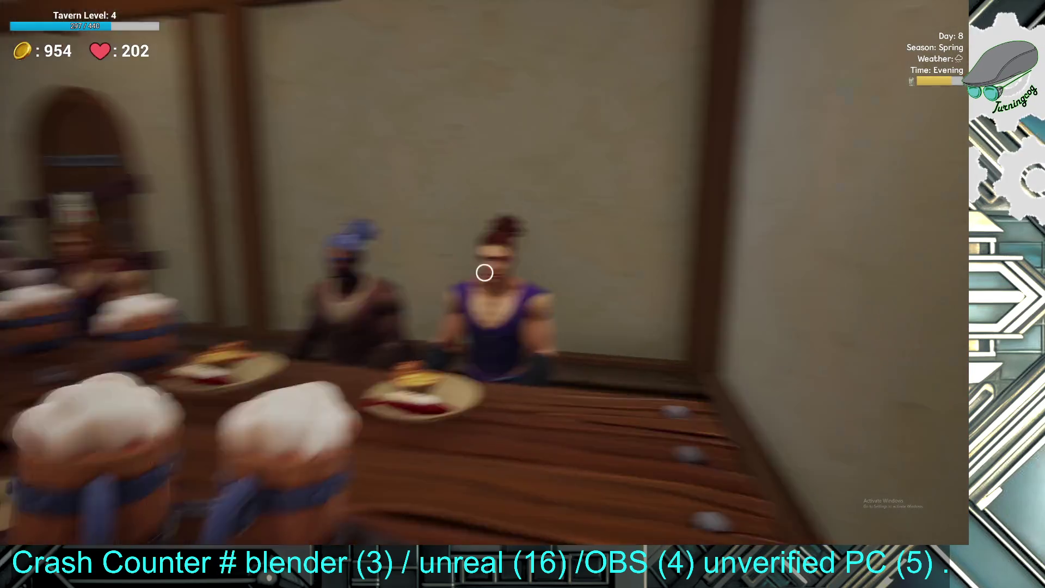
- Serve a drink to the seated patrons, then pour a mug of ale at the keg
{"action": "left_click", "coordinate": [485, 272]}
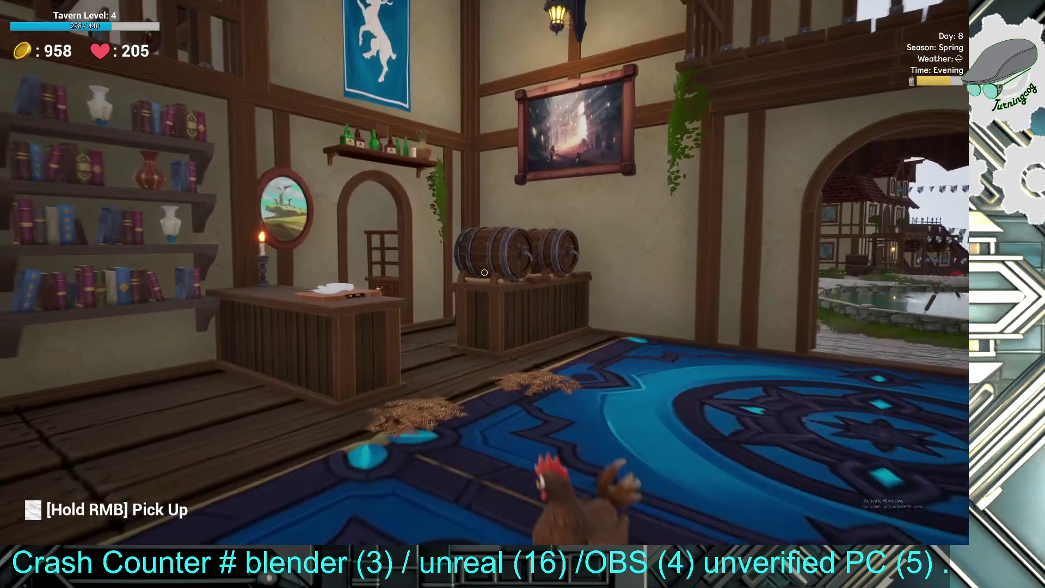
{"action": "key", "text": "i"}
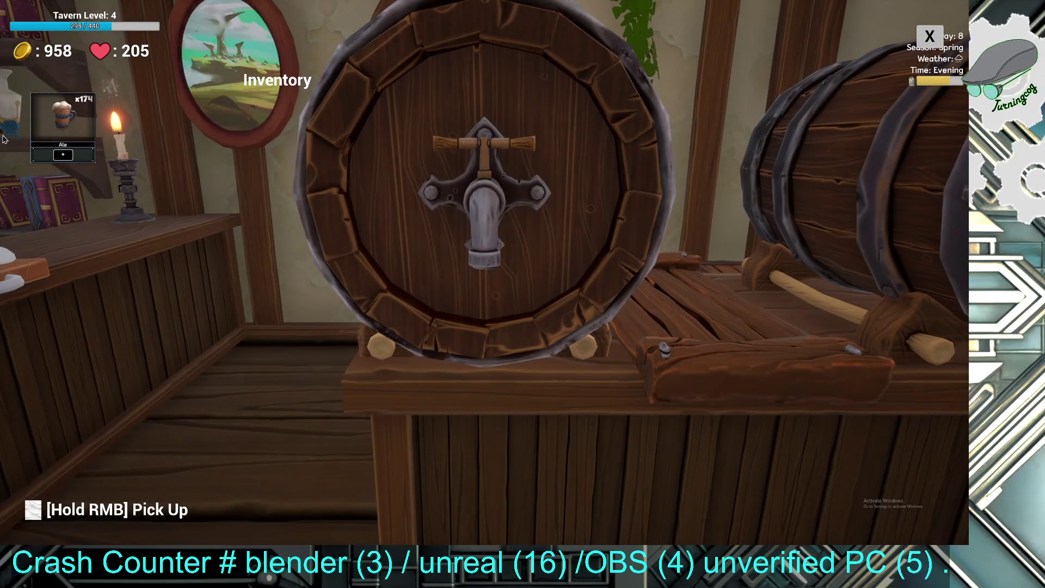
{"action": "left_click", "coordinate": [63, 154]}
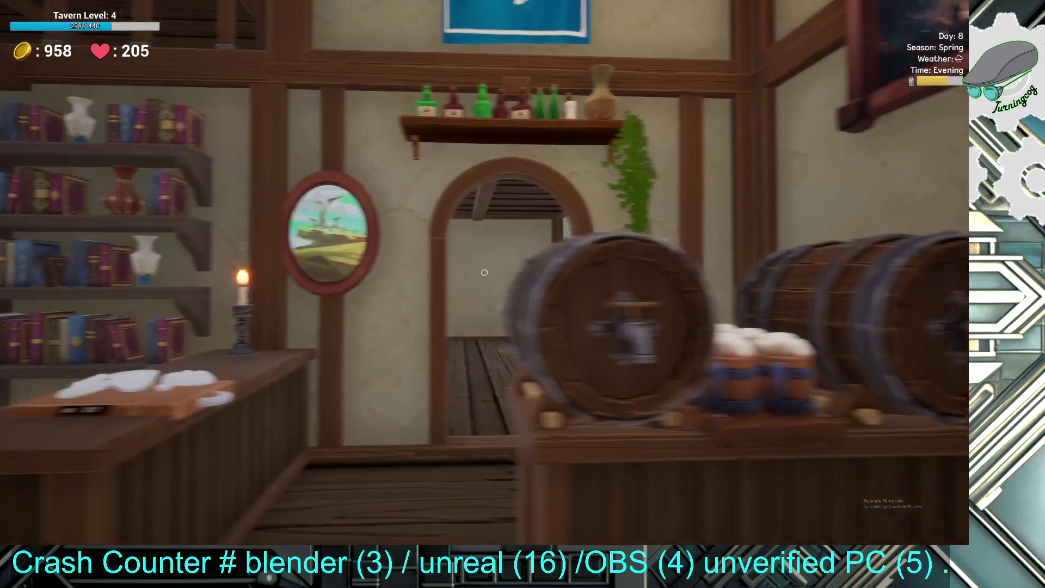
{"action": "left_click", "coordinate": [501, 453]}
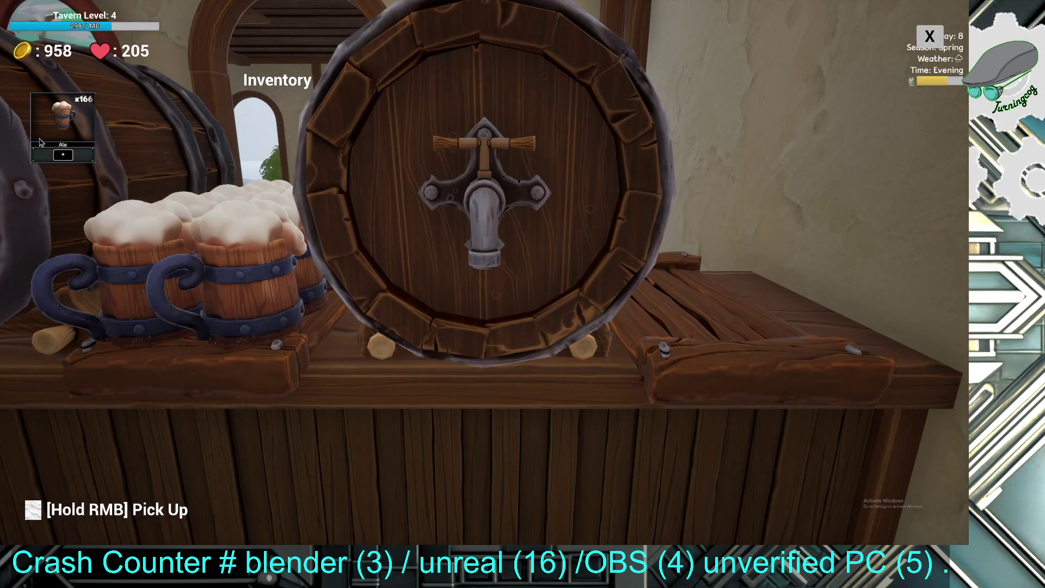
- Pour seven more ale mugs in a row, leaving ale stock at x158, then leave the tap
{"action": "left_click", "coordinate": [63, 155]}
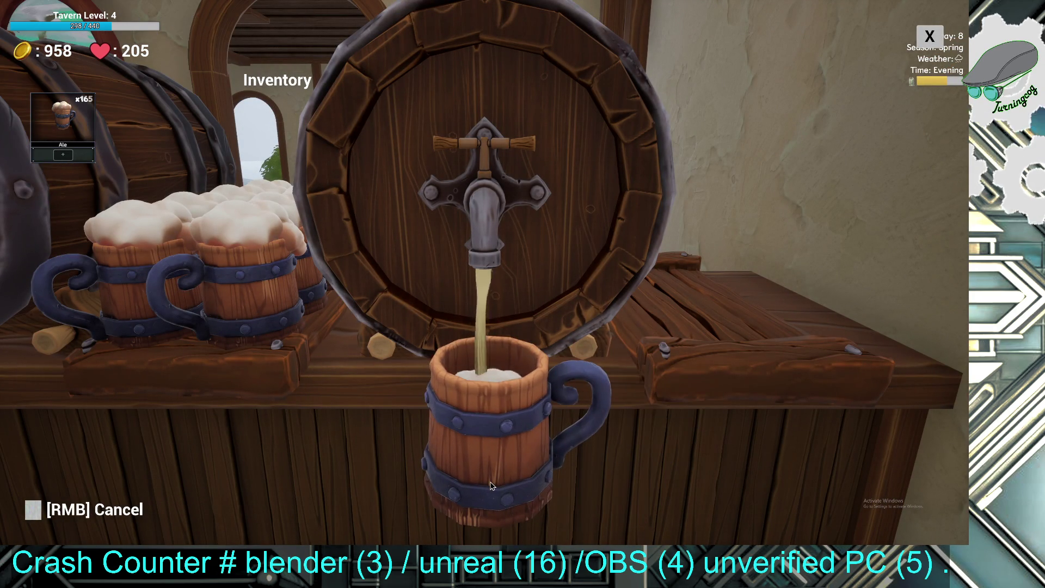
{"action": "left_click", "coordinate": [491, 486]}
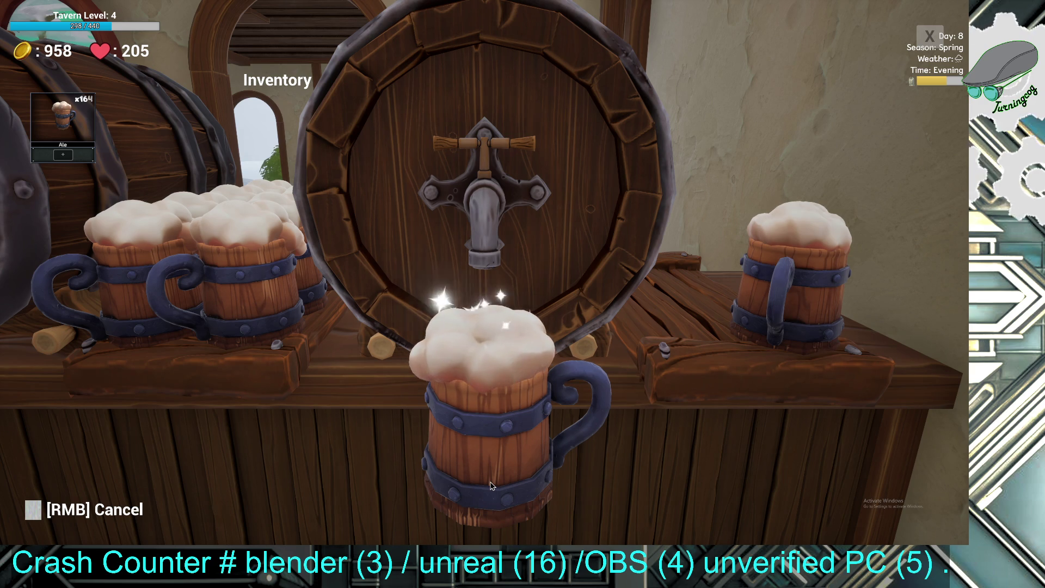
{"action": "left_click", "coordinate": [491, 486]}
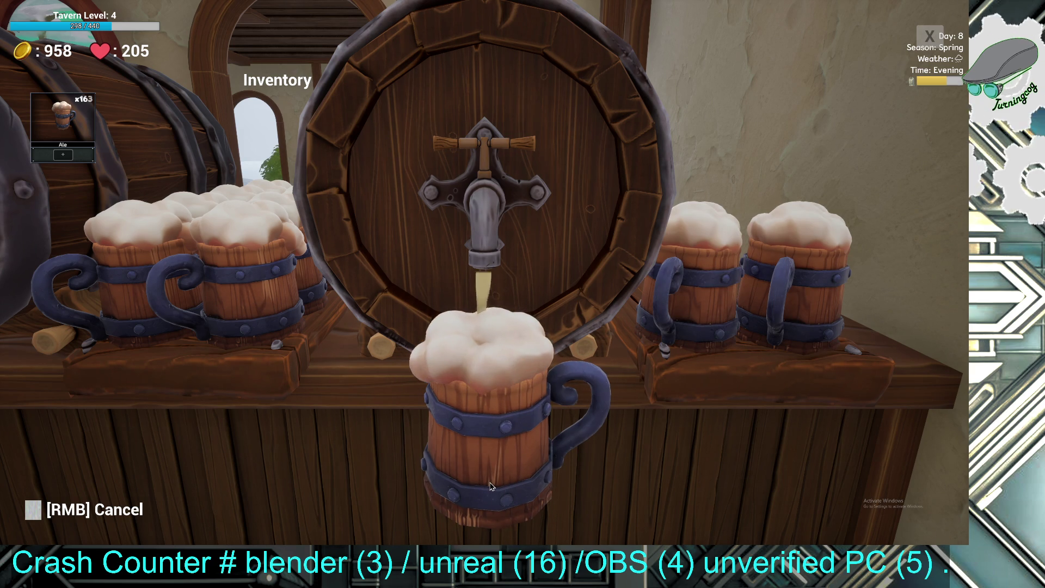
{"action": "left_click", "coordinate": [492, 486]}
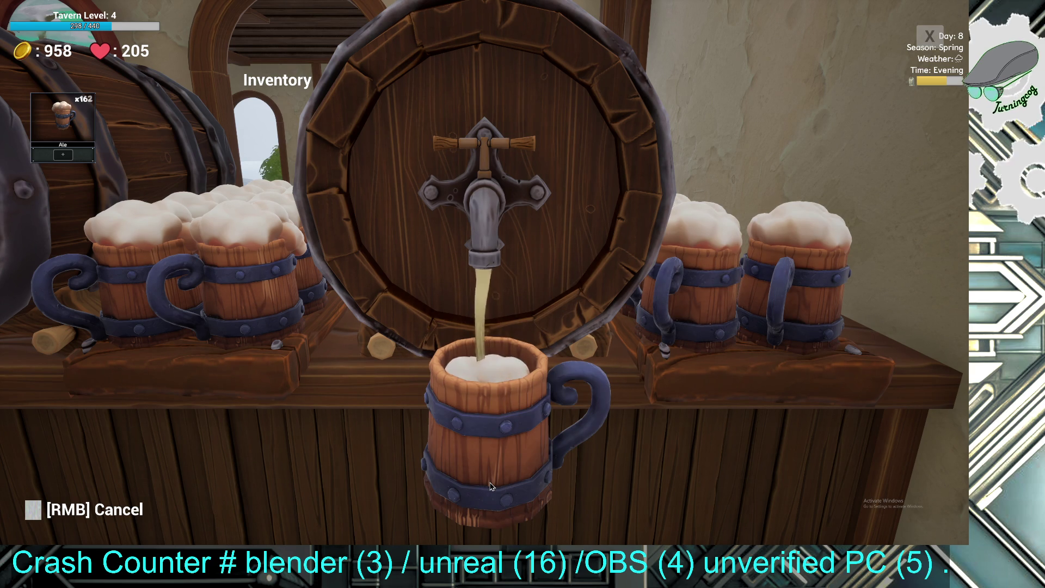
{"action": "left_click", "coordinate": [492, 486]}
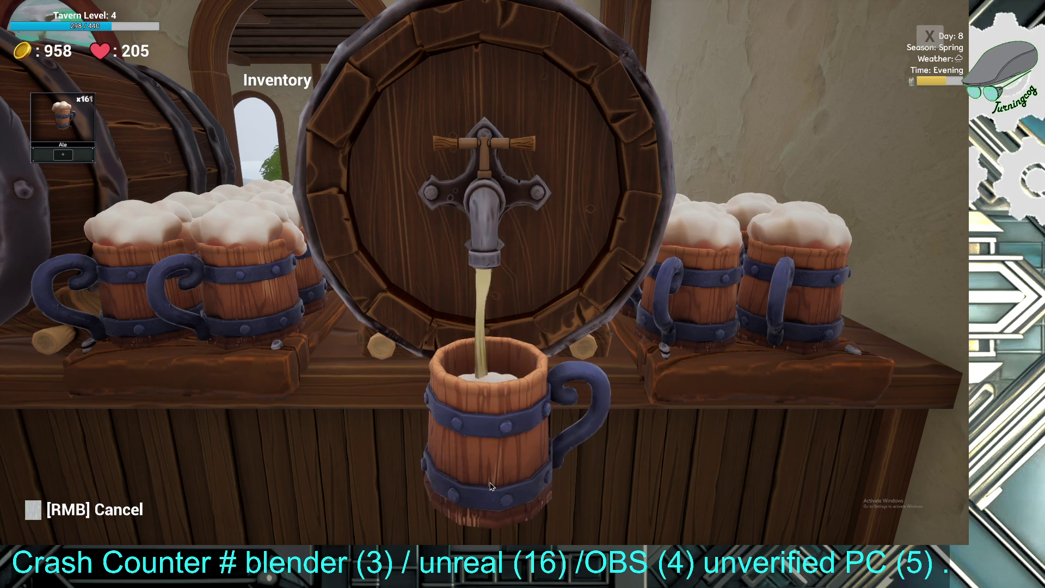
{"action": "left_click", "coordinate": [492, 487]}
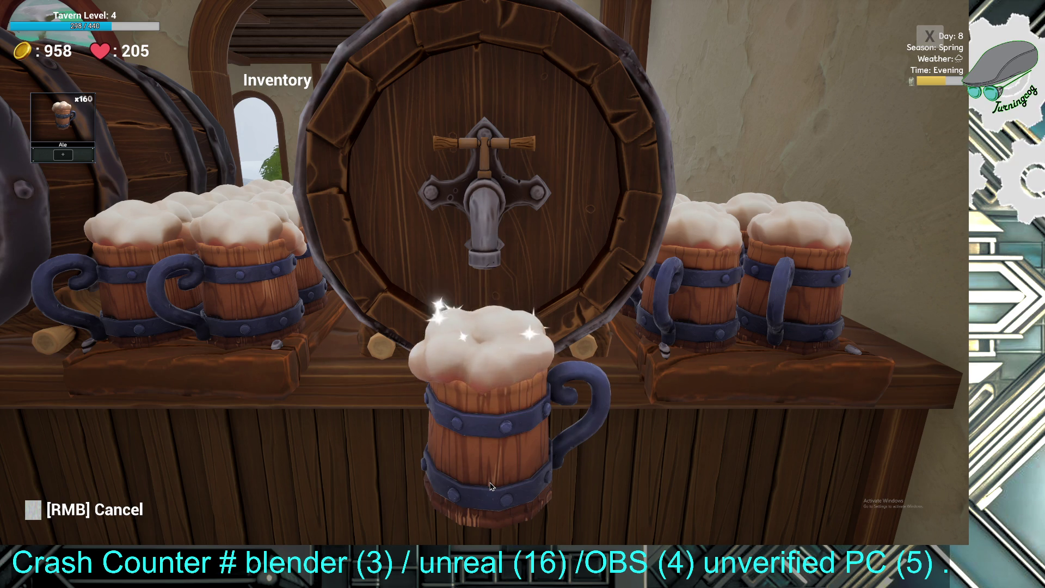
{"action": "left_click", "coordinate": [491, 486]}
{"action": "left_click", "coordinate": [491, 486]}
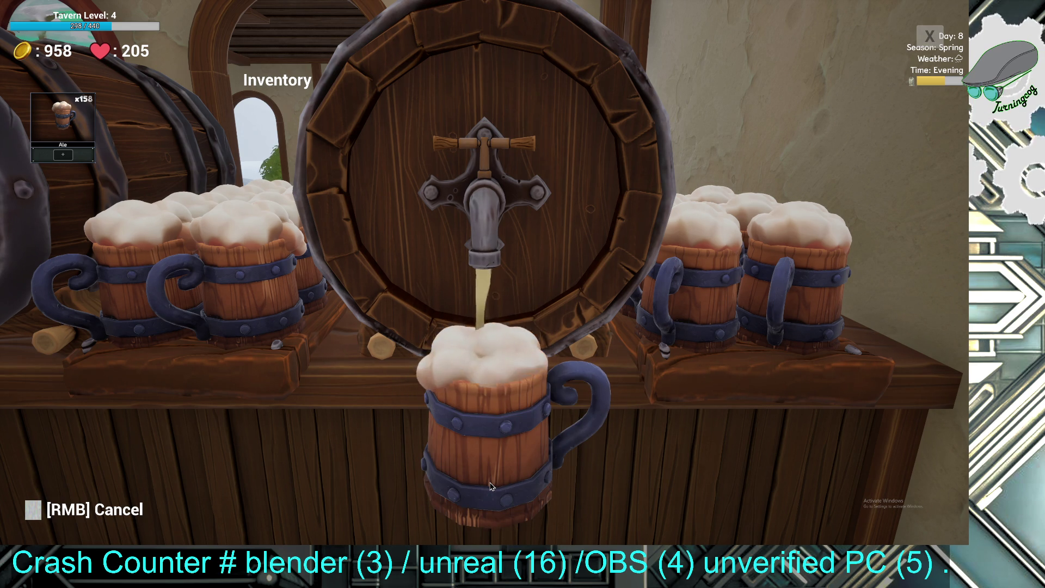
{"action": "right_click", "coordinate": [488, 442]}
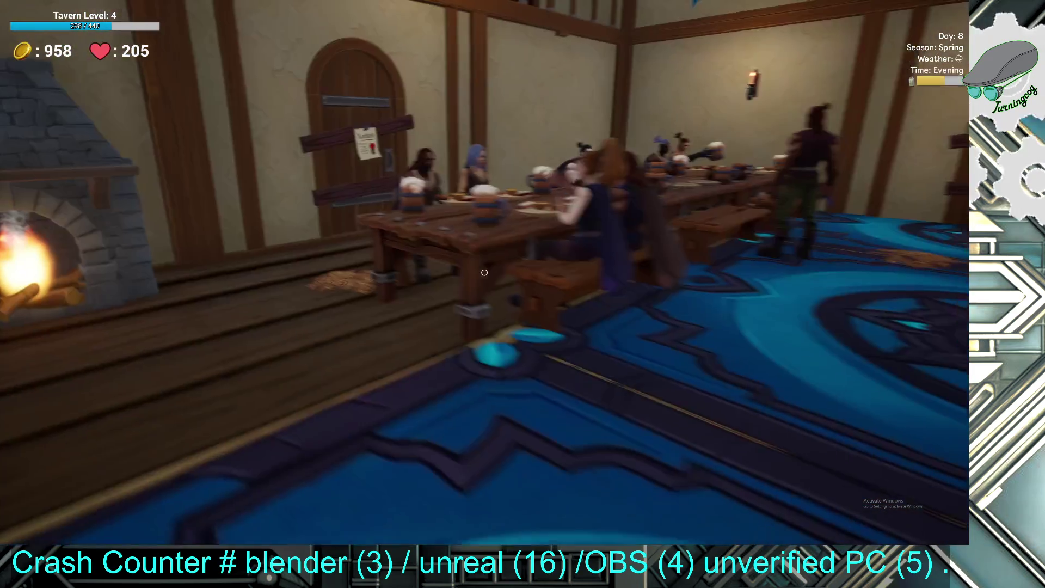
- Walk to the long table and pick up its six coins, raising gold to 1043
{"action": "key", "text": "w"}
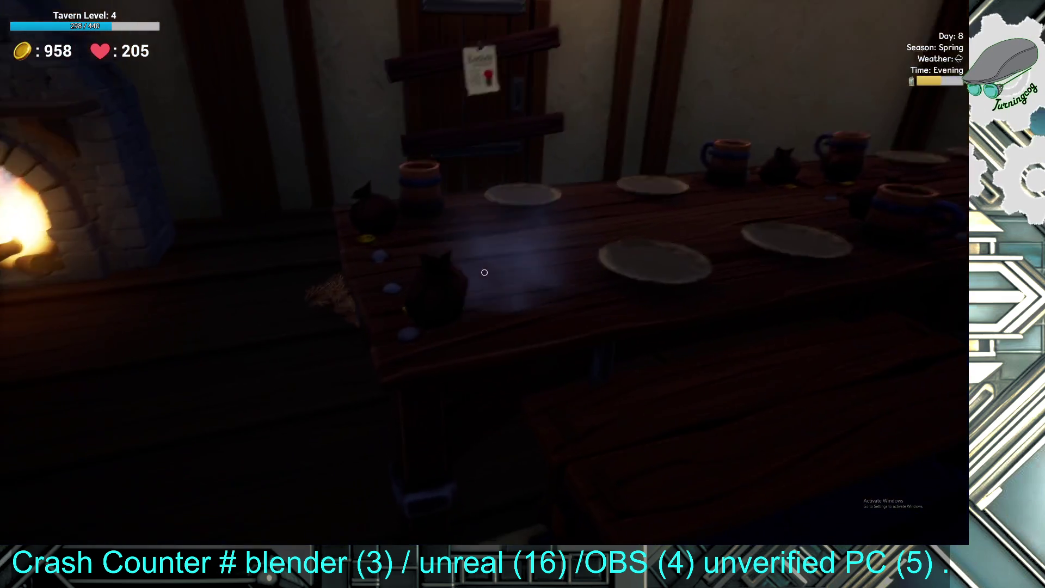
{"action": "left_click", "coordinate": [485, 272]}
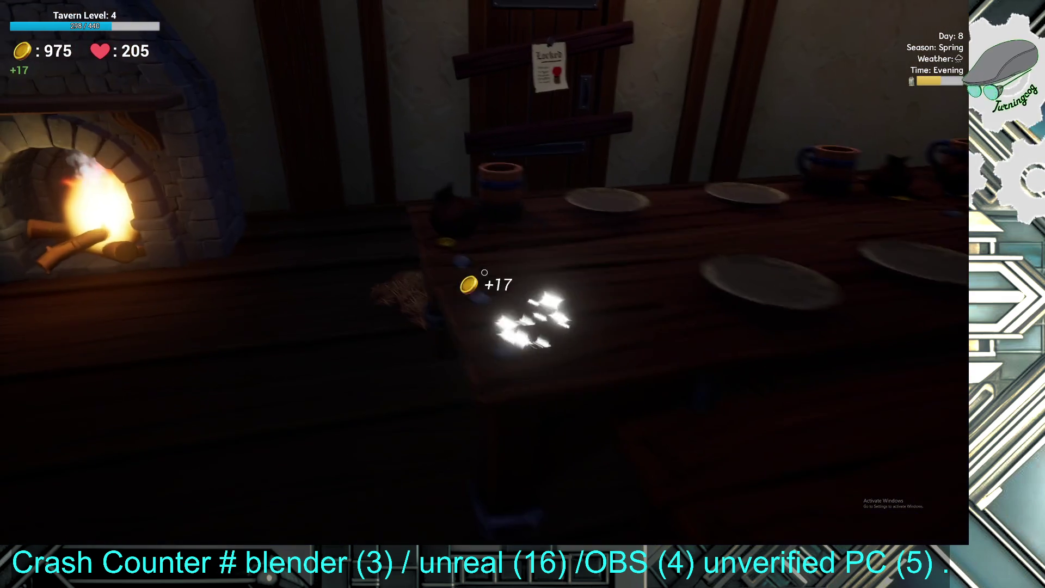
{"action": "left_click", "coordinate": [485, 272]}
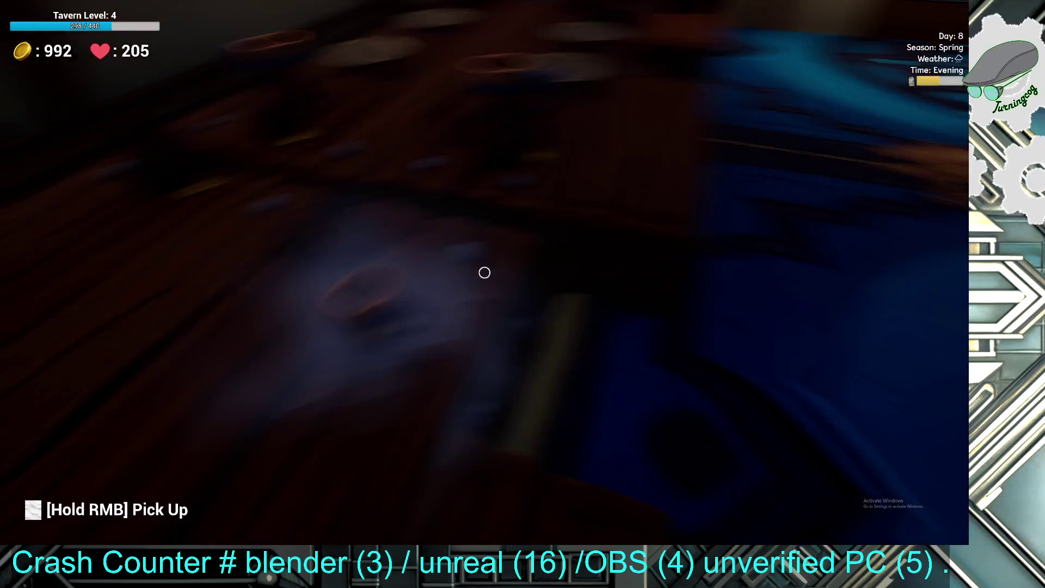
{"action": "left_click", "coordinate": [484, 272]}
{"action": "left_click", "coordinate": [485, 272]}
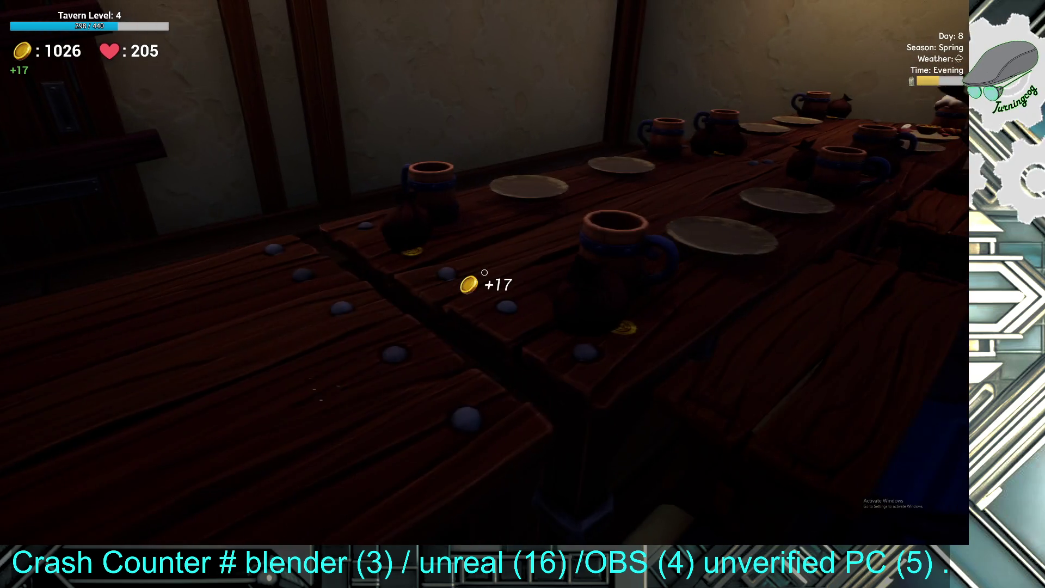
{"action": "left_click", "coordinate": [484, 273]}
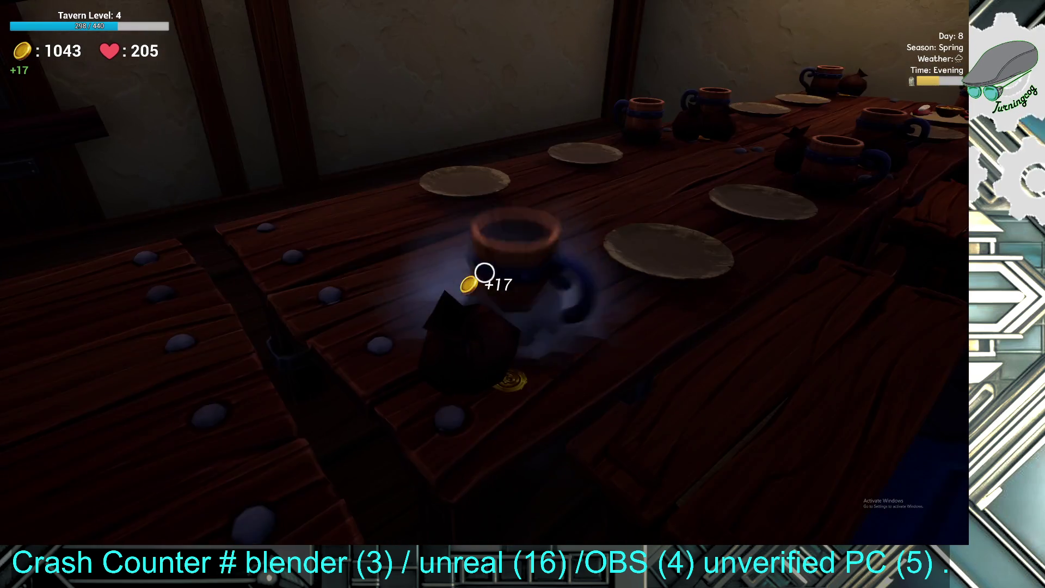
{"action": "left_click", "coordinate": [484, 272]}
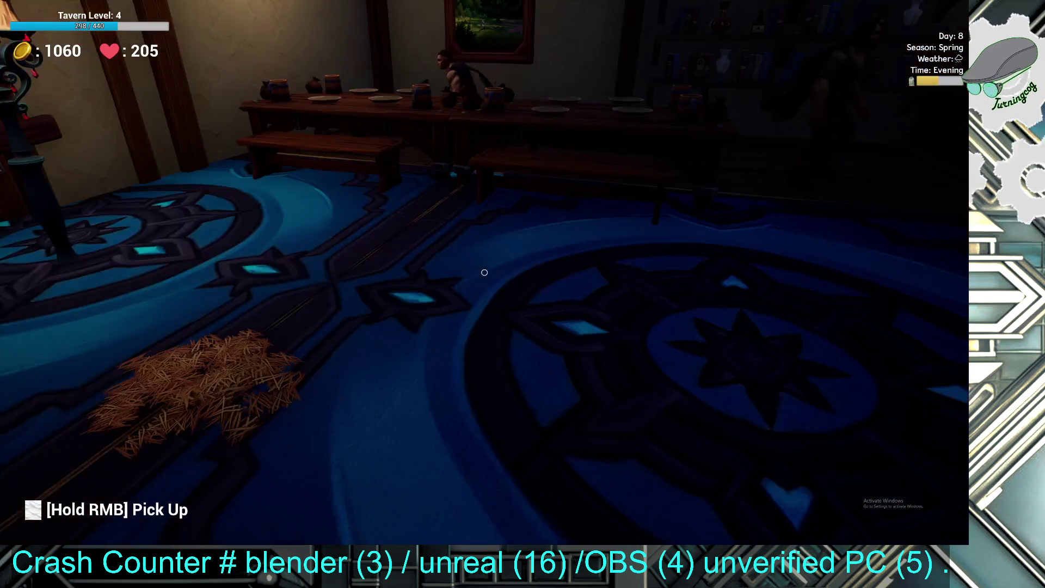
{"action": "key", "text": "i"}
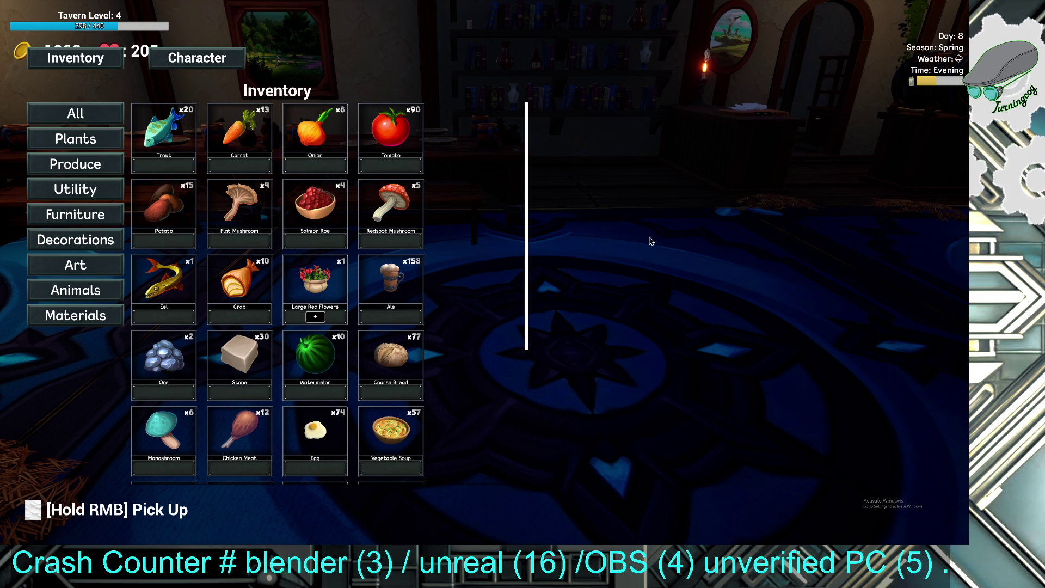
{"action": "key", "text": "Escape"}
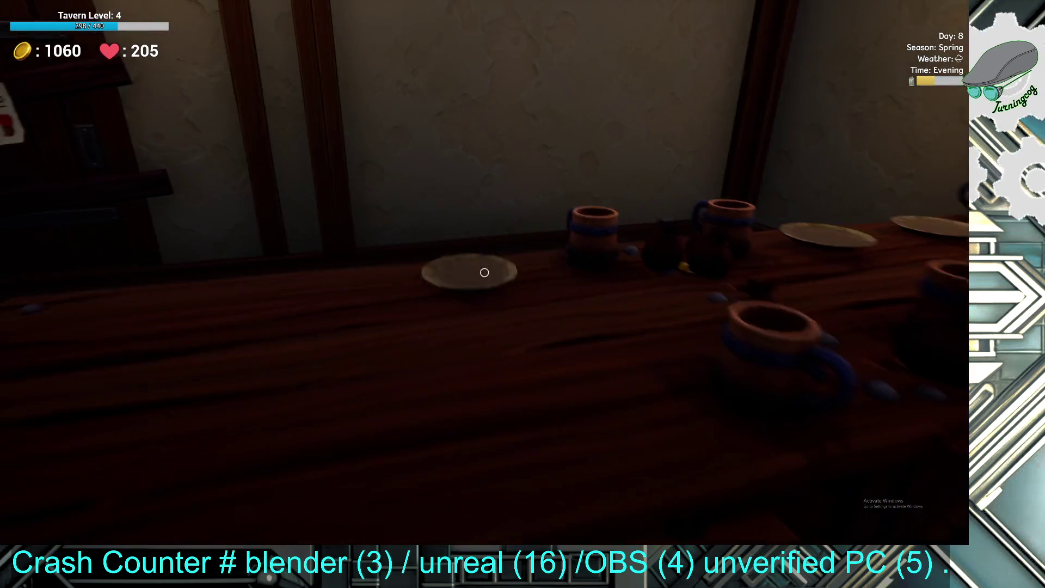
- Collect the coins, used plates and empty mugs along the tables, raising gold to 1264
{"action": "left_click", "coordinate": [484, 272]}
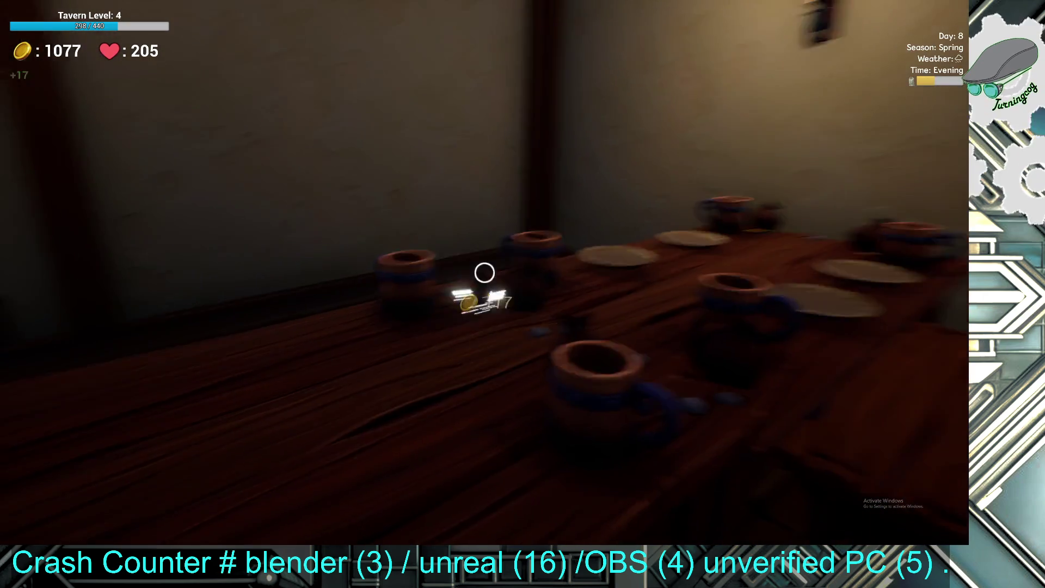
{"action": "left_click", "coordinate": [484, 273]}
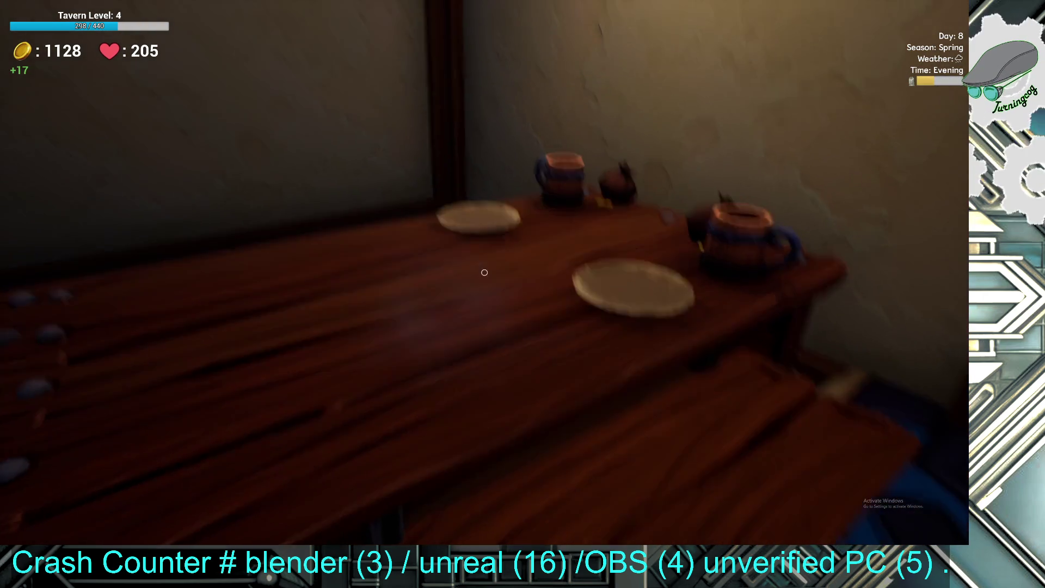
{"action": "left_click", "coordinate": [485, 272]}
{"action": "left_click", "coordinate": [485, 272]}
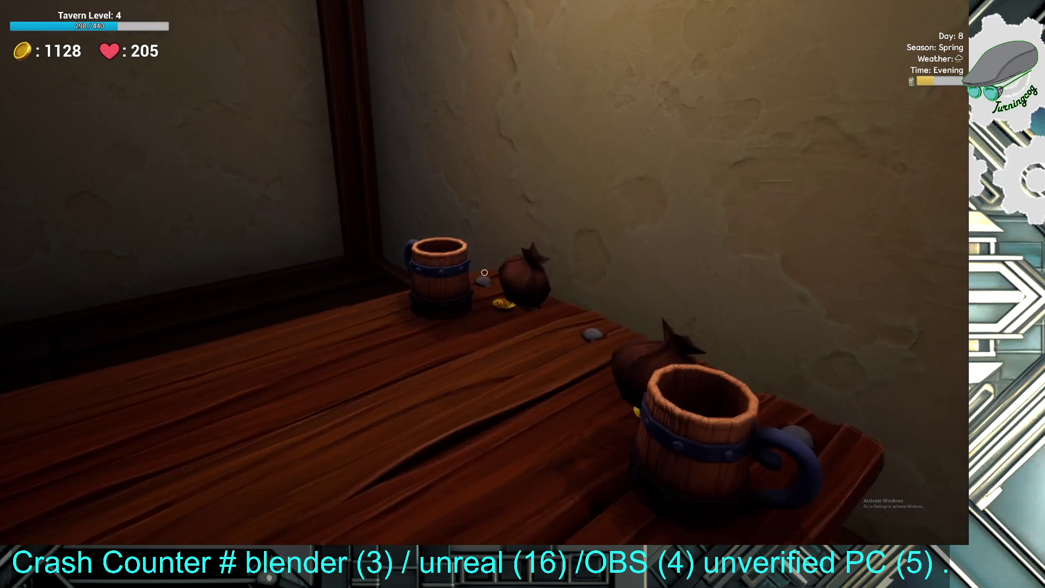
{"action": "left_click", "coordinate": [485, 272]}
{"action": "left_click", "coordinate": [485, 272]}
{"action": "left_click", "coordinate": [485, 272]}
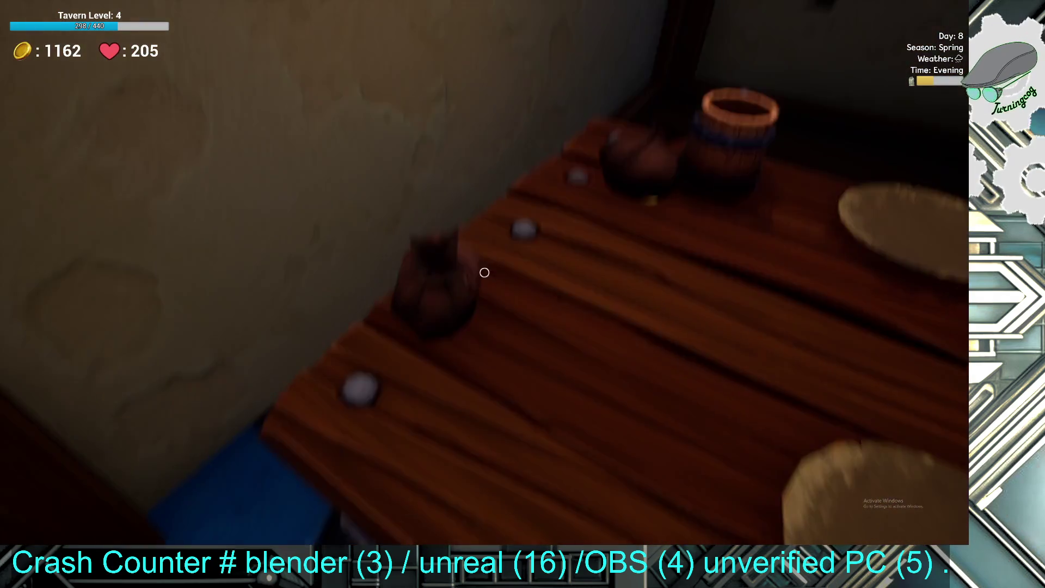
{"action": "left_click", "coordinate": [485, 272]}
{"action": "left_click", "coordinate": [485, 272]}
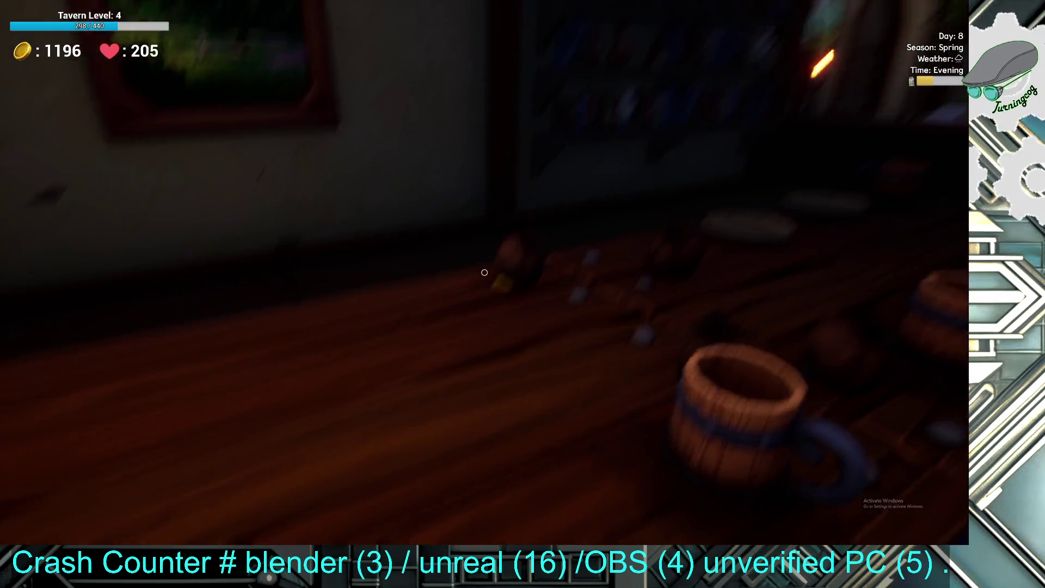
{"action": "left_click", "coordinate": [485, 272]}
{"action": "left_click", "coordinate": [484, 272]}
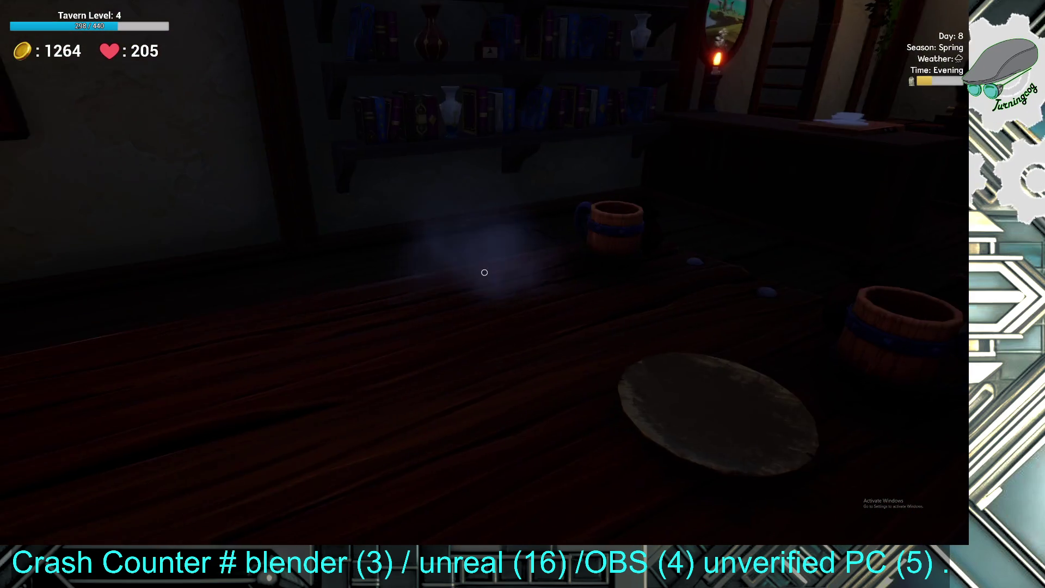
{"action": "left_click", "coordinate": [485, 273]}
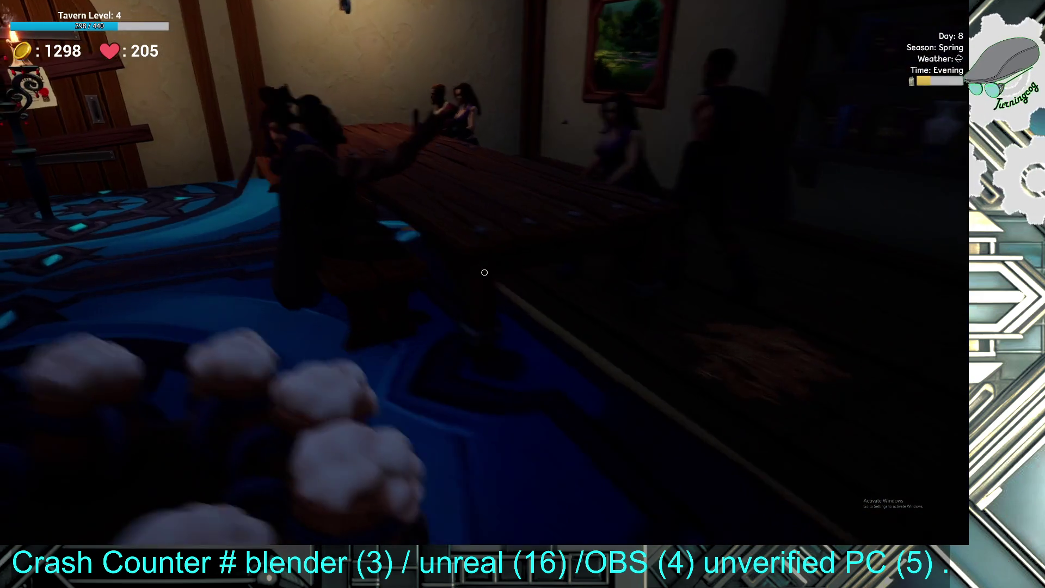
- Serve mugs of ale to the first few seated patrons
{"action": "left_click", "coordinate": [484, 272]}
{"action": "left_click", "coordinate": [485, 272]}
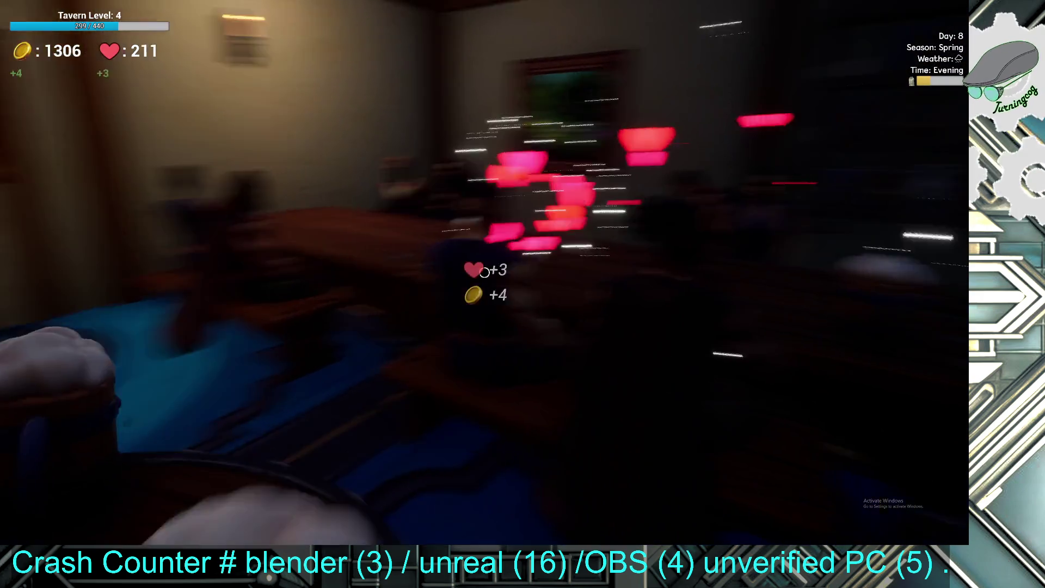
{"action": "left_click", "coordinate": [485, 272]}
{"action": "left_click", "coordinate": [485, 272]}
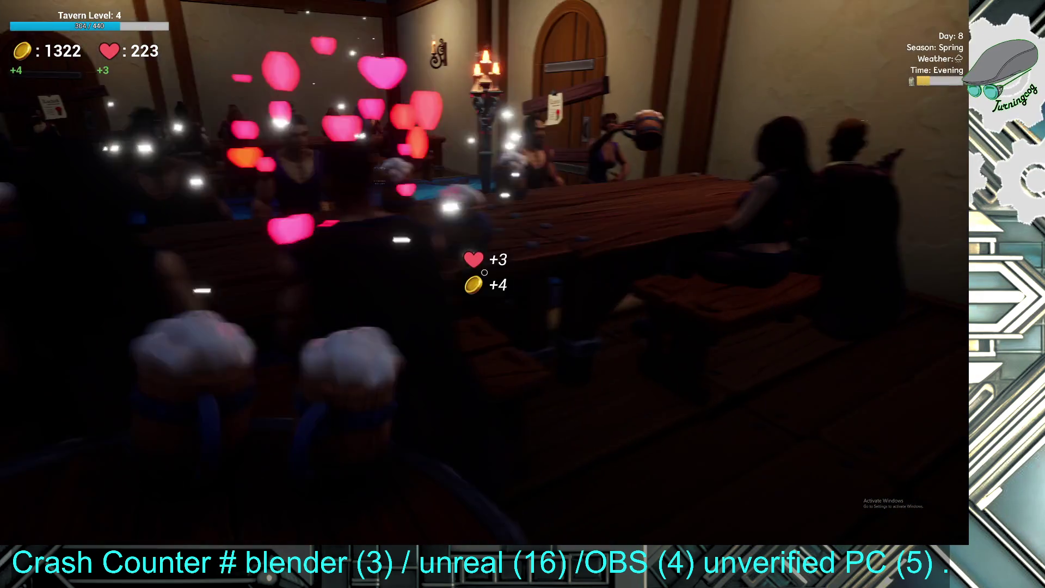
{"action": "left_click", "coordinate": [485, 273]}
{"action": "left_click", "coordinate": [485, 273]}
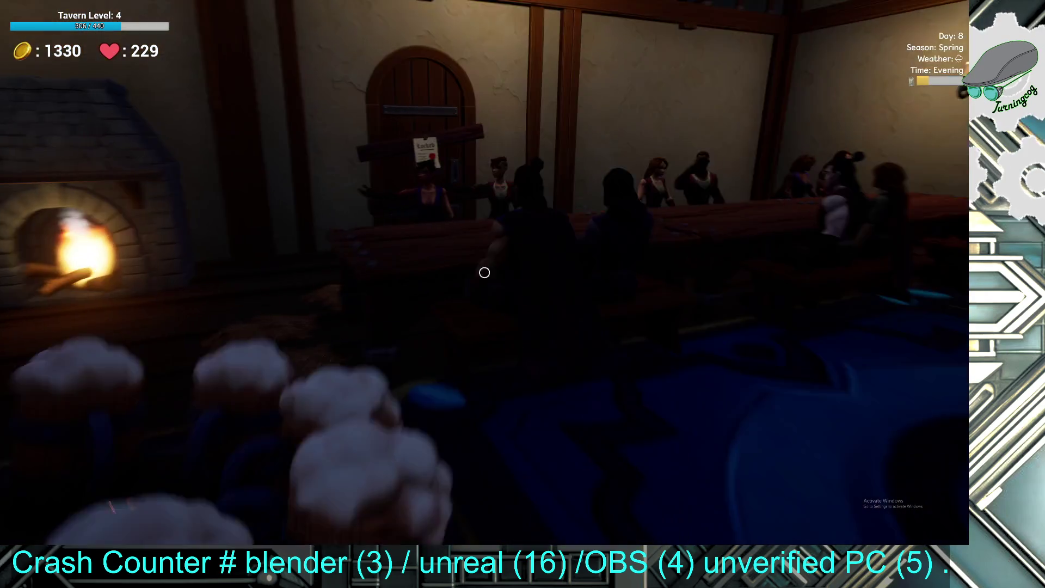
- Serve ale to the remaining patrons, reaching 1362 gold and 253 hearts; inventory shows Ale x158
{"action": "left_click", "coordinate": [484, 272]}
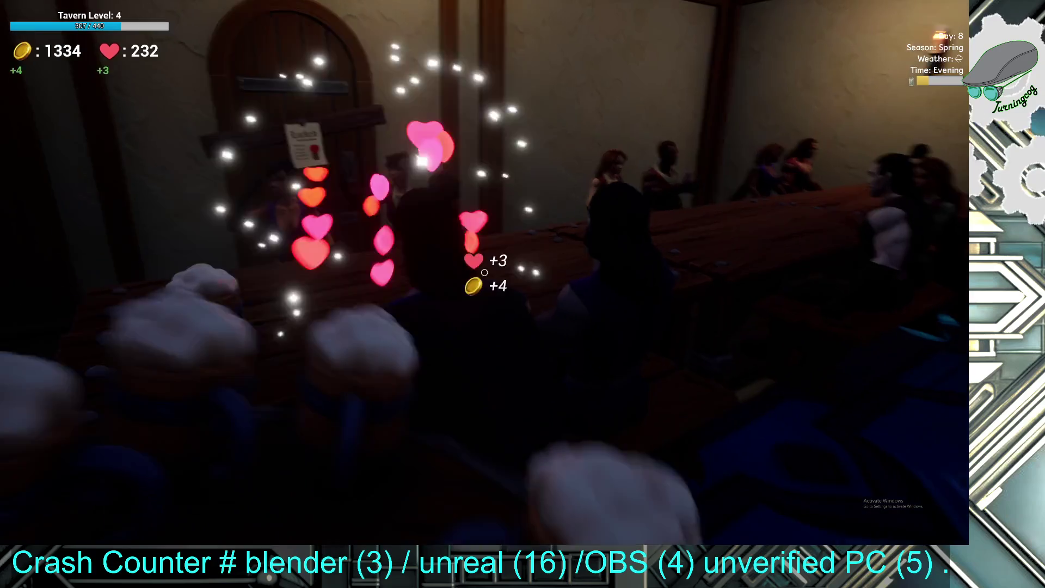
{"action": "left_click", "coordinate": [484, 273]}
{"action": "left_click", "coordinate": [485, 272]}
{"action": "left_click", "coordinate": [485, 272]}
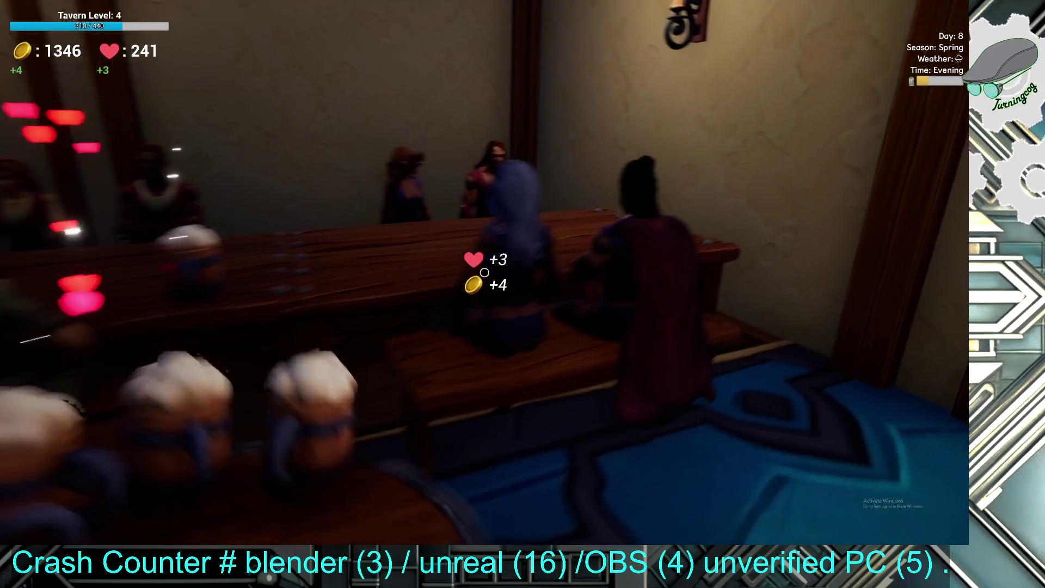
{"action": "left_click", "coordinate": [484, 273]}
{"action": "left_click", "coordinate": [485, 273]}
{"action": "left_click", "coordinate": [485, 272]}
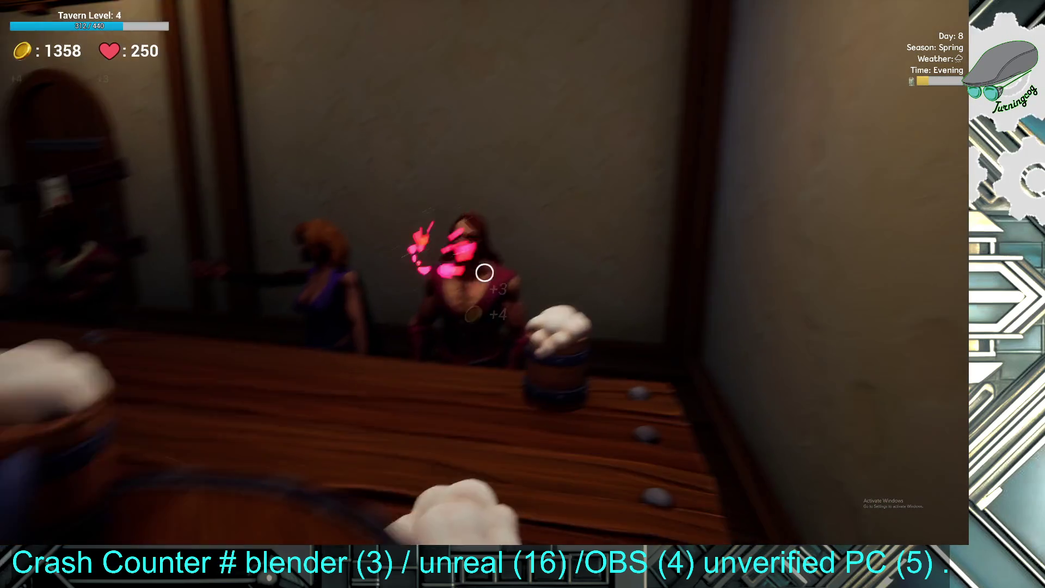
{"action": "left_click", "coordinate": [485, 272]}
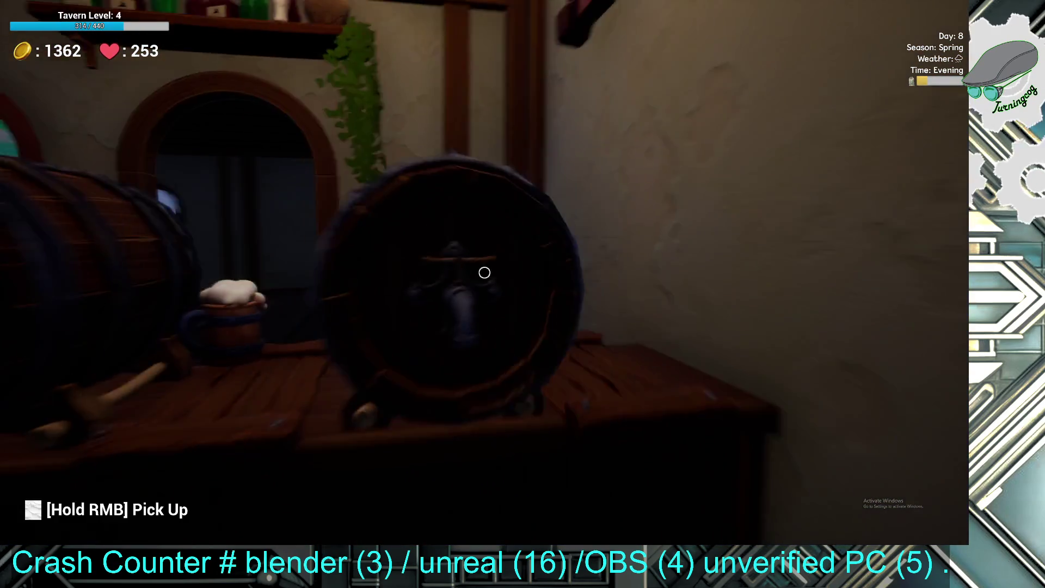
{"action": "key", "text": "i"}
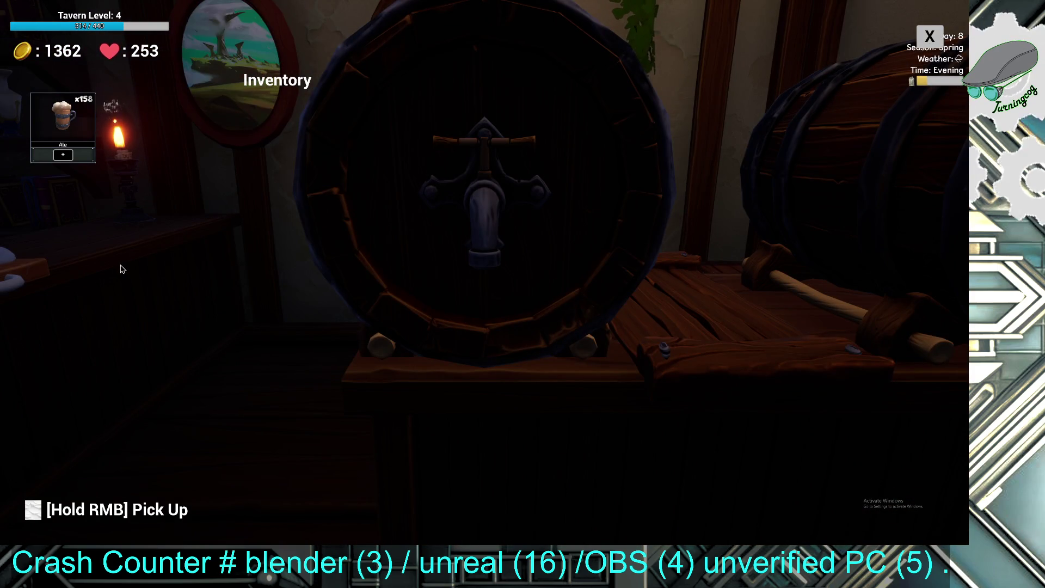
{"action": "key", "text": "i"}
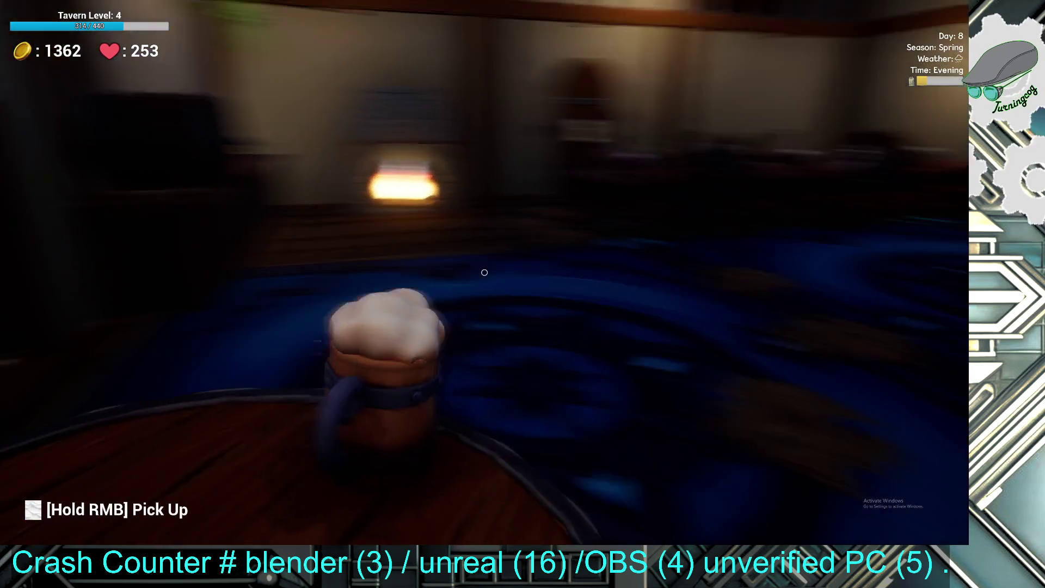
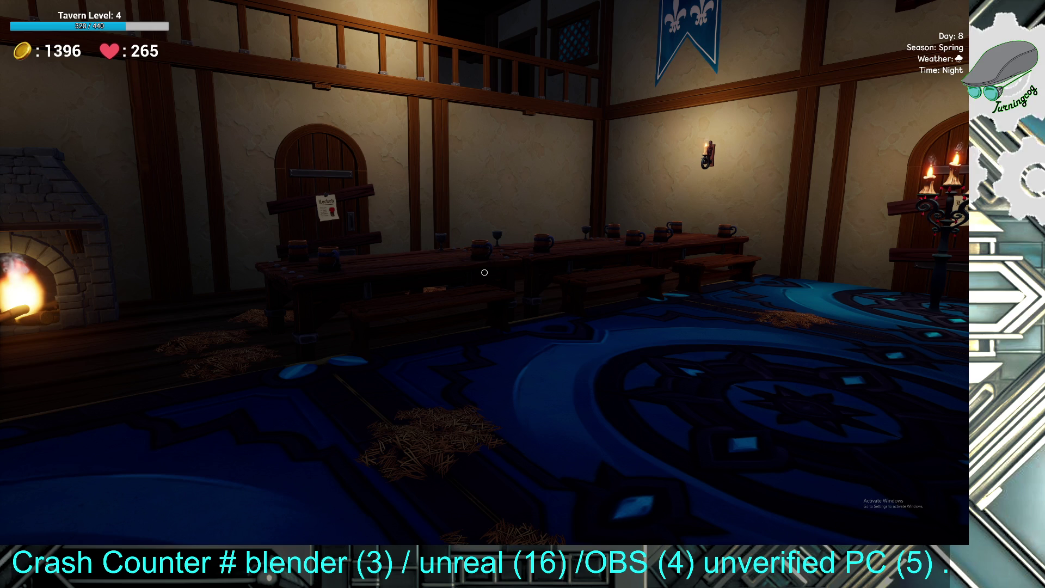
- Pick up and set down the mugs along the long table by the fireplace
{"action": "key", "text": "w"}
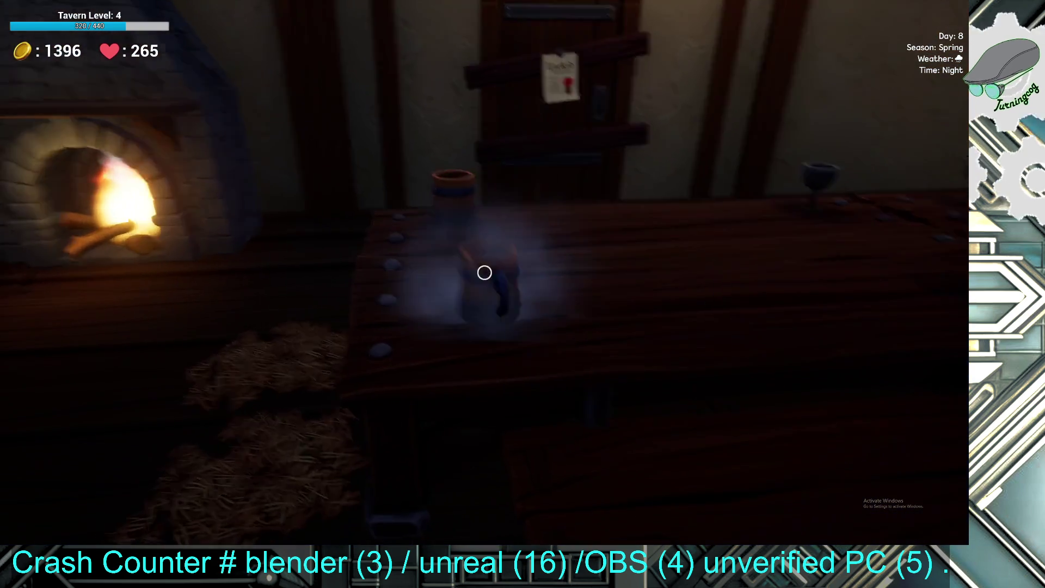
{"action": "left_click", "coordinate": [484, 272]}
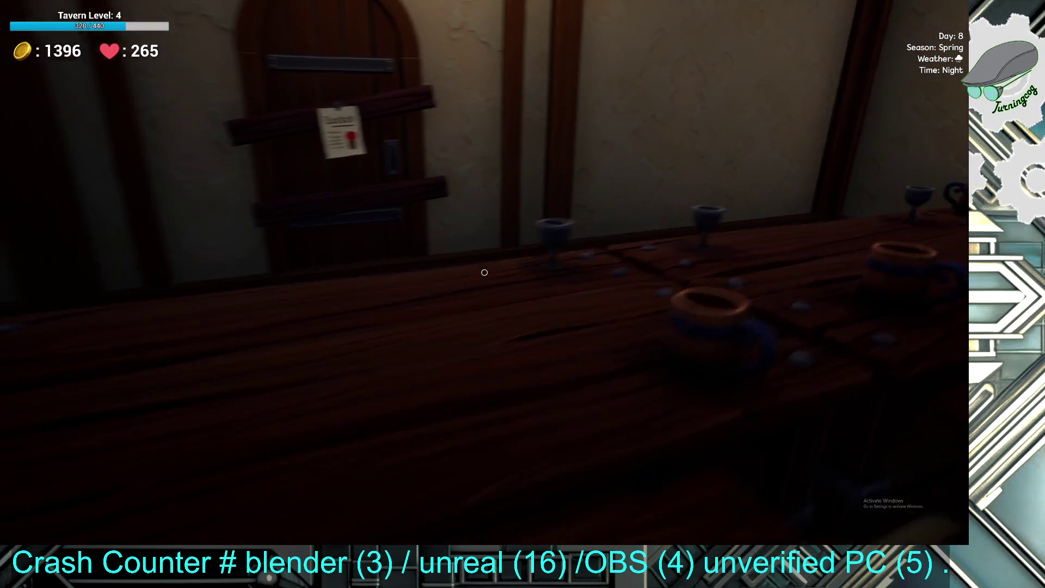
{"action": "key", "text": "w"}
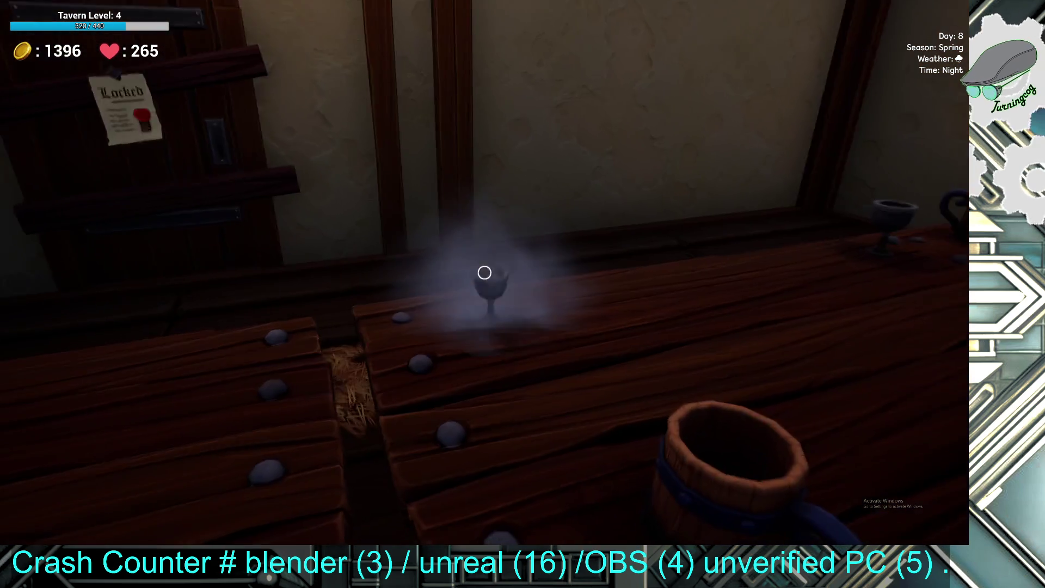
{"action": "left_click", "coordinate": [485, 272]}
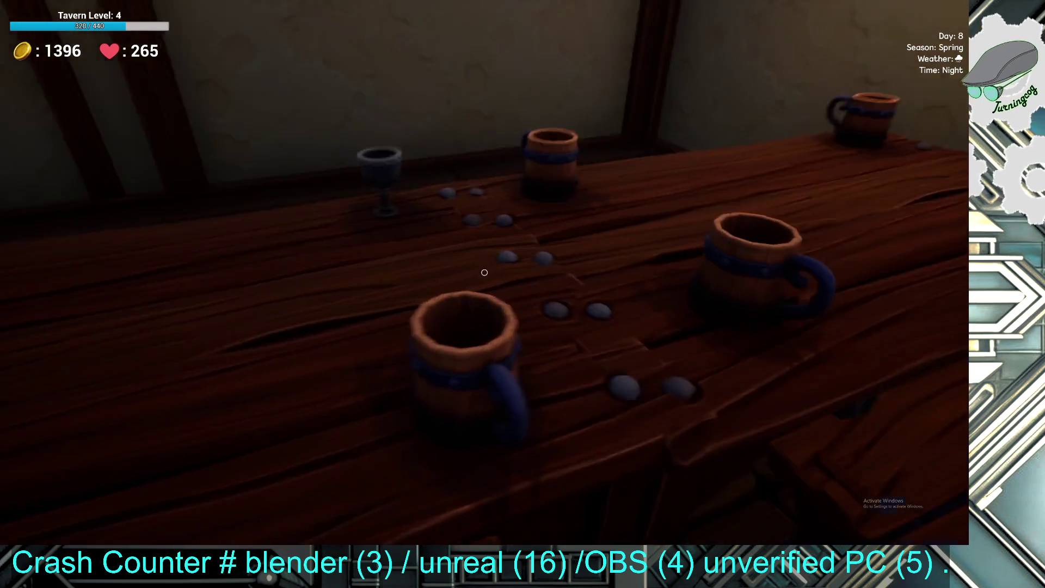
{"action": "key", "text": "w"}
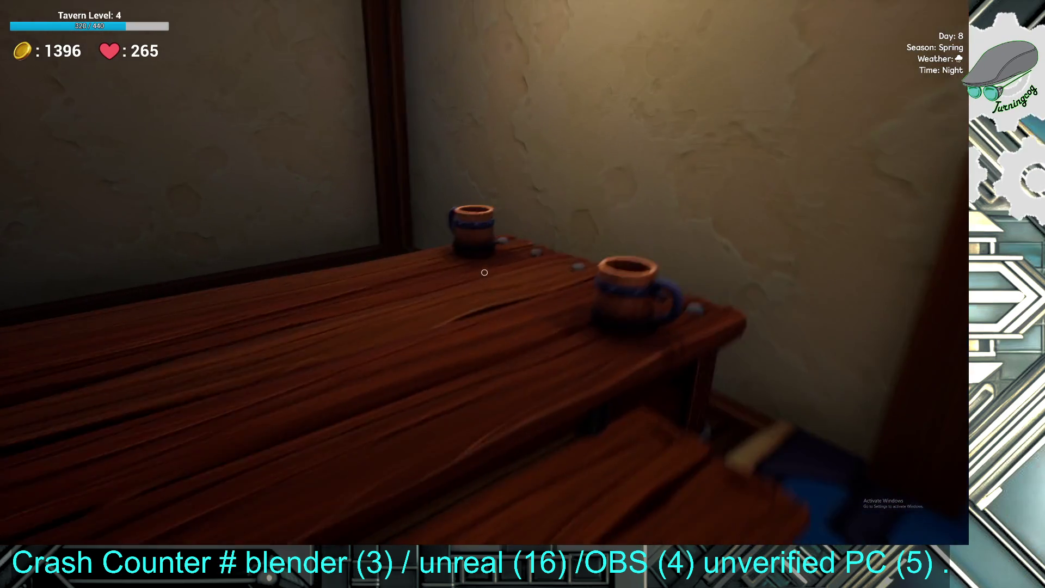
{"action": "right_click", "coordinate": [485, 272]}
{"action": "left_click", "coordinate": [484, 272]}
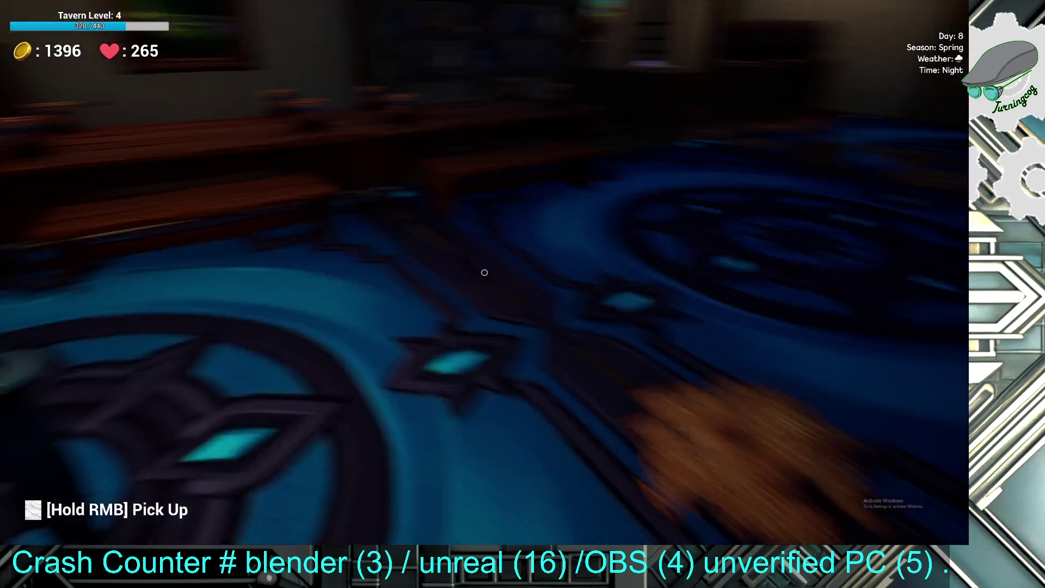
- Move from the table corner back to the rug and collect the 6 eggs from its nests
{"action": "key", "text": "w"}
{"action": "key", "text": "w"}
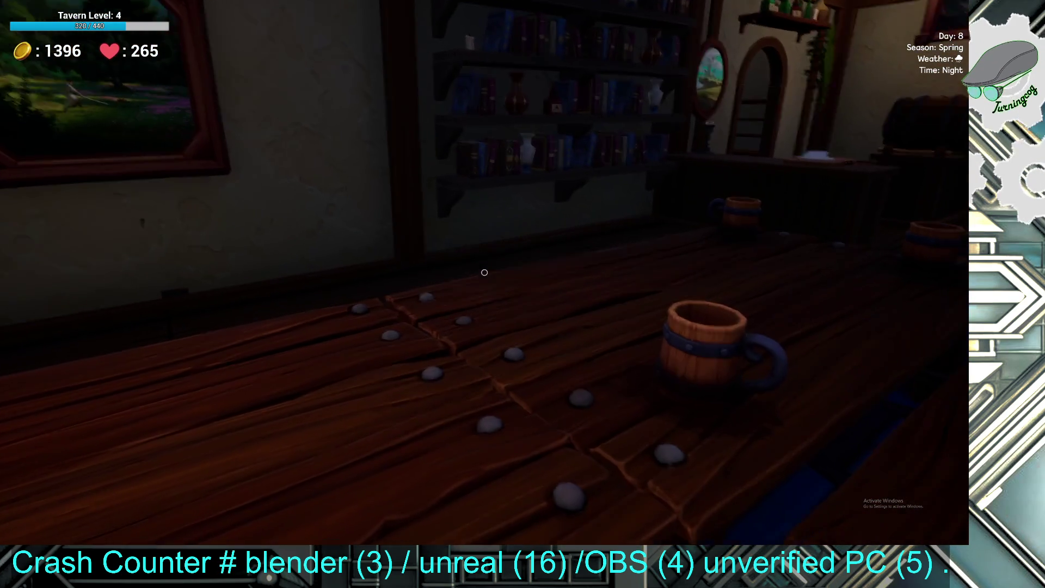
{"action": "key", "text": "s"}
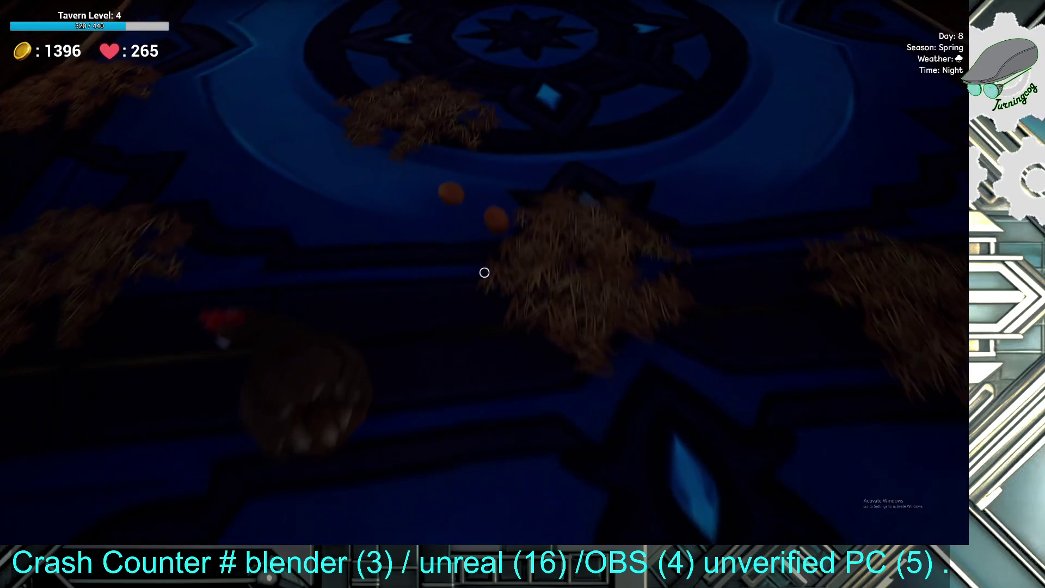
{"action": "left_click", "coordinate": [485, 273]}
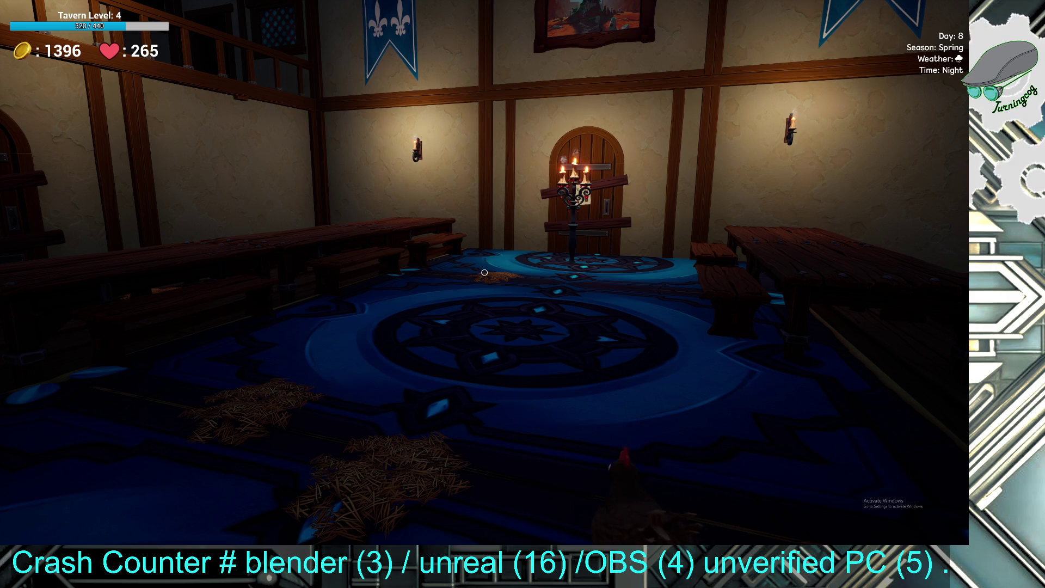
- Reset the cutting board's plate, clearing the five-item $17 platter down to x0 and $0
{"action": "key", "text": "w"}
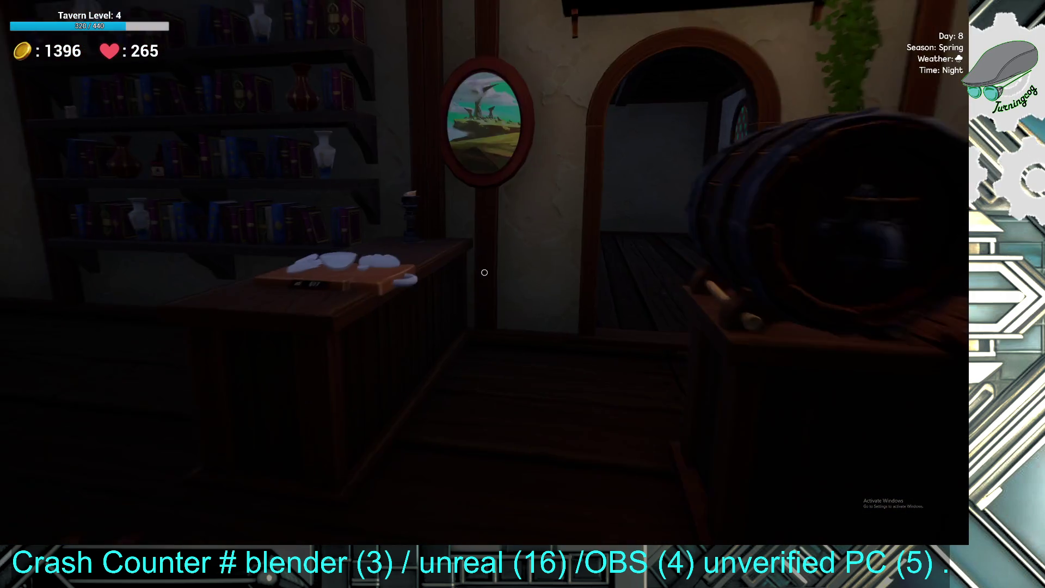
{"action": "left_click", "coordinate": [484, 272]}
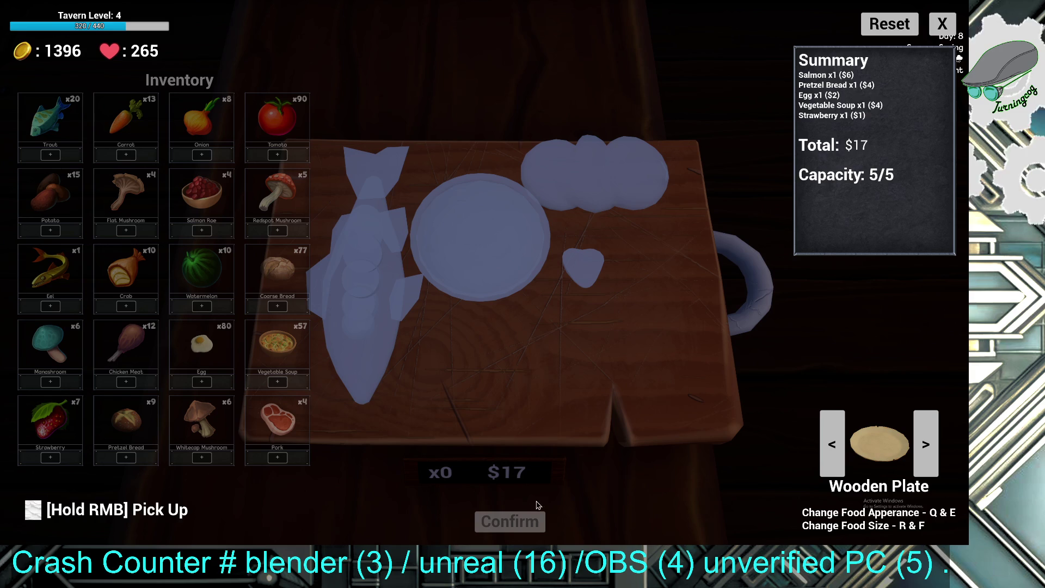
{"action": "left_click", "coordinate": [875, 34]}
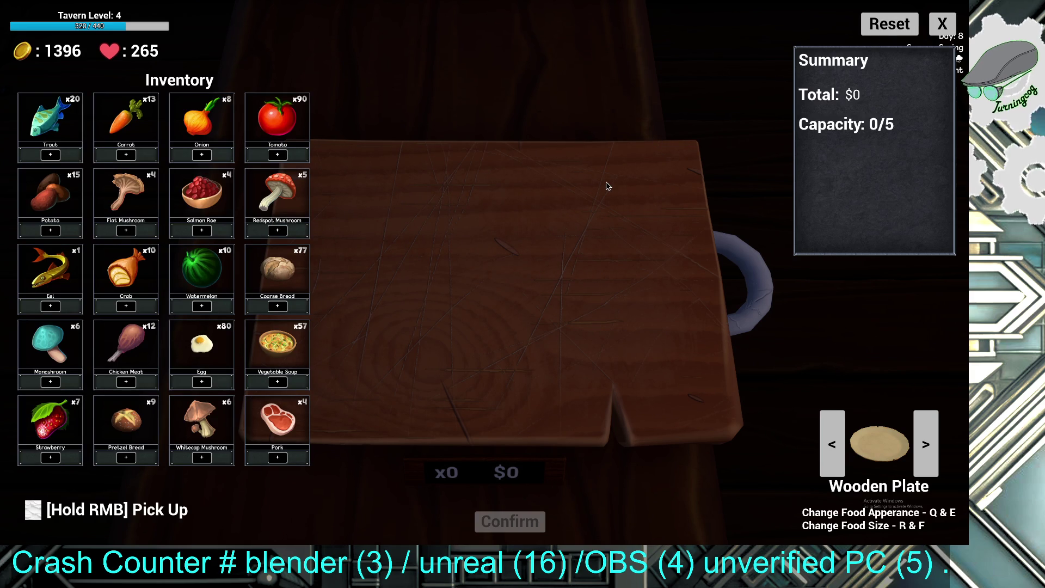
{"action": "left_click", "coordinate": [941, 25]}
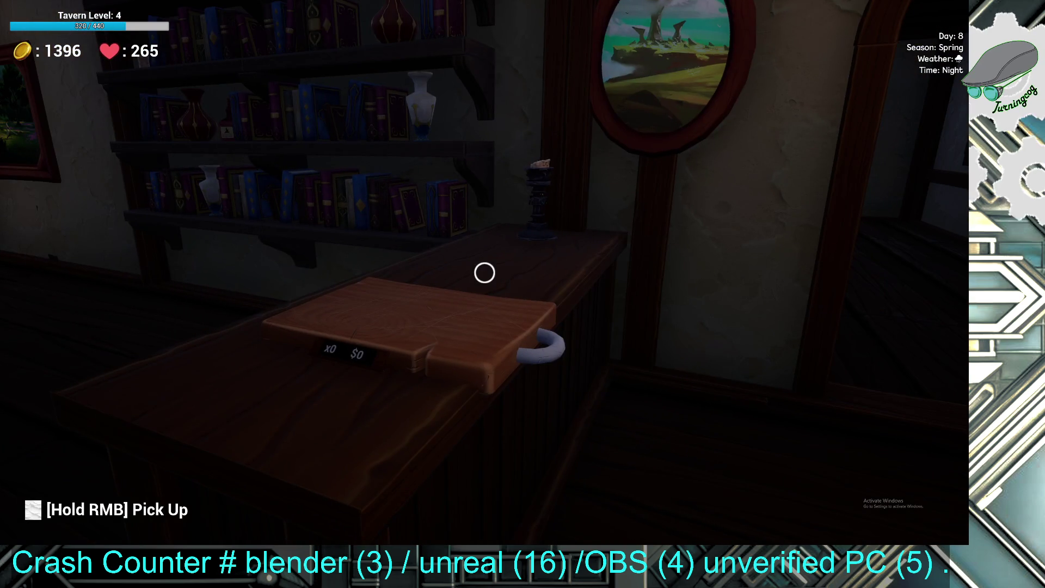
{"action": "mouse_move", "coordinate": [484, 272]}
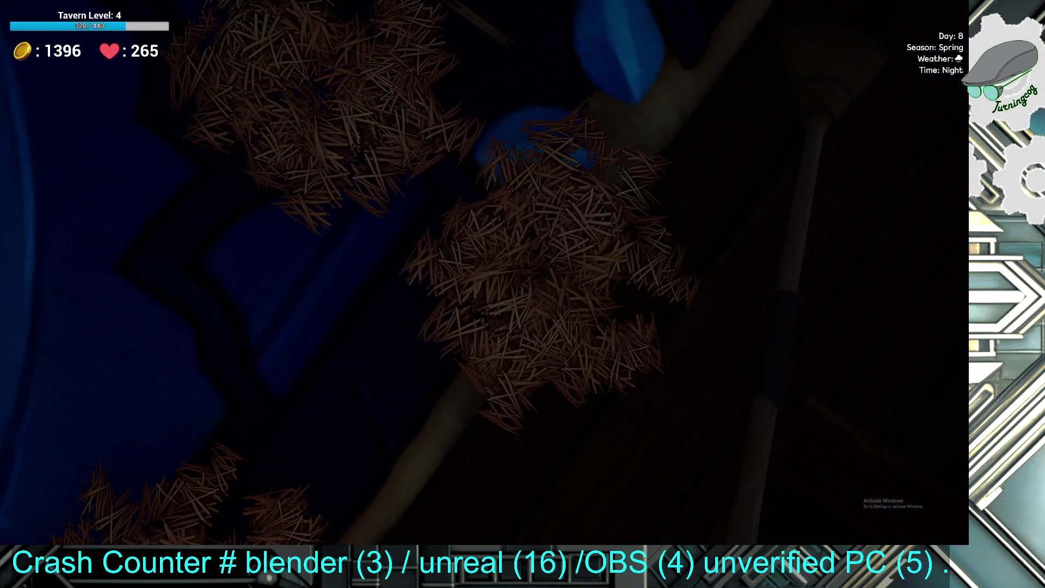
- Sweep away the hay piles scattered across the blue rug
{"action": "left_click", "coordinate": [485, 272]}
{"action": "mouse_move", "coordinate": [485, 273]}
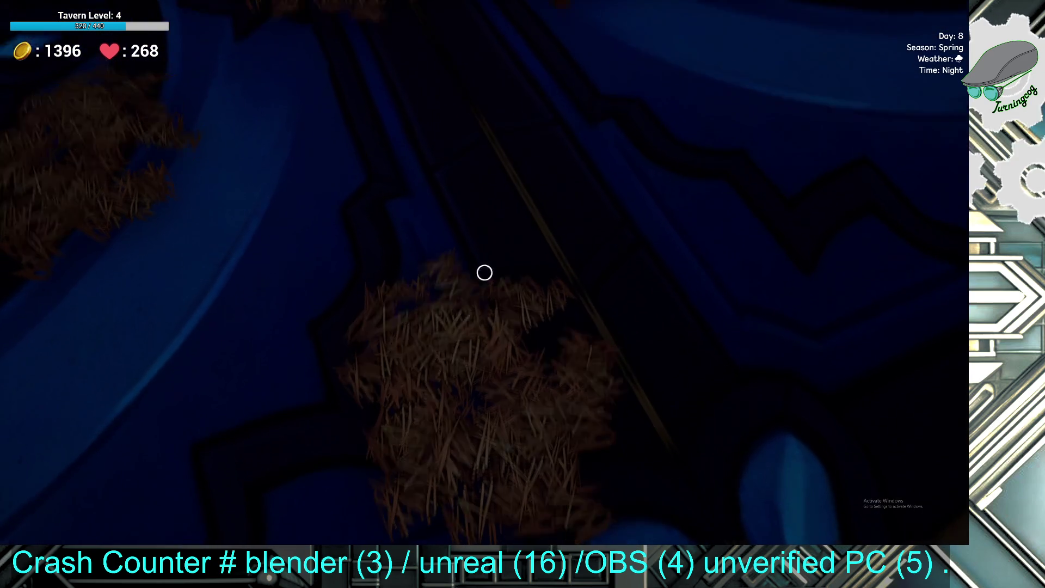
{"action": "left_click", "coordinate": [484, 272]}
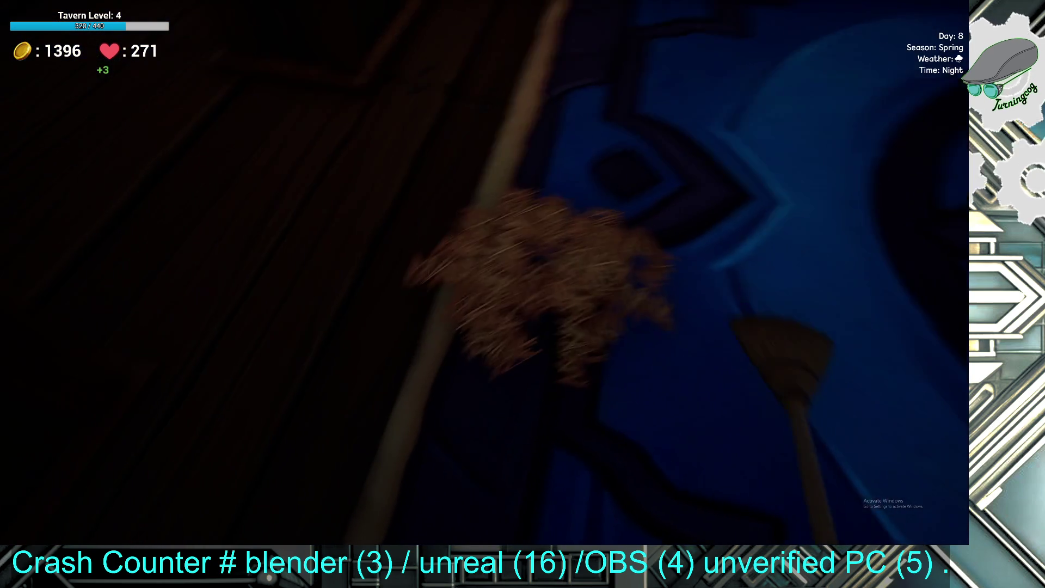
{"action": "left_click", "coordinate": [485, 272]}
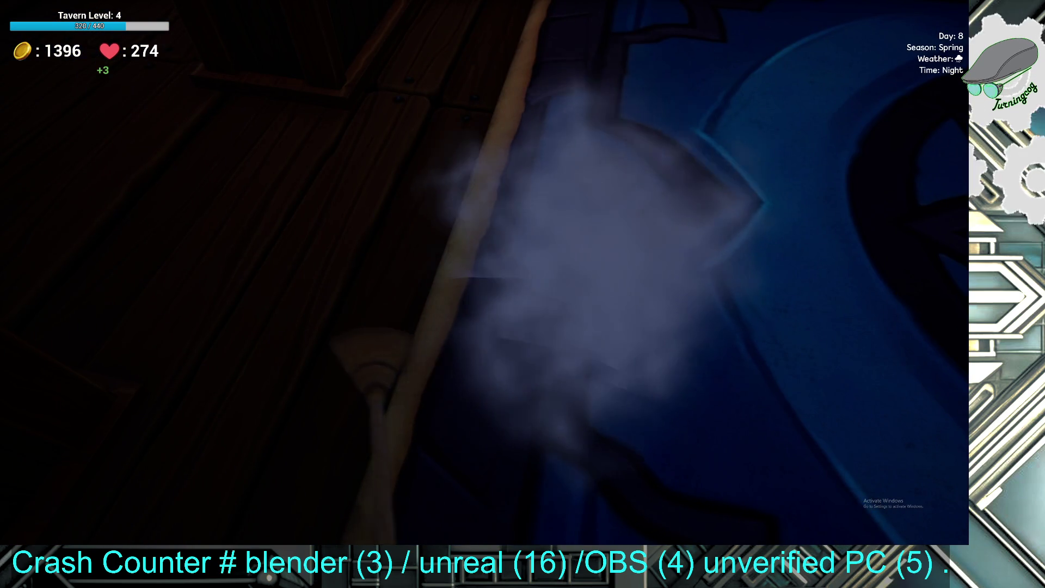
{"action": "mouse_move", "coordinate": [485, 272]}
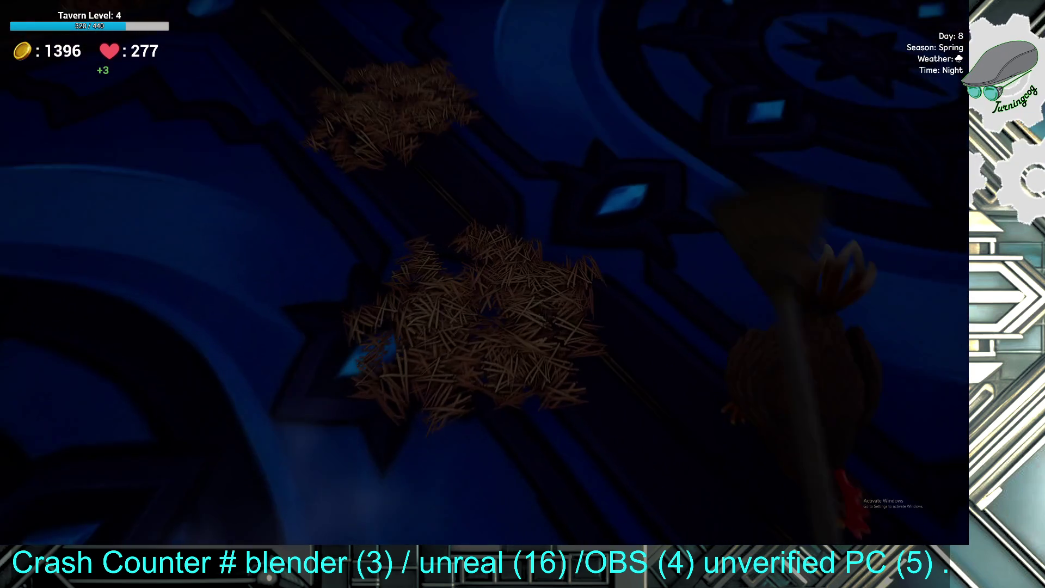
{"action": "left_click", "coordinate": [485, 272]}
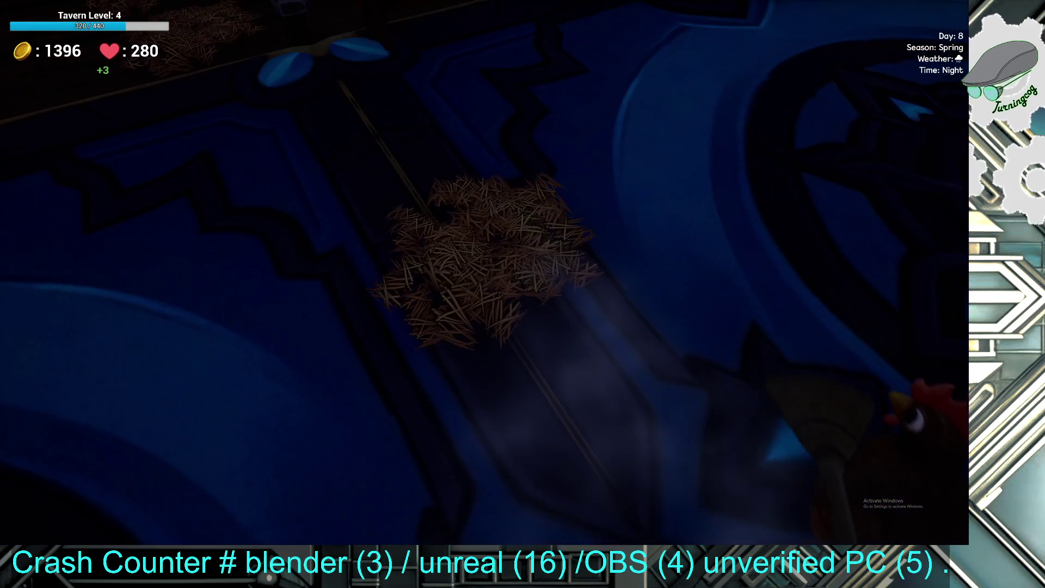
{"action": "left_click", "coordinate": [484, 273]}
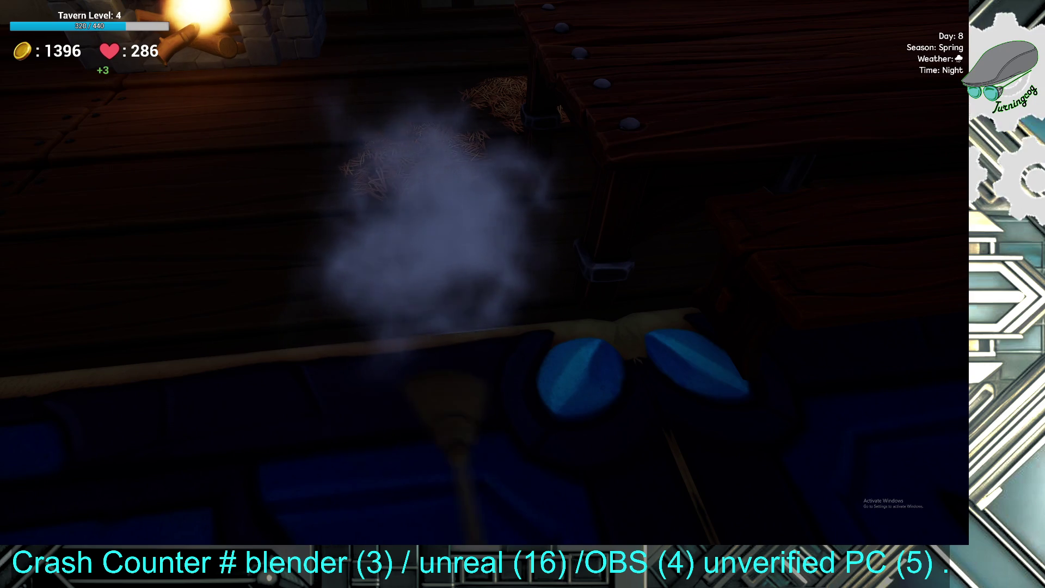
- Clear the straw piles by the table and bench, then pick up the three eggs
{"action": "left_click", "coordinate": [485, 272]}
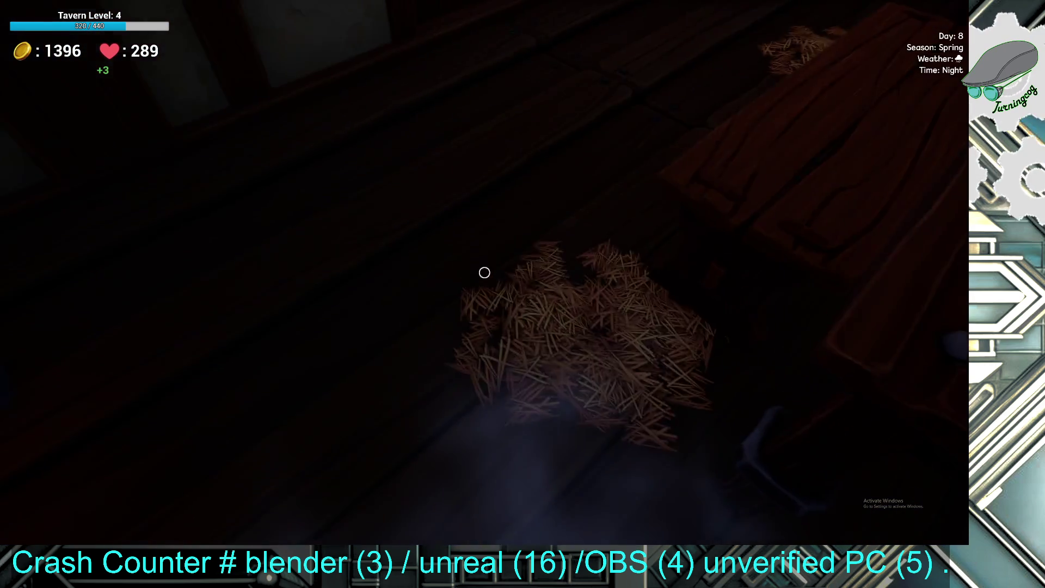
{"action": "left_click", "coordinate": [484, 273]}
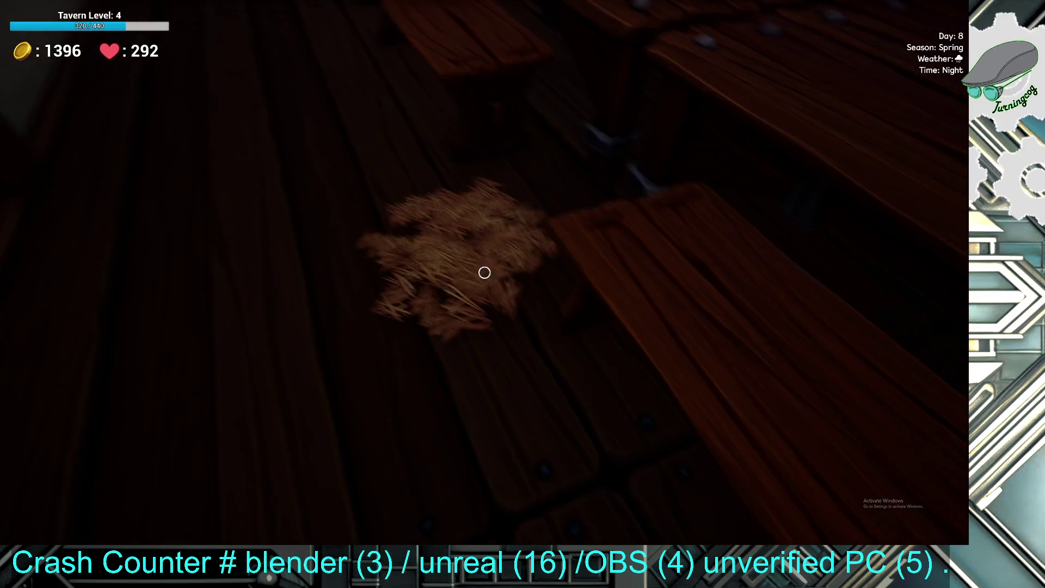
{"action": "left_click", "coordinate": [484, 273]}
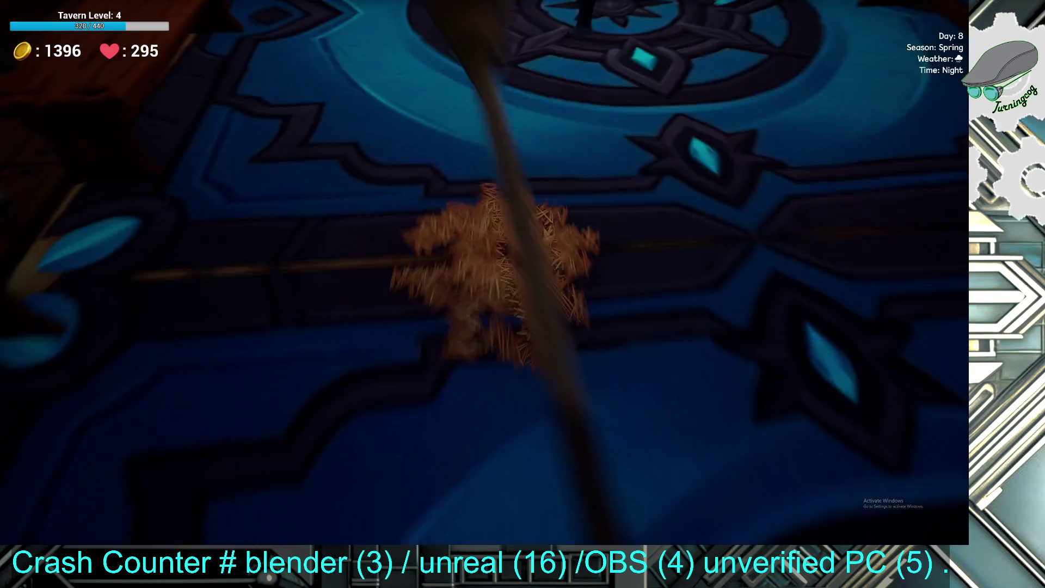
{"action": "left_click", "coordinate": [485, 272]}
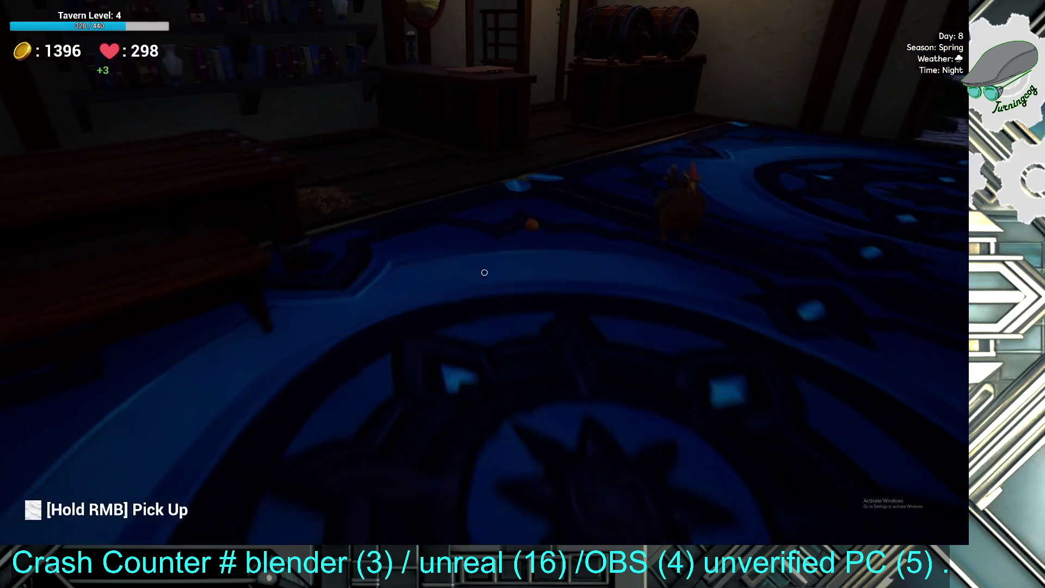
{"action": "left_click", "coordinate": [485, 272]}
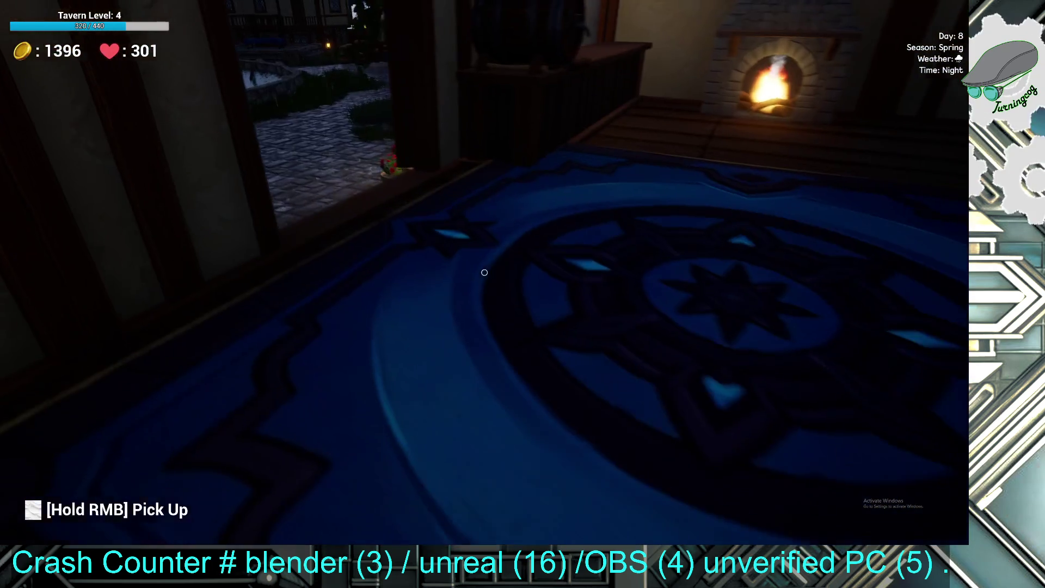
- Walk to the back room and collect twelve Pretzel Bread and six Vegetable Soup from the crates
{"action": "key", "text": "w"}
{"action": "key", "text": "w"}
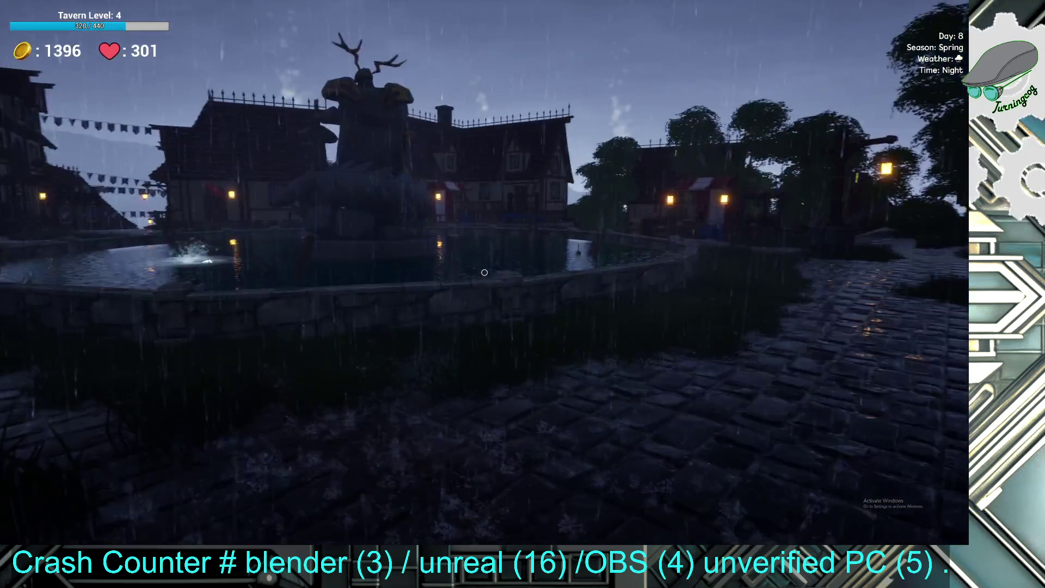
{"action": "key", "text": "w"}
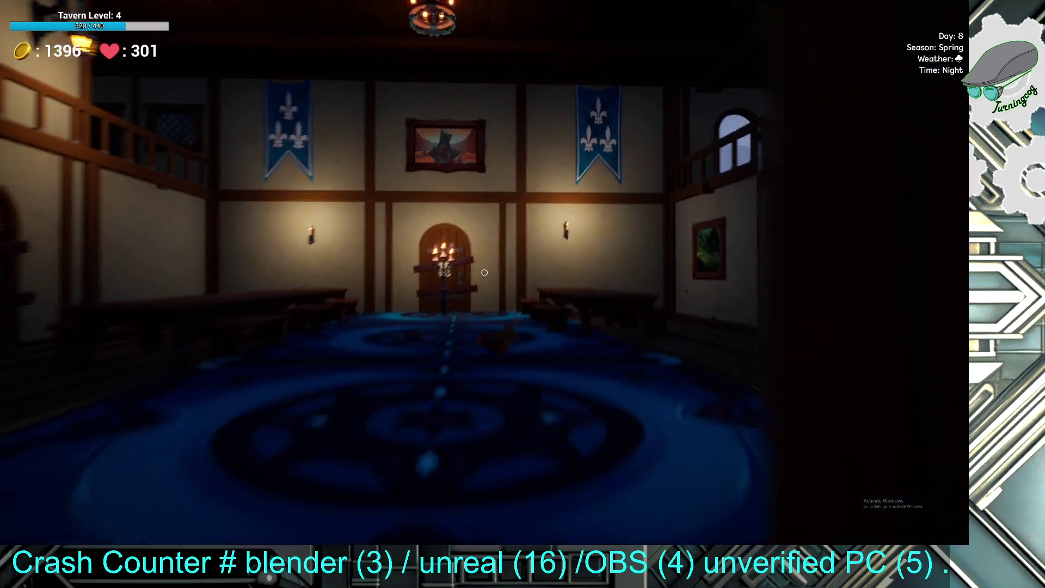
{"action": "key", "text": "w"}
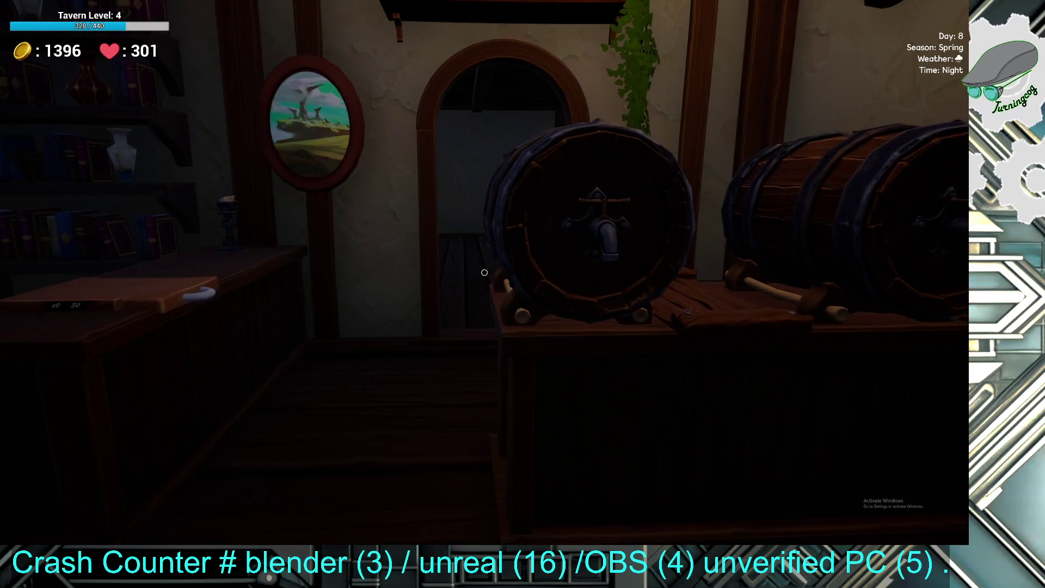
{"action": "key", "text": "w"}
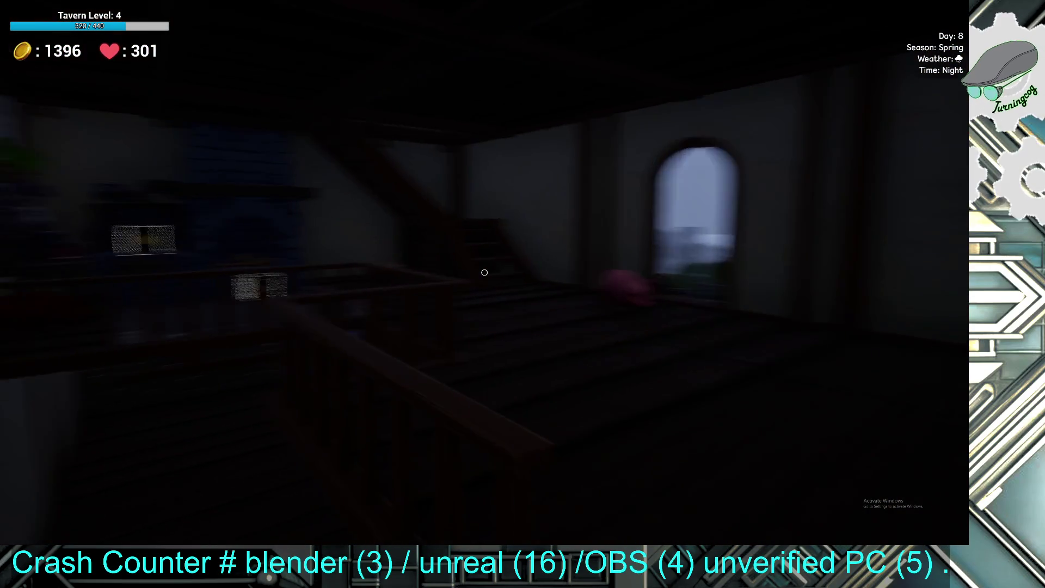
{"action": "key", "text": "w"}
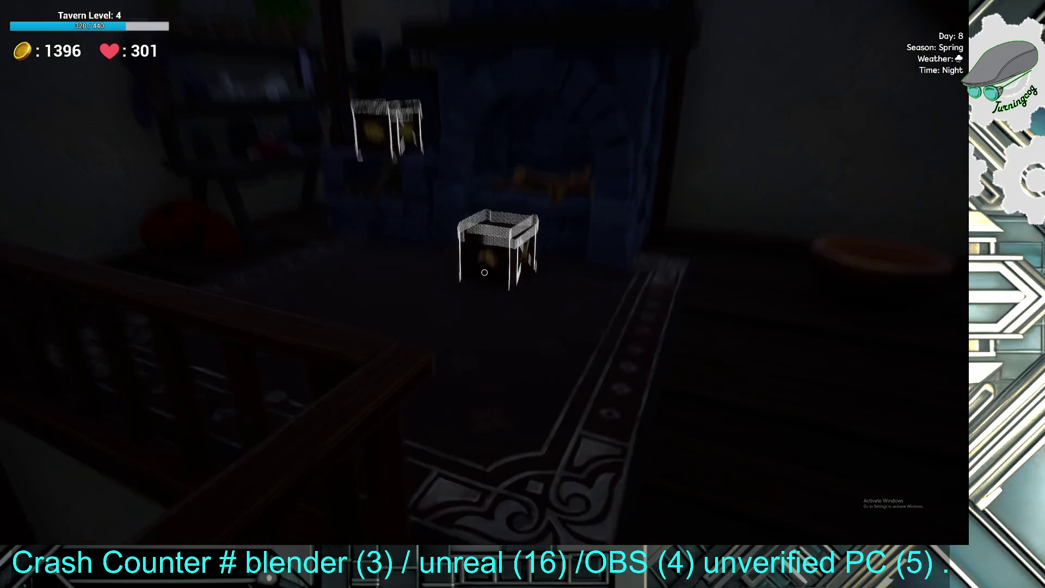
{"action": "left_click", "coordinate": [485, 272]}
{"action": "left_click", "coordinate": [485, 272]}
- Walk to the cellar barrels and check the Red Wine recipe in the barrel's recipe list
{"action": "key", "text": "w"}
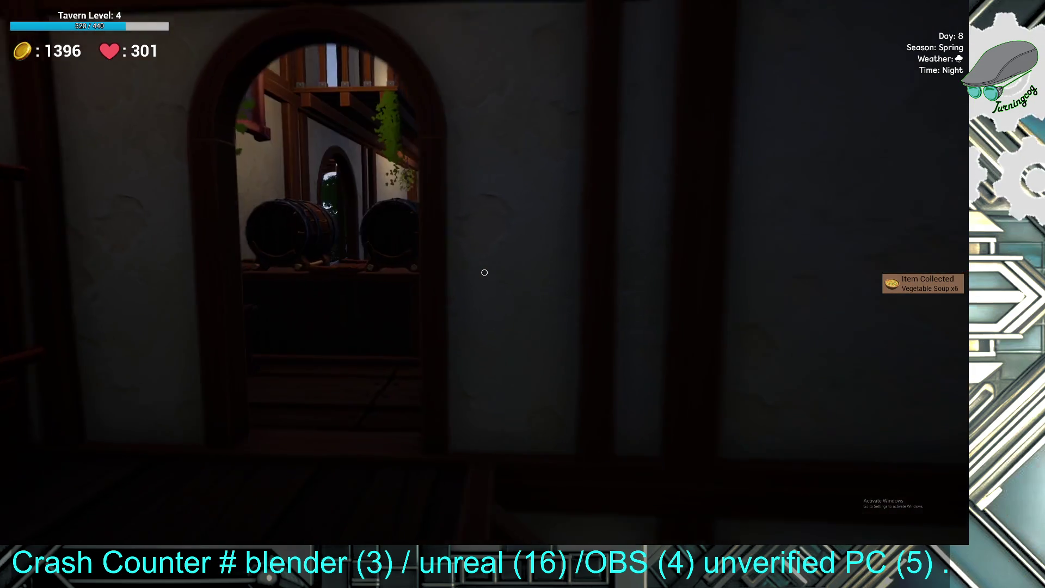
{"action": "key", "text": "w"}
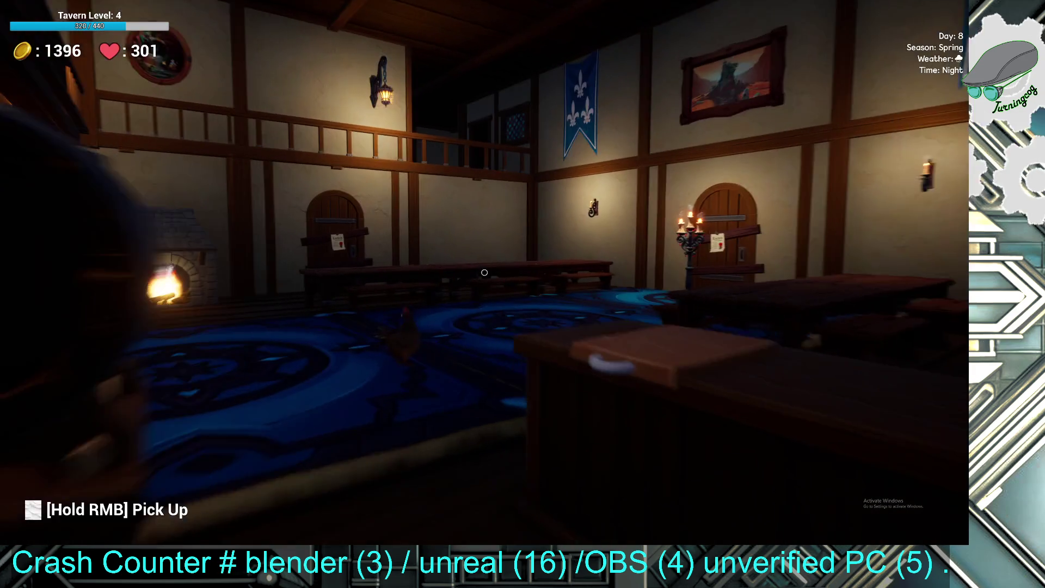
{"action": "key", "text": "w"}
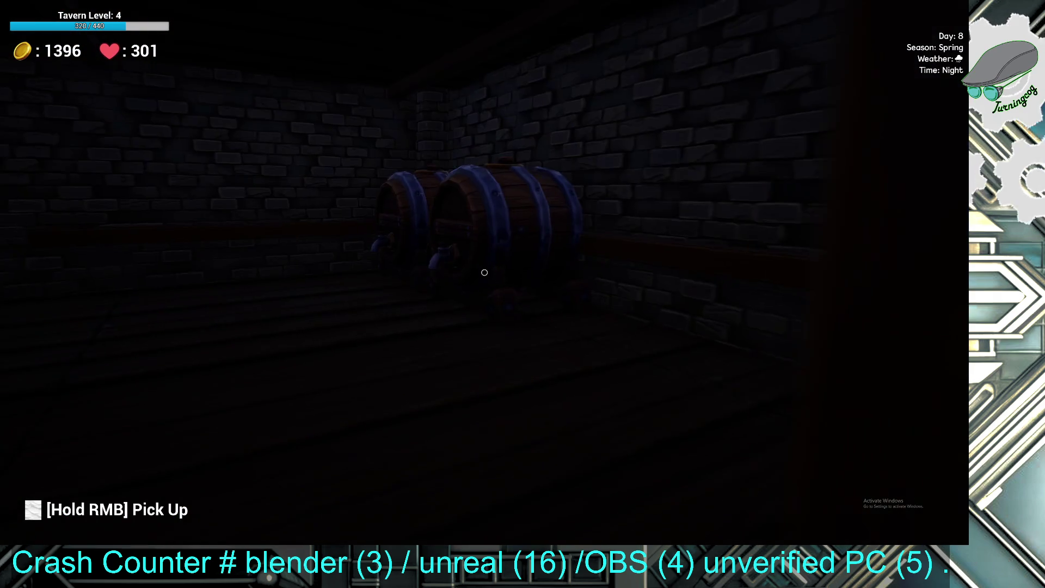
{"action": "left_click", "coordinate": [485, 272]}
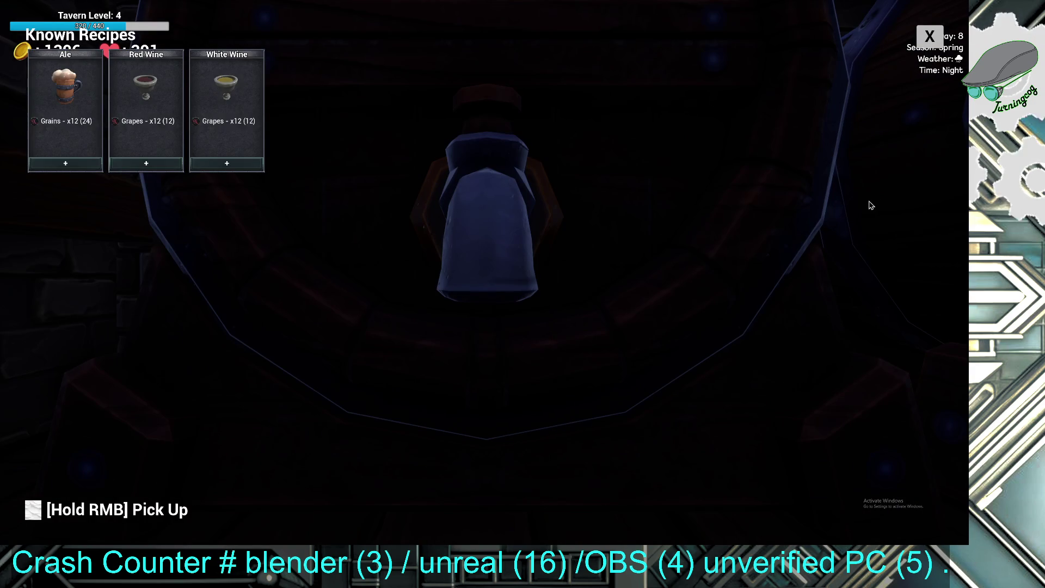
{"action": "left_click", "coordinate": [140, 165]}
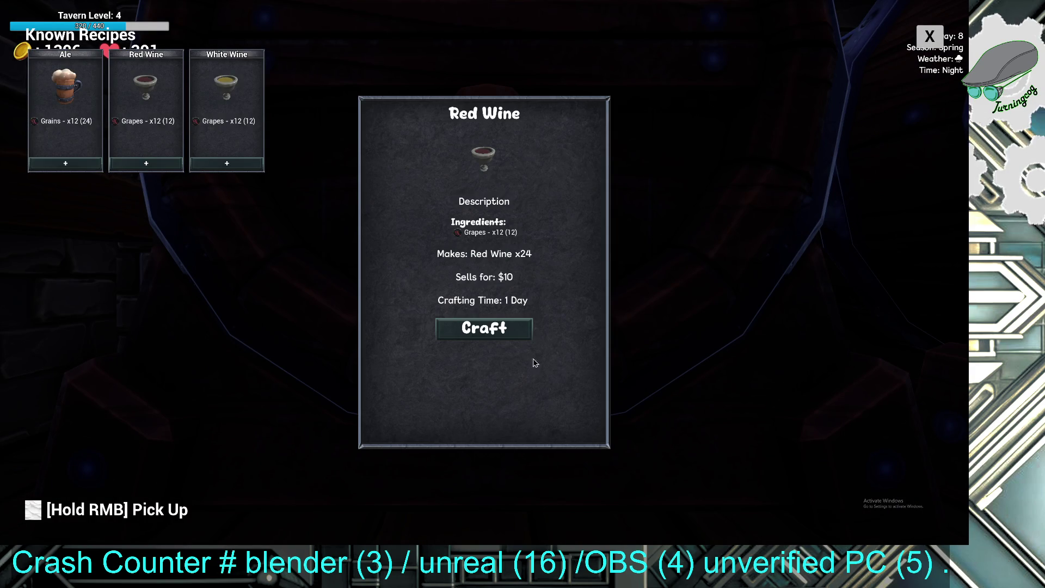
{"action": "key", "text": "Escape"}
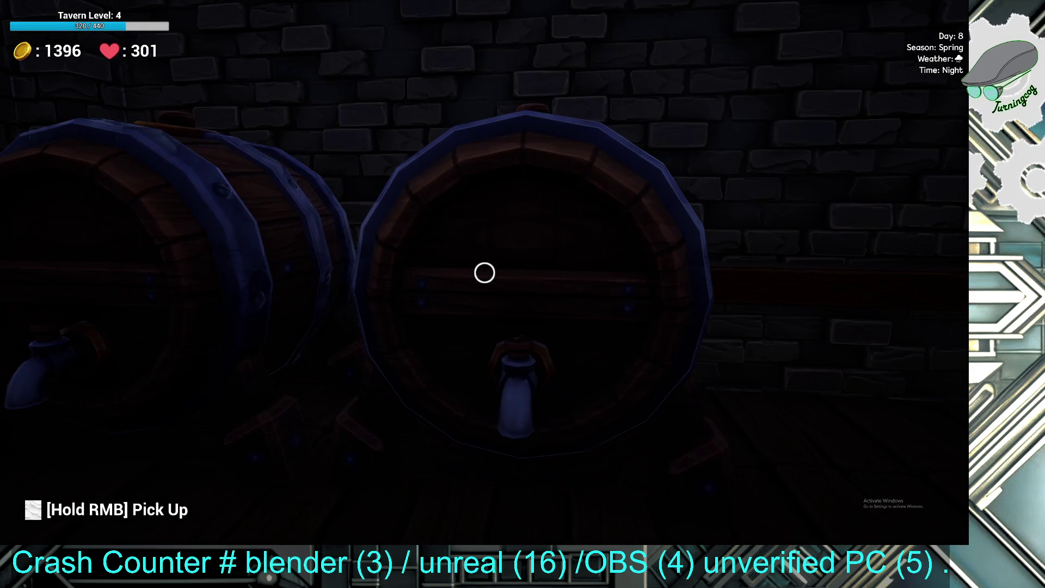
{"action": "left_click", "coordinate": [485, 272]}
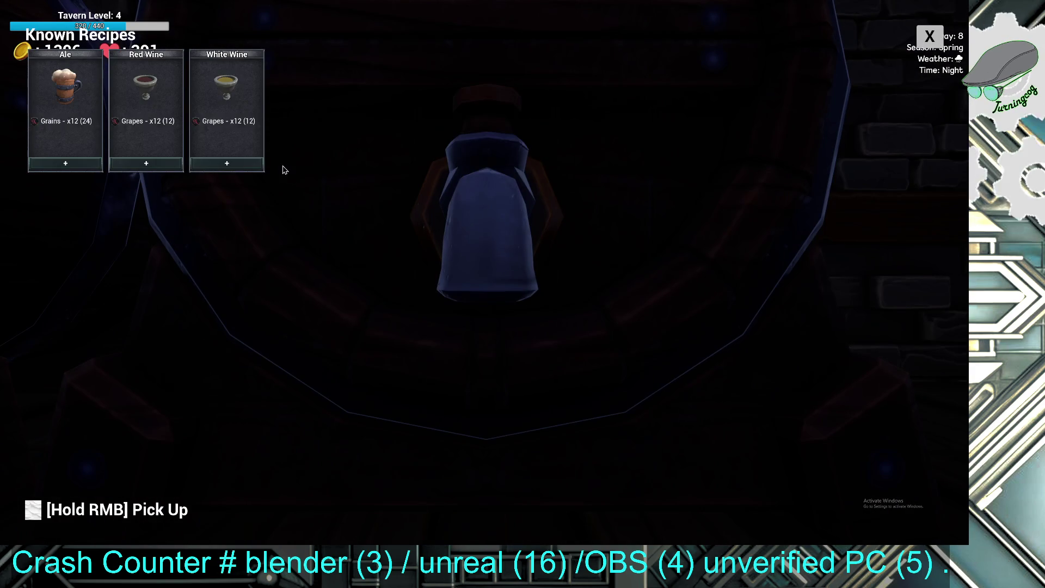
- Start brewing a batch of wine, then a batch of Ale
{"action": "left_click", "coordinate": [226, 164]}
{"action": "left_click", "coordinate": [524, 336]}
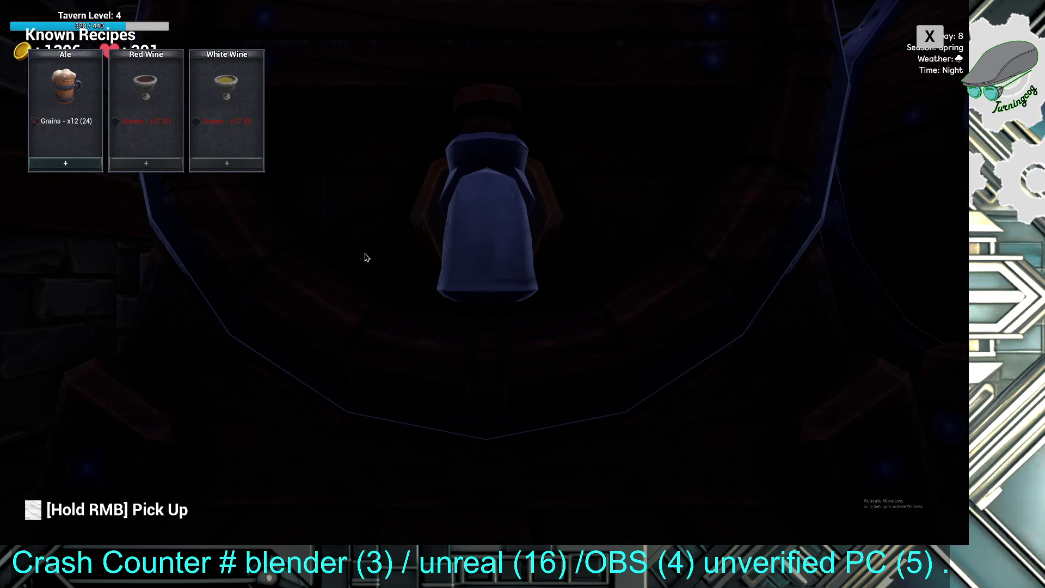
{"action": "left_click", "coordinate": [85, 163]}
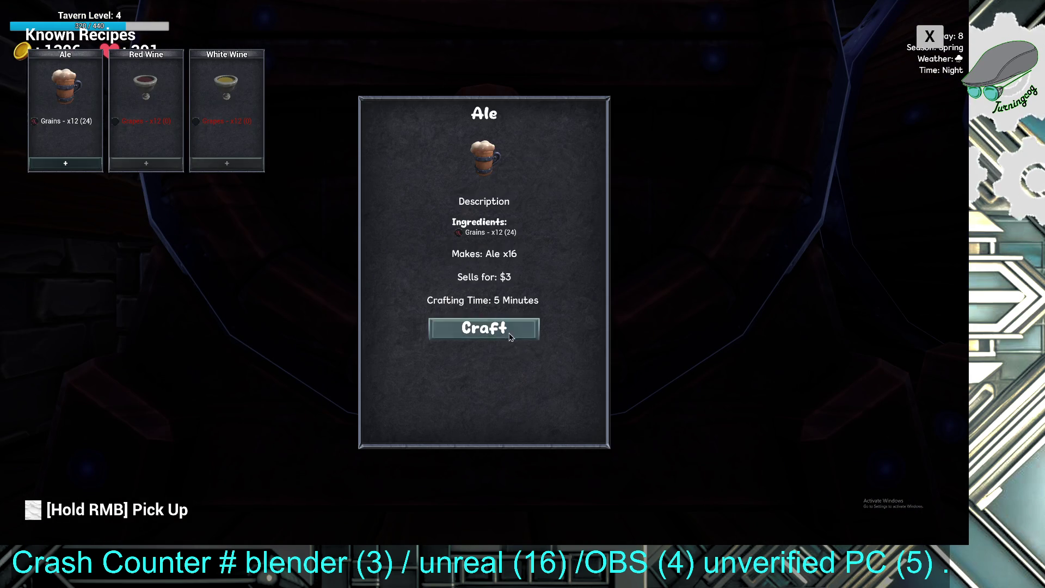
{"action": "left_click", "coordinate": [511, 337]}
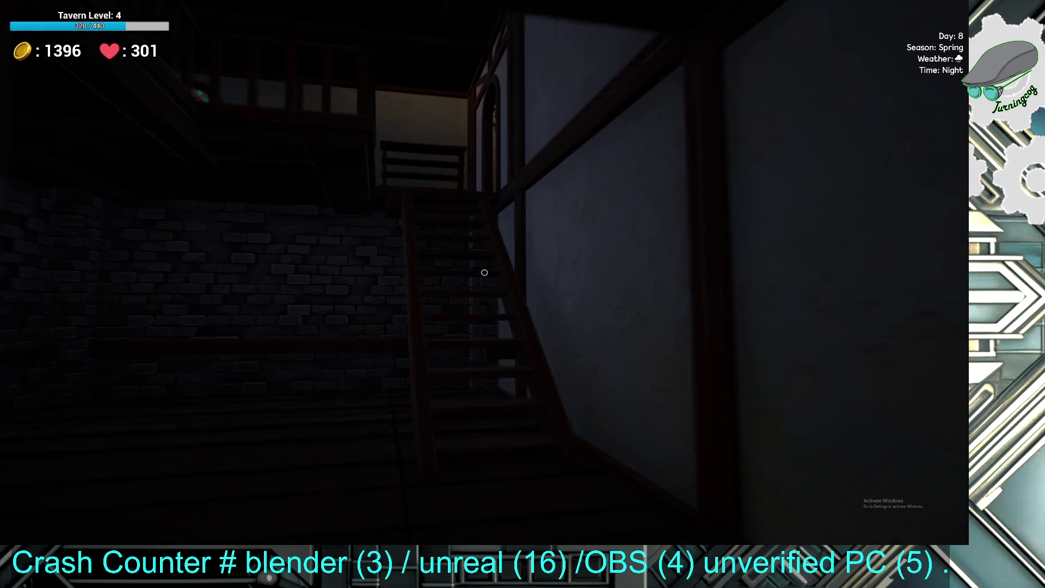
- Walk out of the tavern and along the street to the crop planter by the house
{"action": "key", "text": "w"}
{"action": "key", "text": "w"}
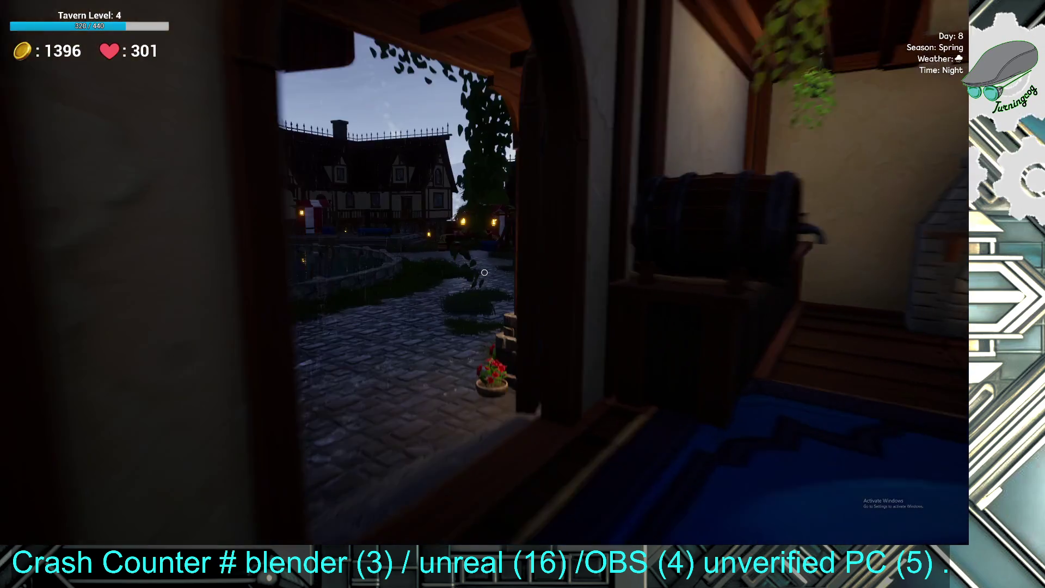
{"action": "key", "text": "w"}
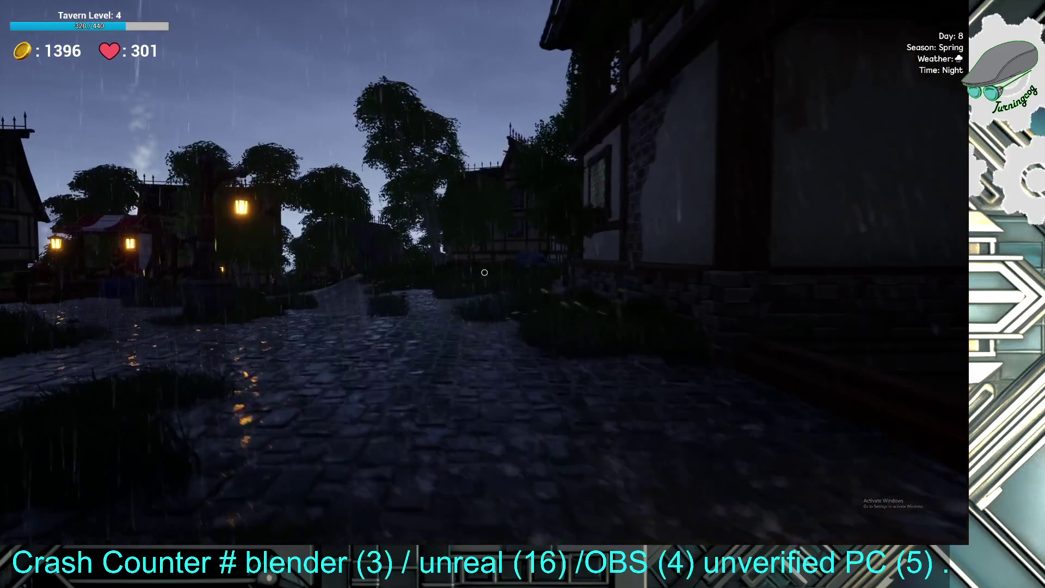
{"action": "key", "text": "w"}
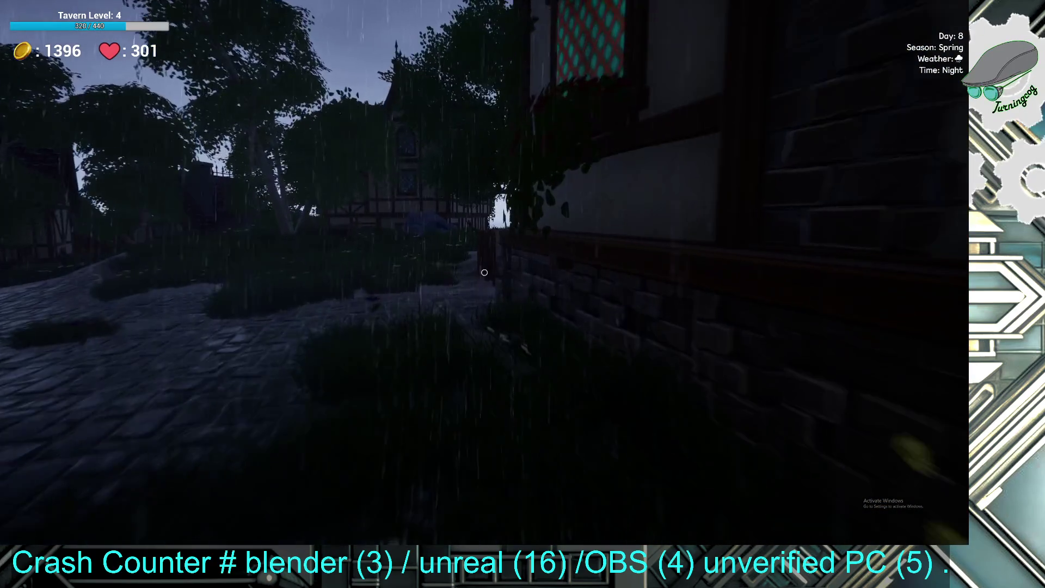
{"action": "key", "text": "w"}
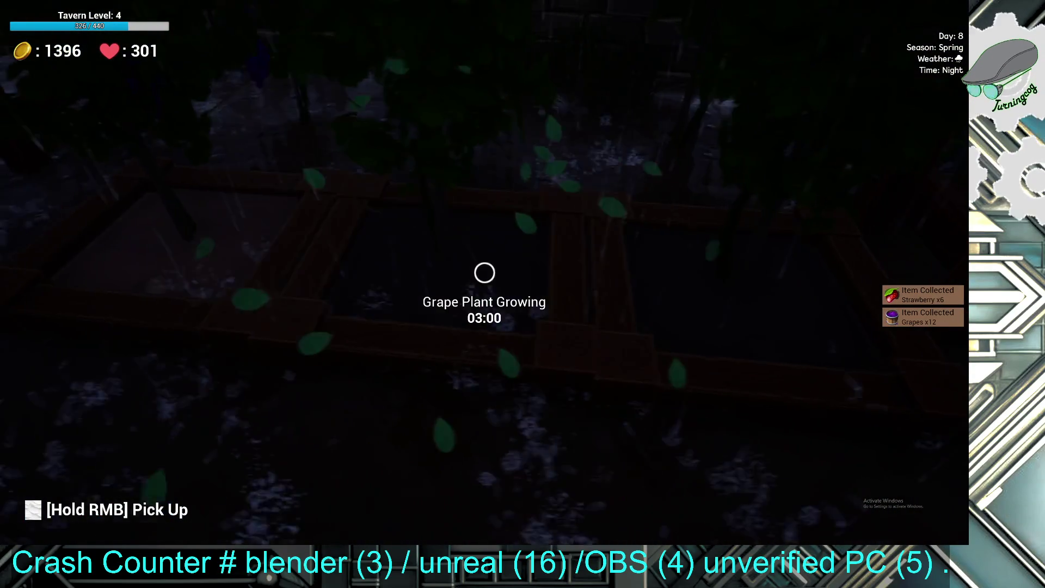
{"action": "key", "text": "w"}
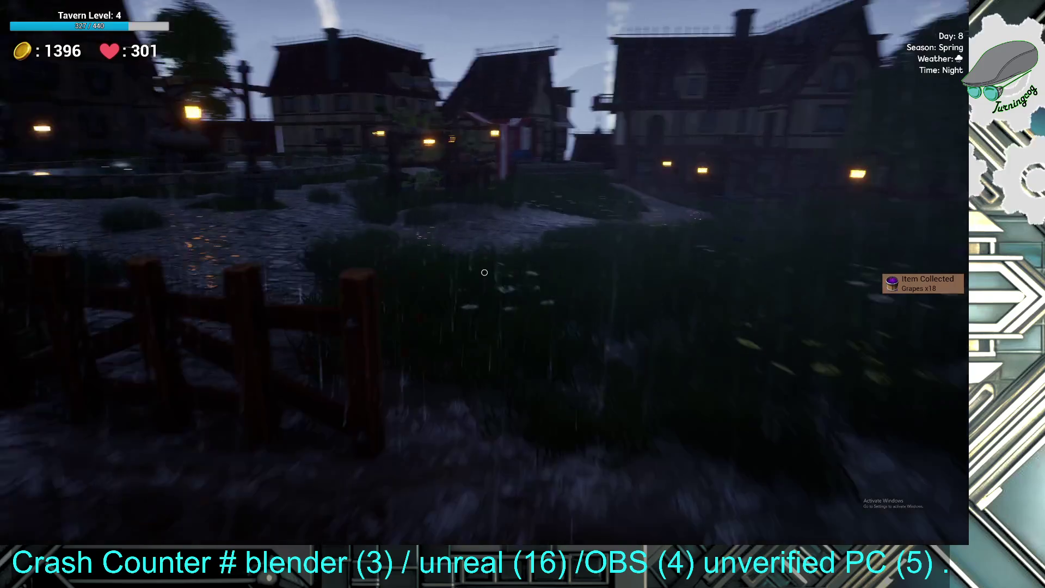
{"action": "key", "text": "w"}
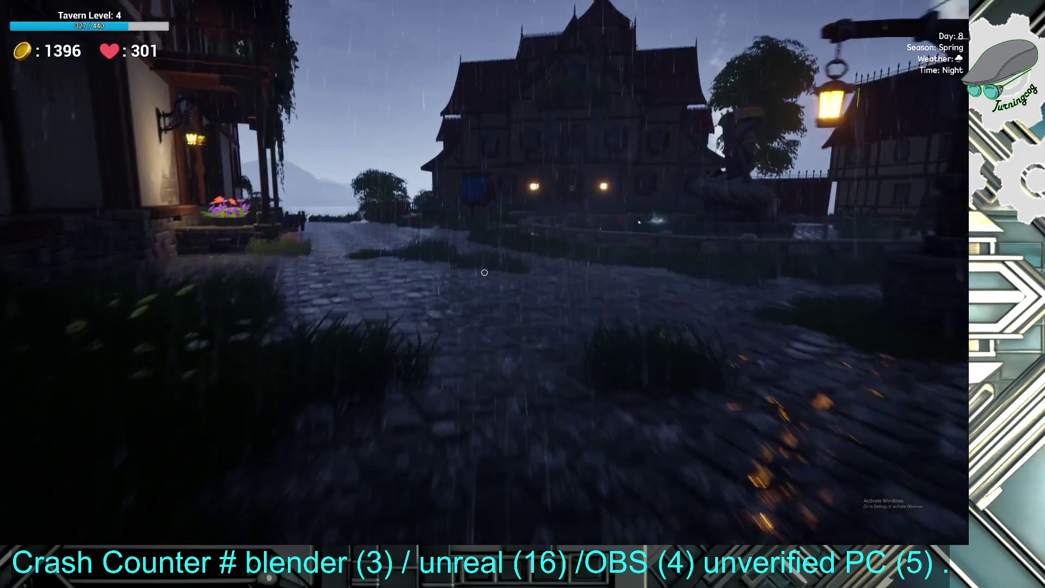
{"action": "key", "text": "w"}
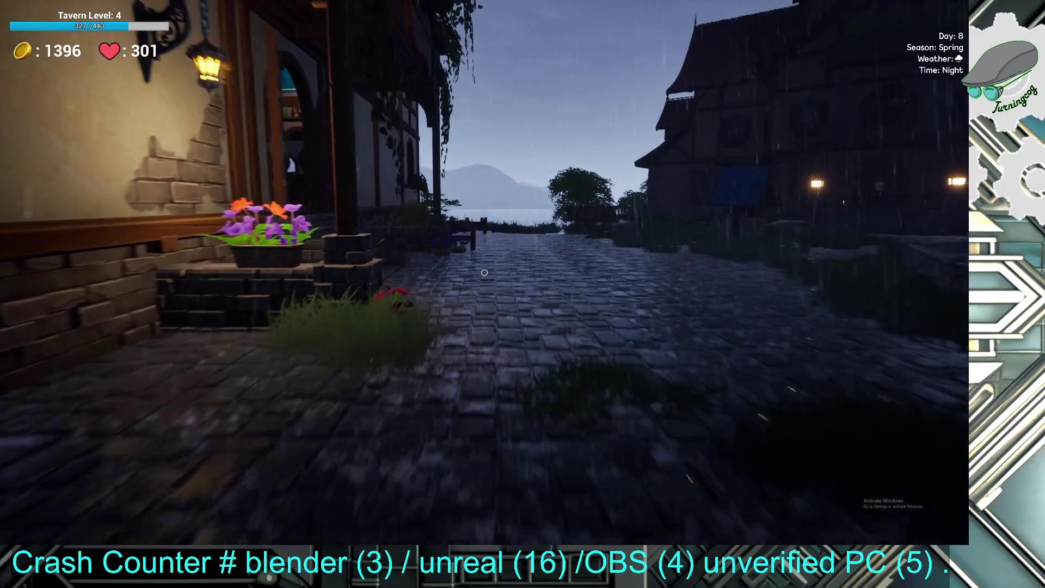
{"action": "key", "text": "w"}
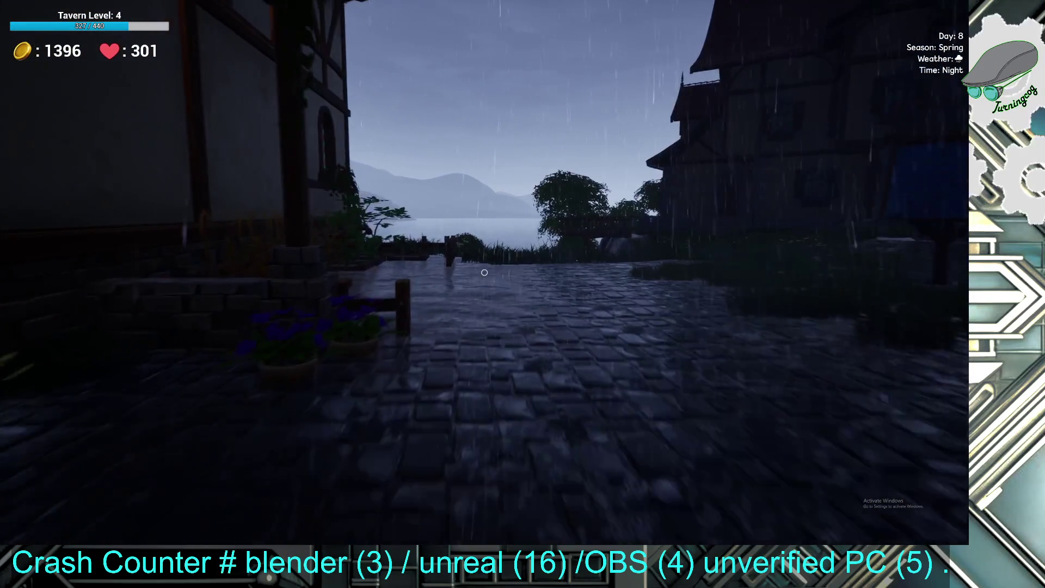
{"action": "key", "text": "w"}
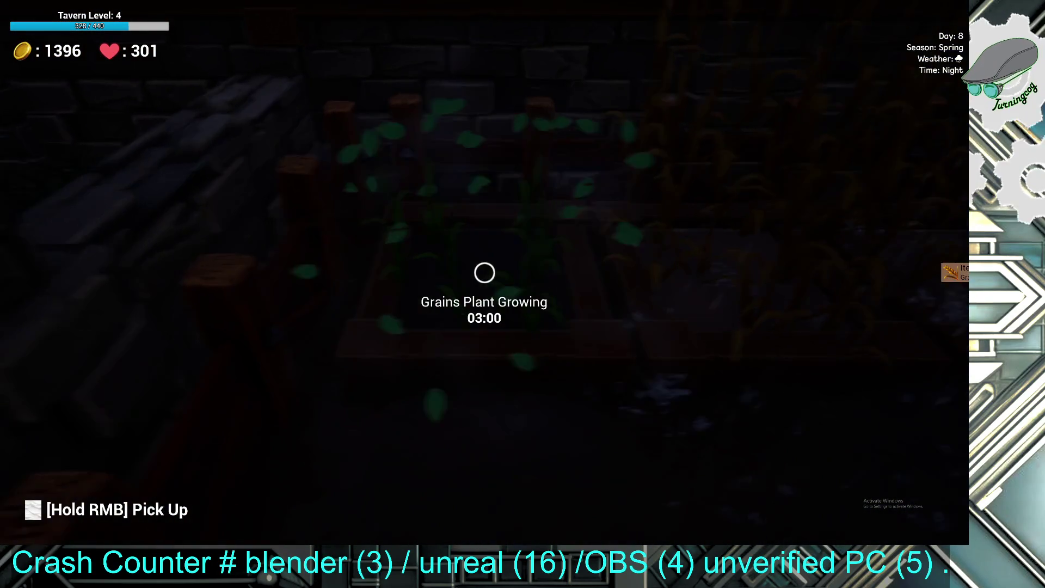
- Harvest the grains, tomatoes, onions, potatoes and carrots from the planter
{"action": "left_click", "coordinate": [485, 272]}
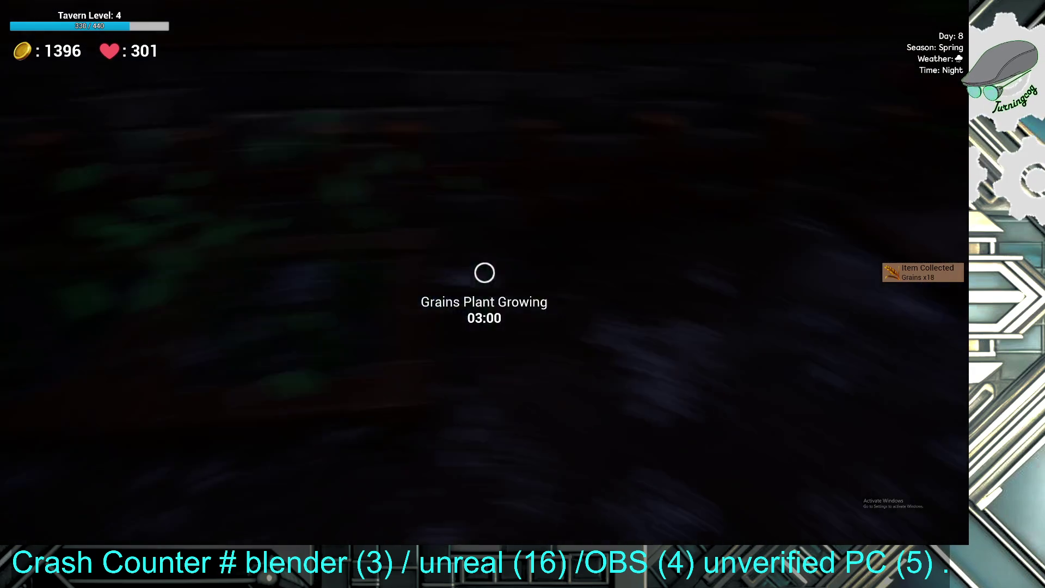
{"action": "left_click", "coordinate": [484, 273]}
{"action": "left_click", "coordinate": [484, 272]}
{"action": "left_click", "coordinate": [485, 272]}
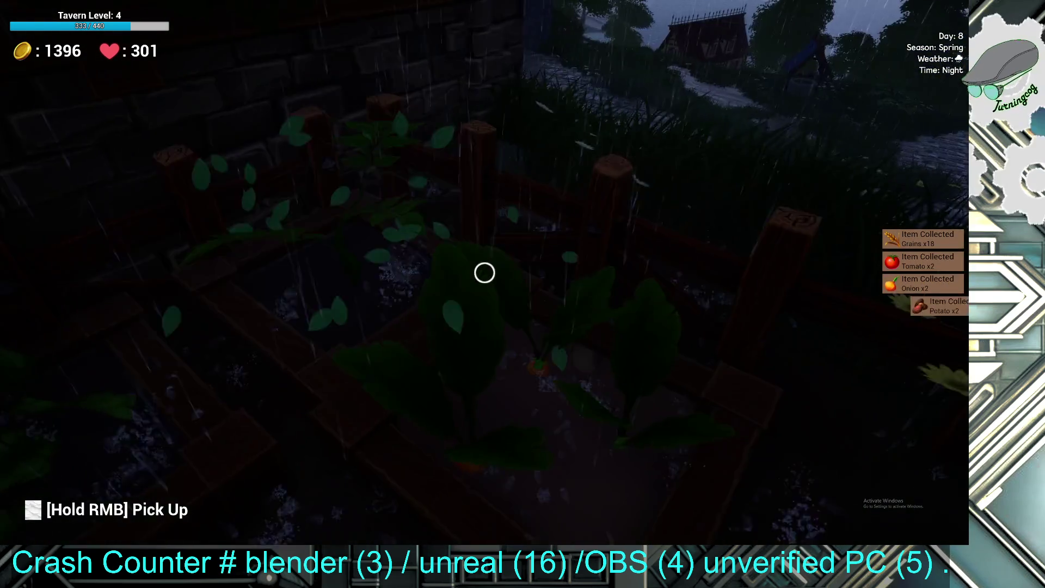
{"action": "left_click", "coordinate": [484, 272]}
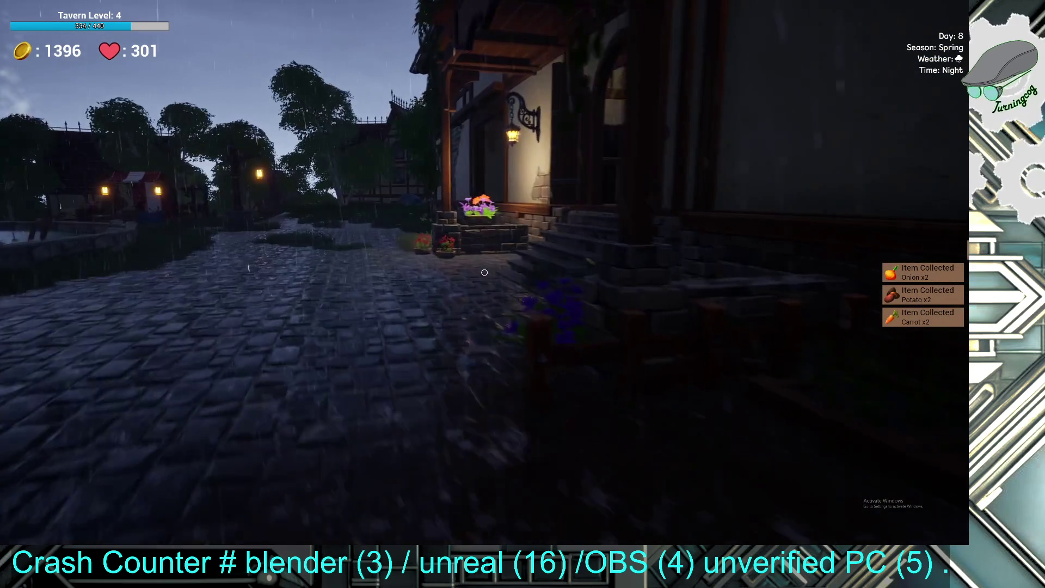
- Enter the tavern and pick up the egg from the blue rug
{"action": "key", "text": "w"}
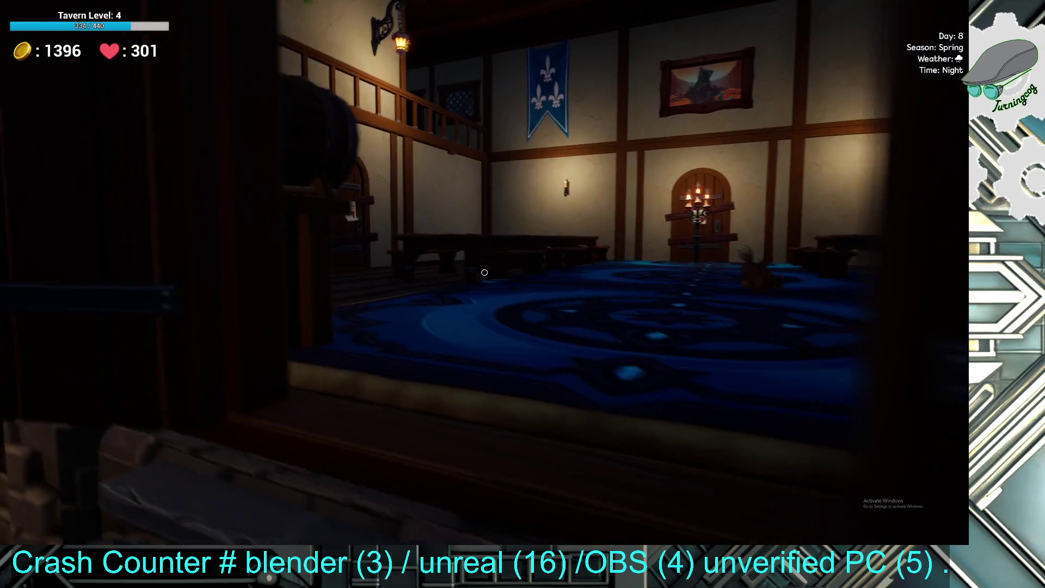
{"action": "key", "text": "w"}
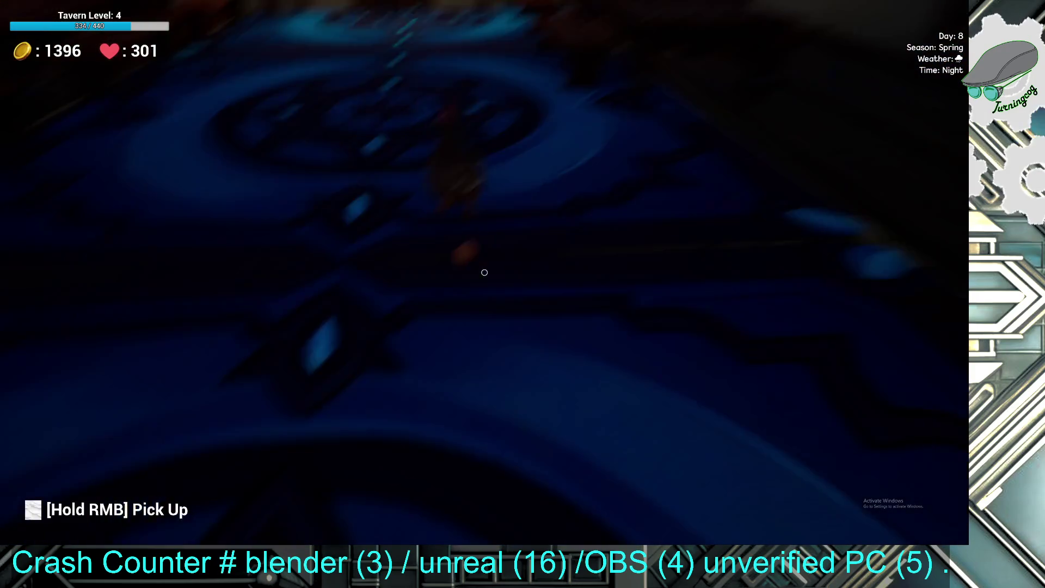
{"action": "right_click", "coordinate": [485, 272]}
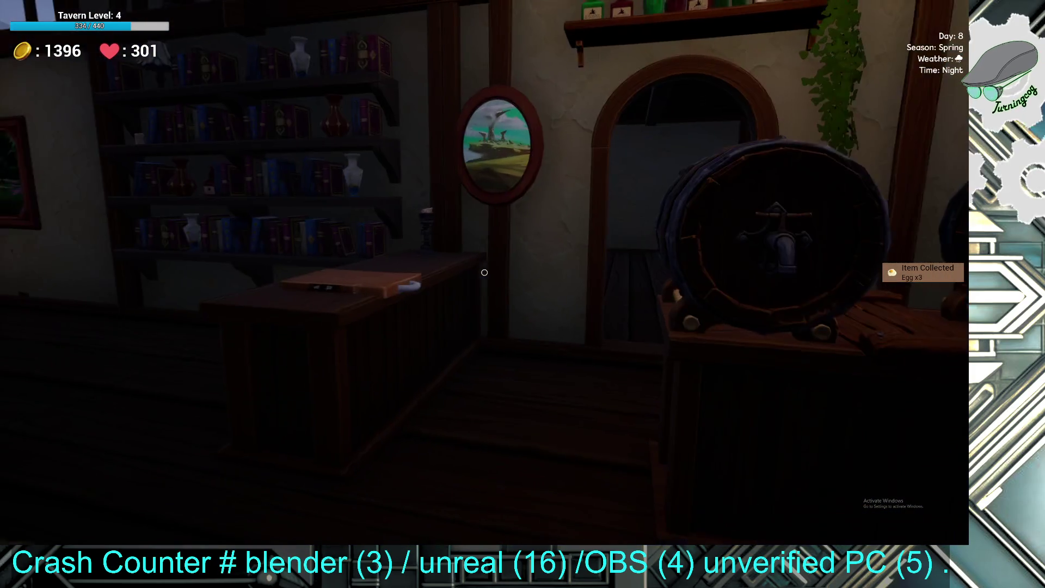
- Walk through the next room past the pig and back into the main hall
{"action": "key", "text": "w"}
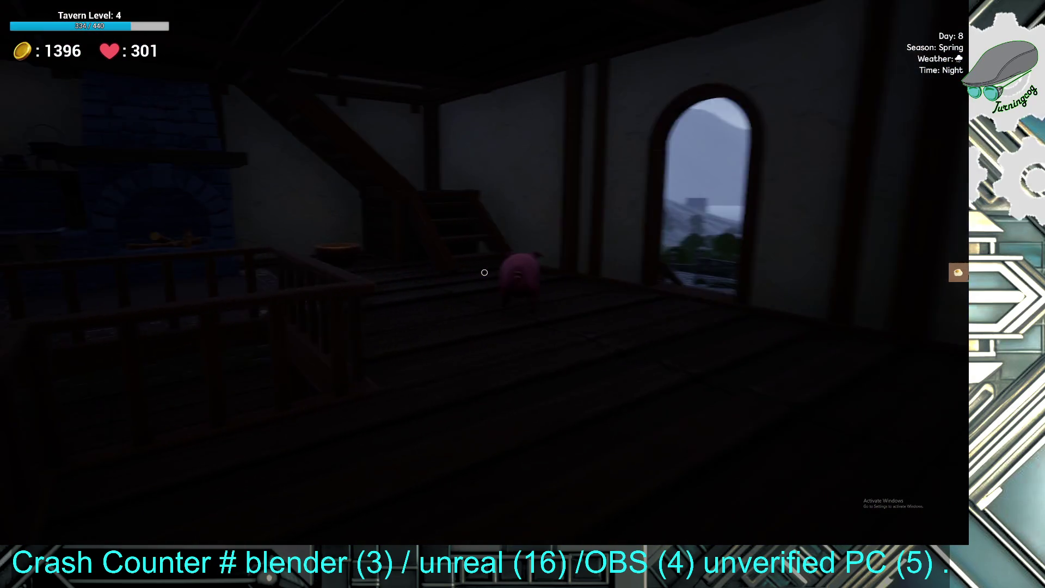
{"action": "key", "text": "w"}
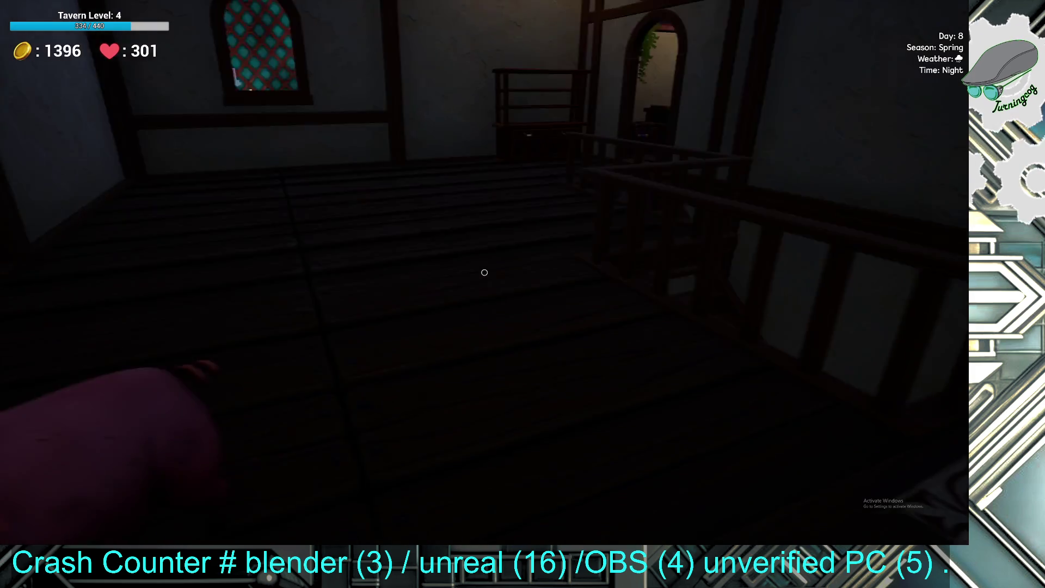
{"action": "key", "text": "w"}
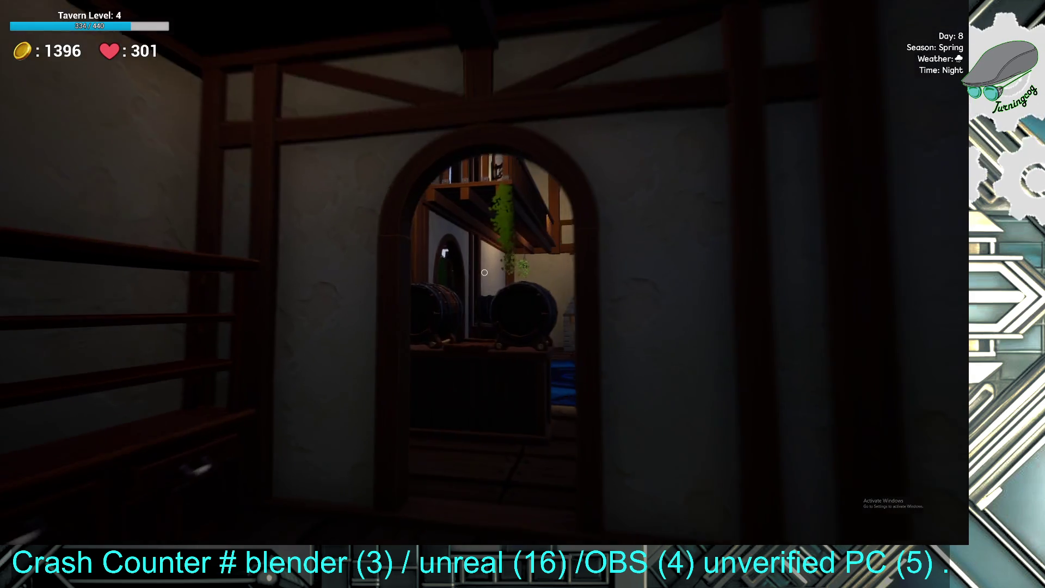
{"action": "key", "text": "w"}
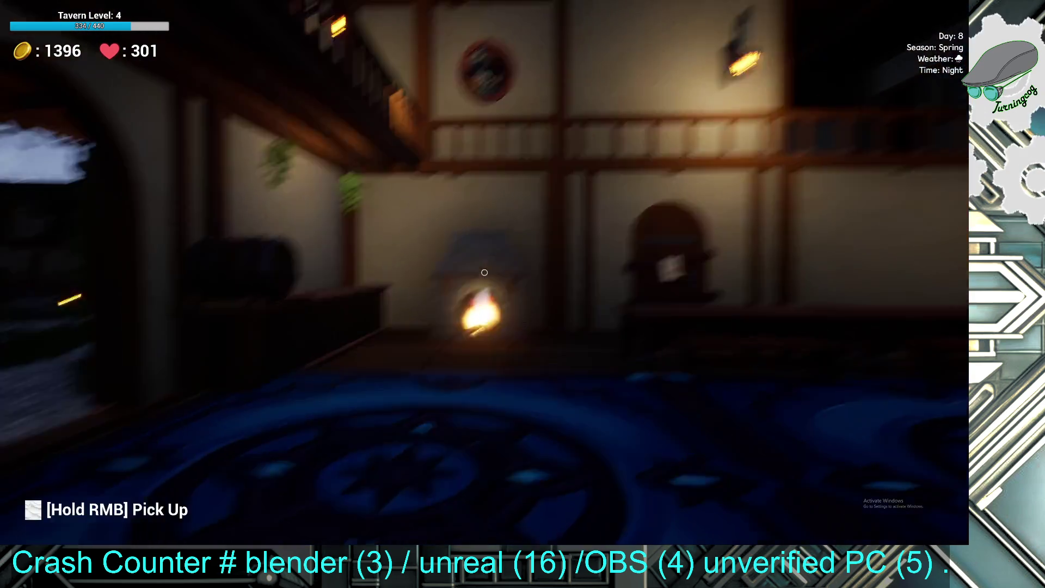
{"action": "key", "text": "Escape"}
{"action": "key", "text": "Escape"}
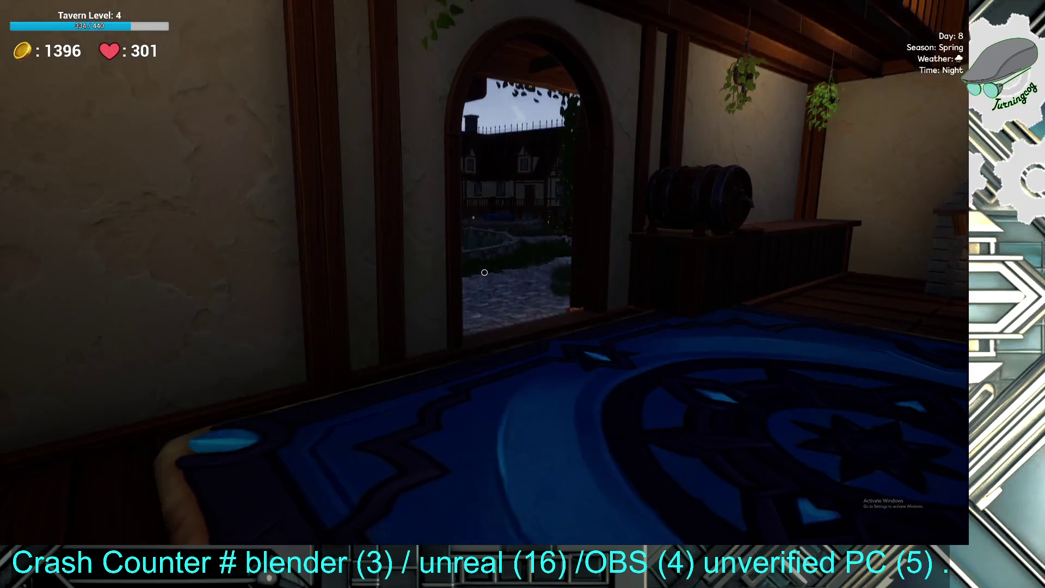
{"action": "key", "text": "w"}
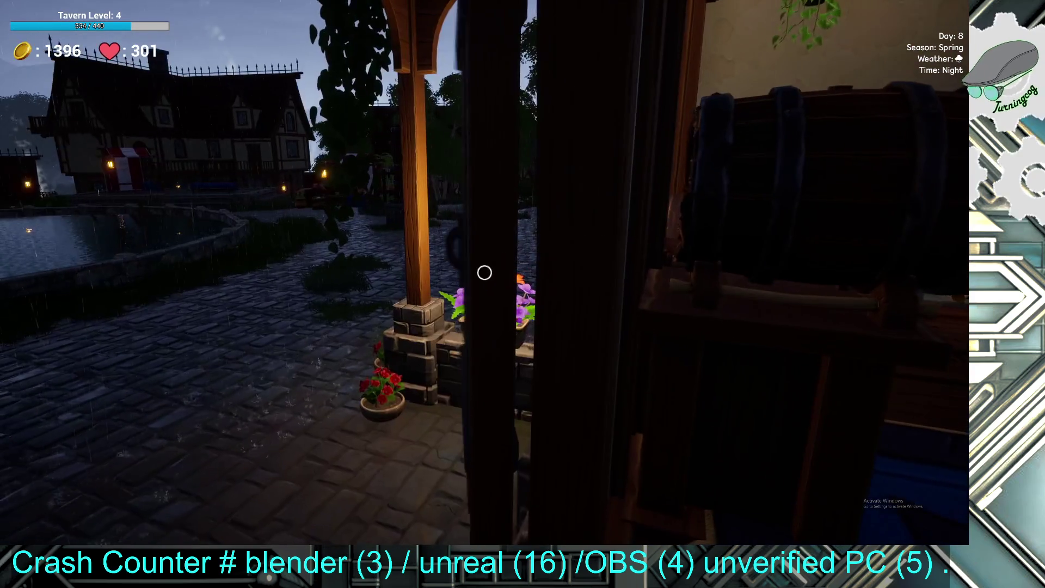
{"action": "key", "text": "w"}
{"action": "key", "text": "w"}
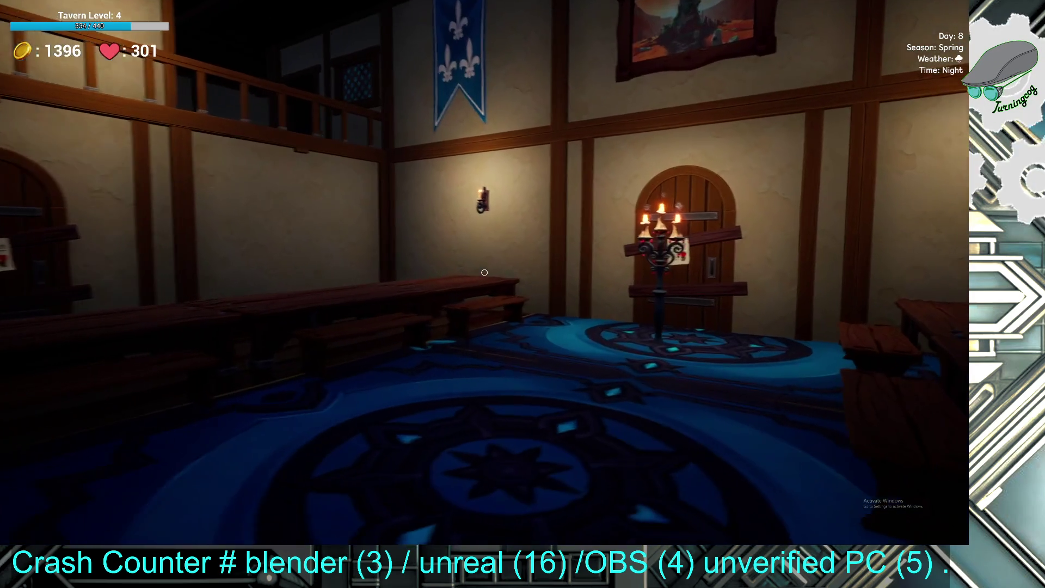
- Quit from the pause menu to the main menu, confirm with Yes, and choose Exit
{"action": "key", "text": "Escape"}
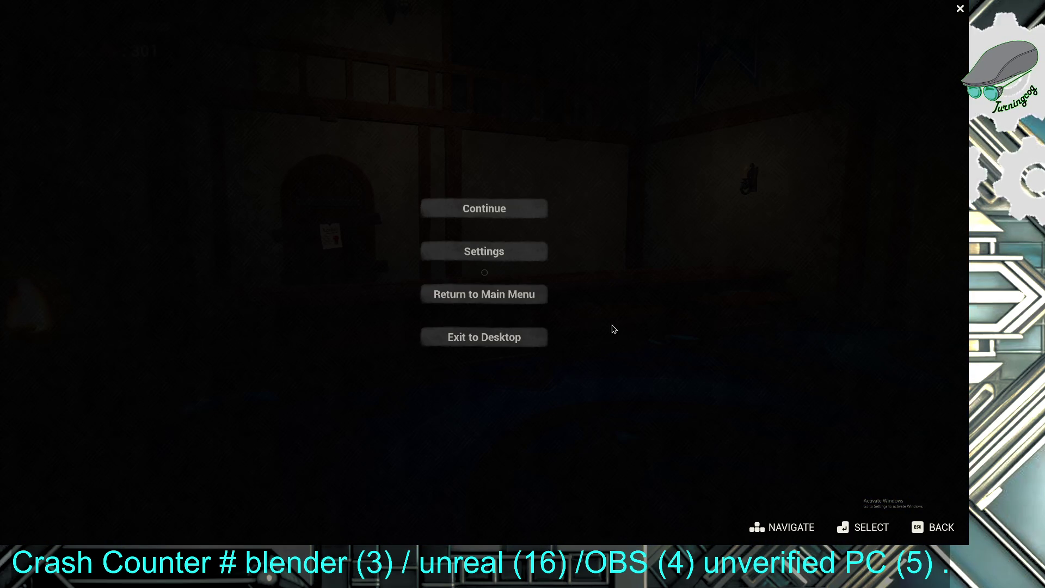
{"action": "left_click", "coordinate": [510, 295]}
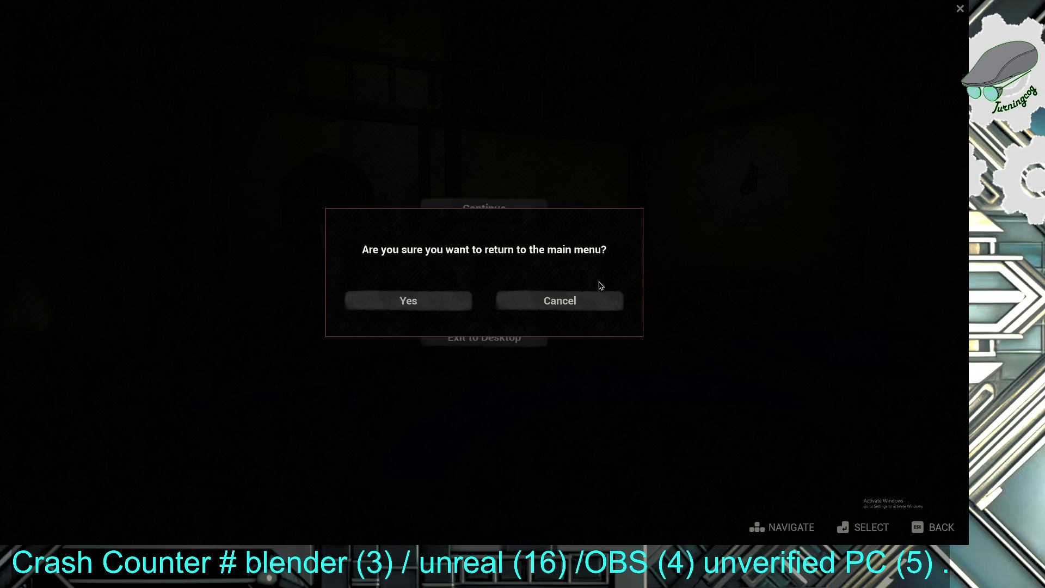
{"action": "left_click", "coordinate": [417, 299]}
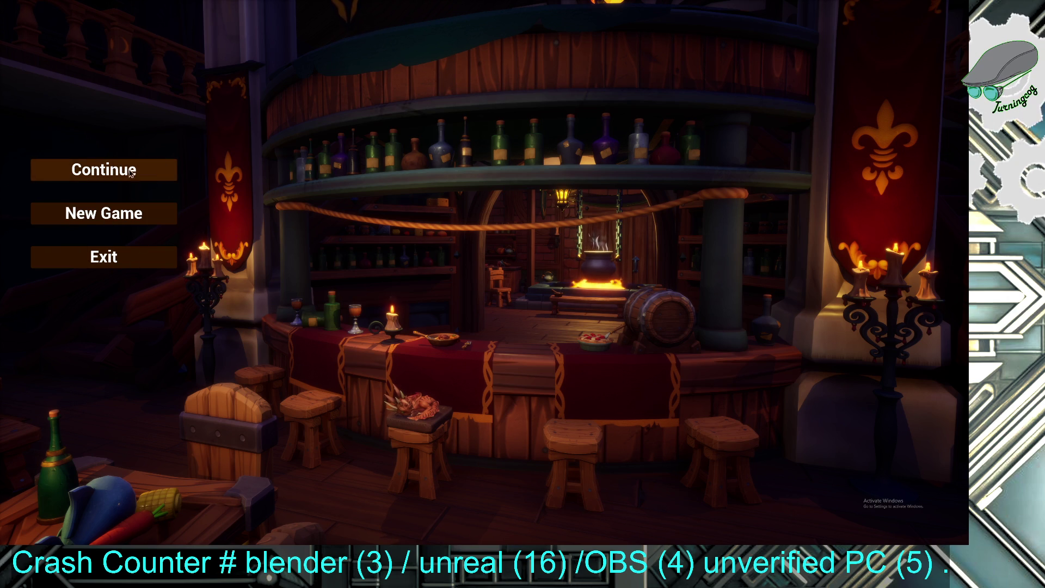
{"action": "left_click", "coordinate": [127, 261]}
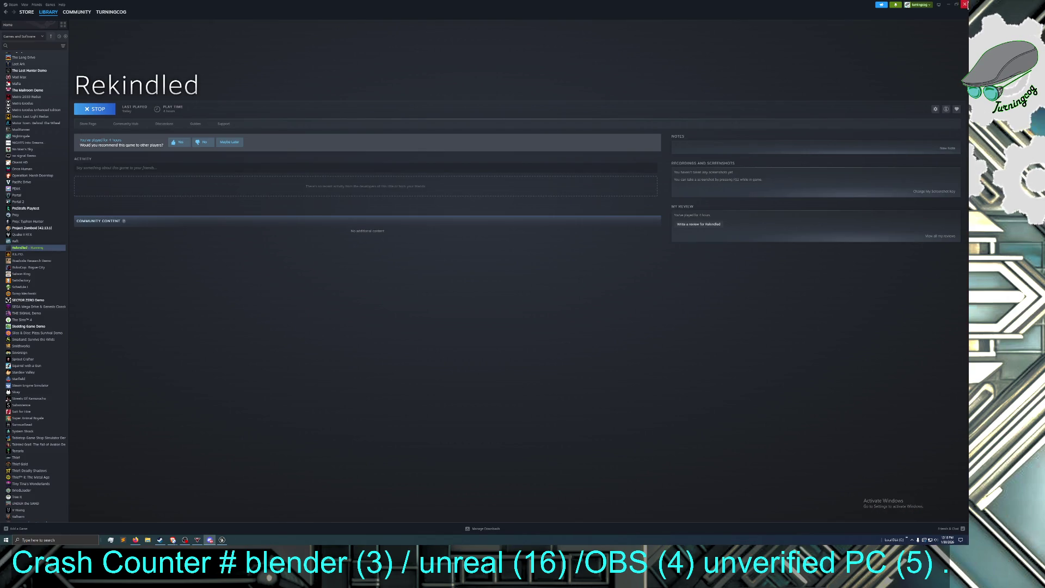
- Close the Steam window and restore the Unreal Editor from the taskbar
{"action": "left_click", "coordinate": [966, 7]}
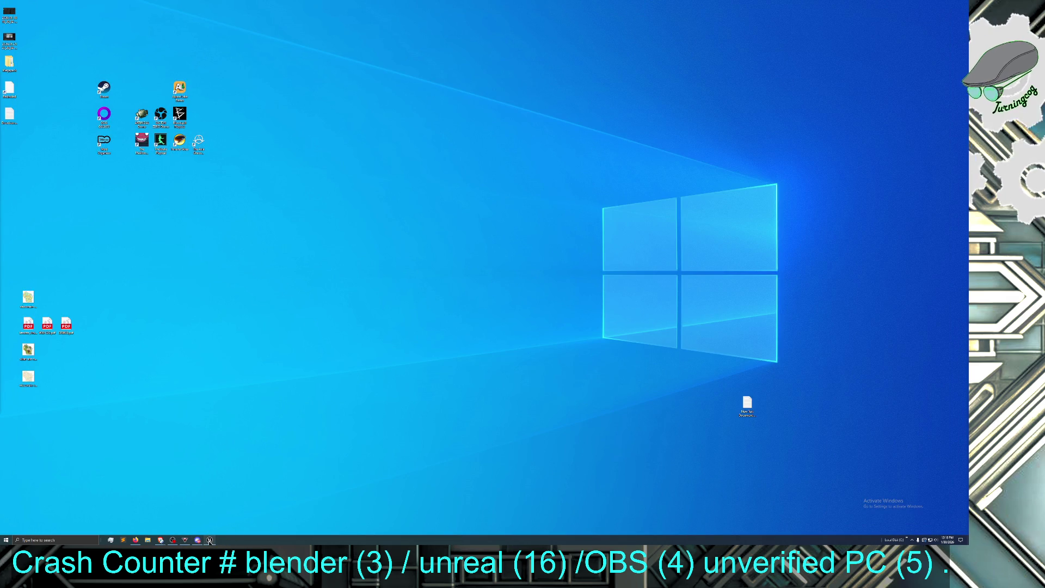
{"action": "left_click", "coordinate": [210, 540]}
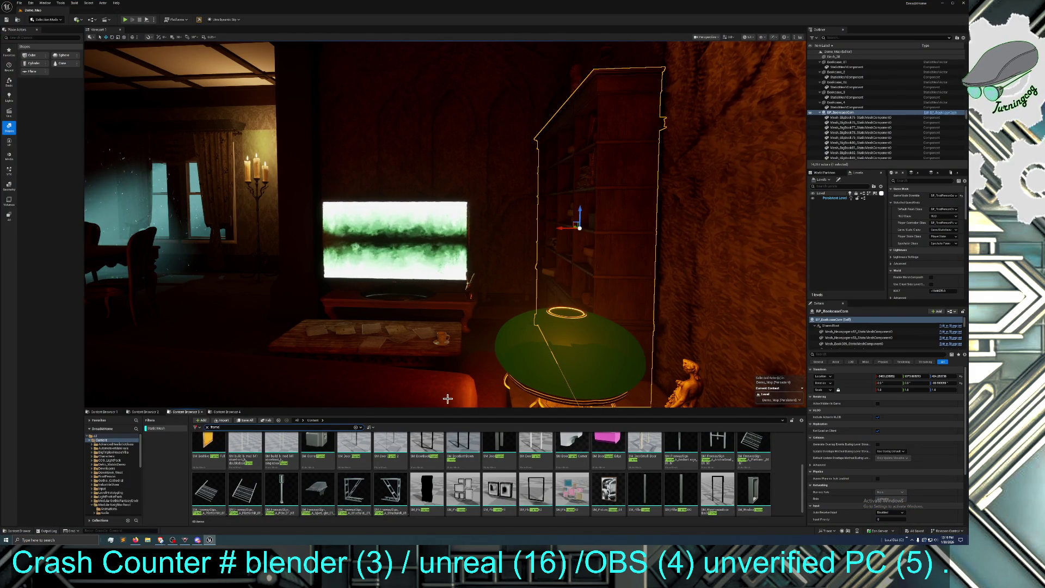
{"action": "mouse_move", "coordinate": [497, 341]}
{"action": "left_mouse_down"}
{"action": "mouse_move", "coordinate": [490, 327]}
{"action": "mouse_move", "coordinate": [434, 341]}
{"action": "left_mouse_up"}
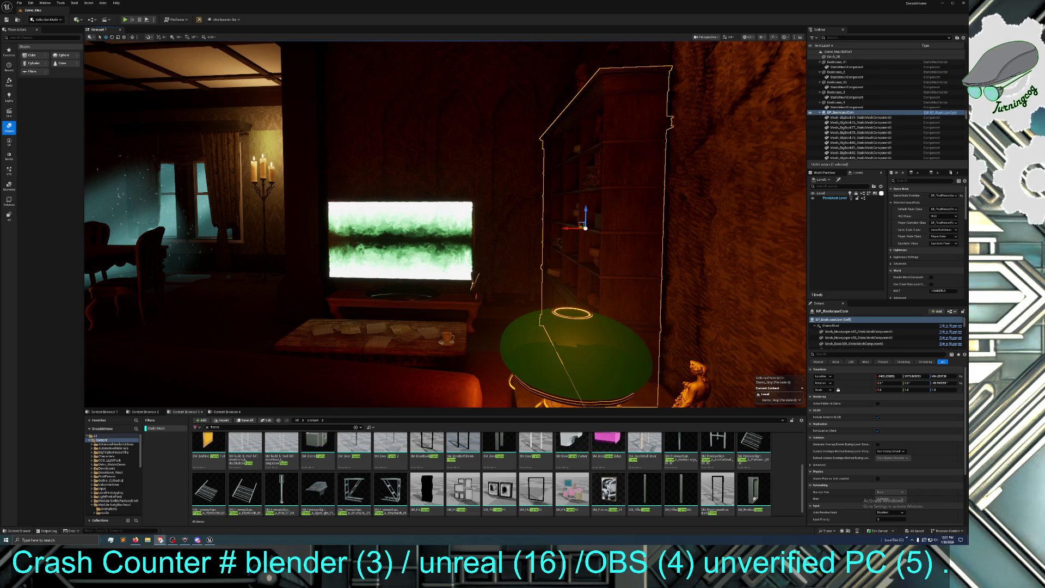
{"action": "key", "text": "XF86AudioLowerVolume"}
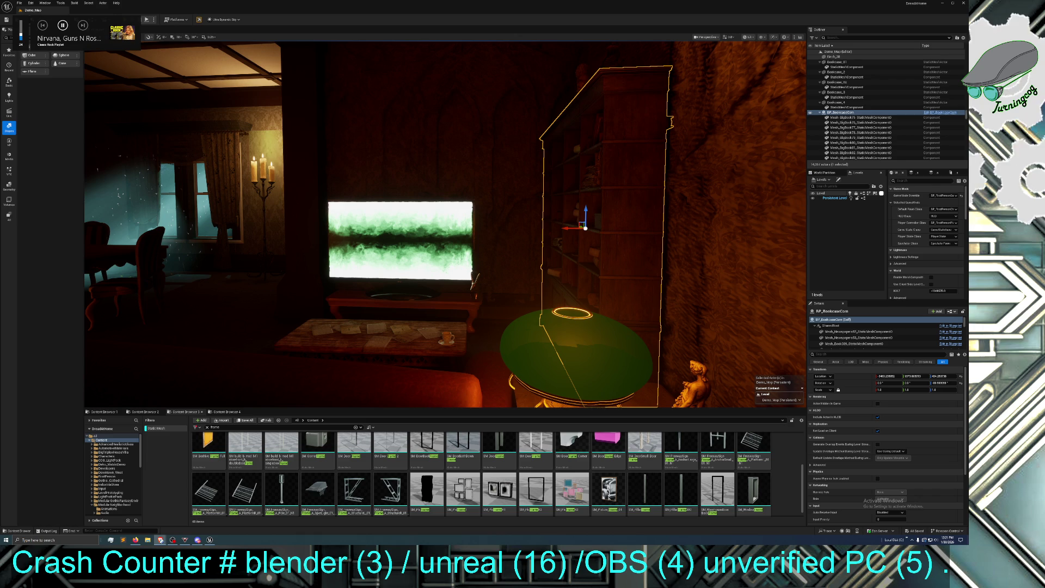
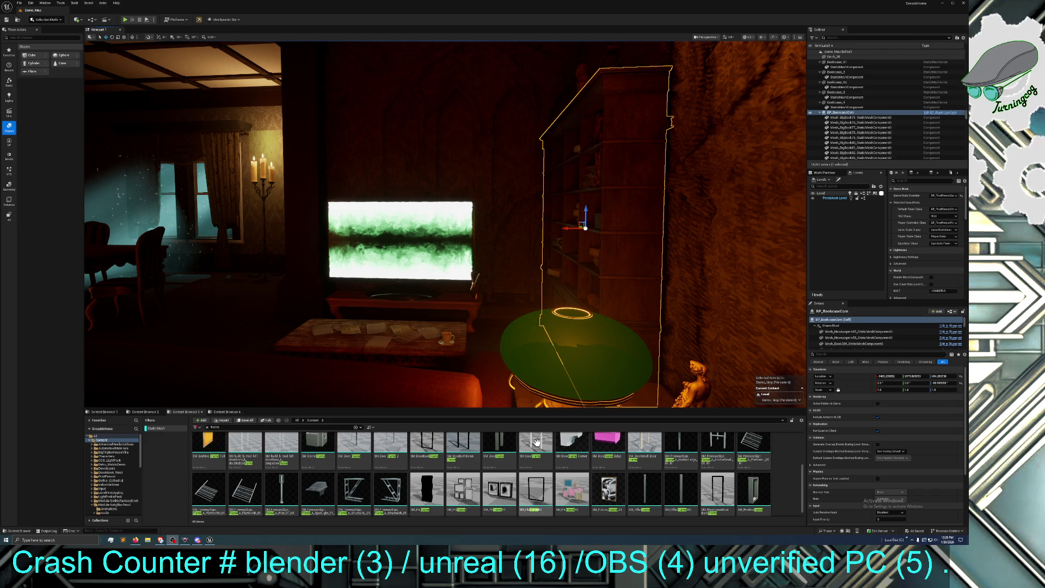
- Search the Content Browser for 'pict' and pick one of the eight Picture meshes
{"action": "left_click", "coordinate": [326, 421]}
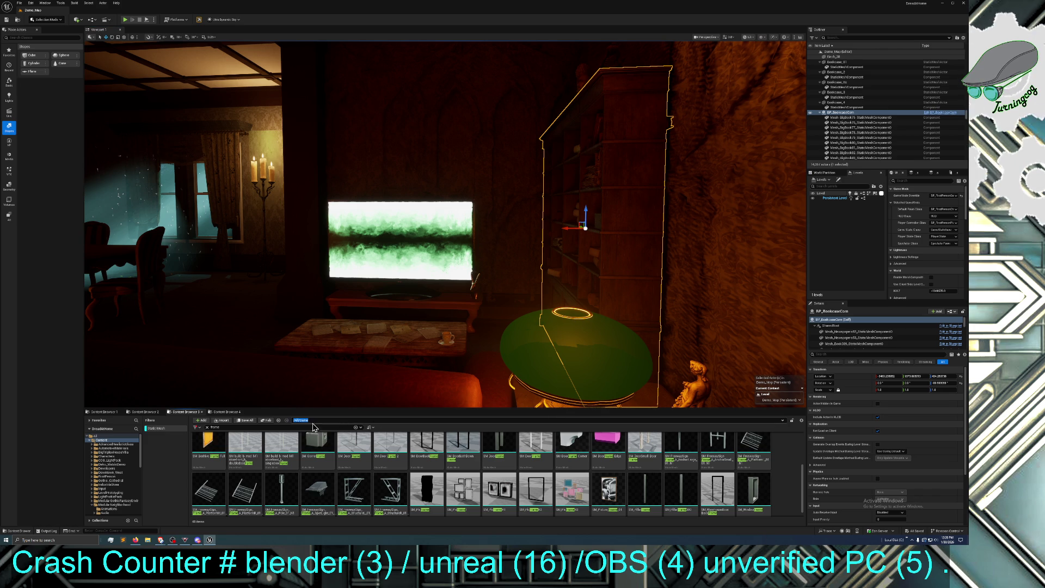
{"action": "left_click", "coordinate": [231, 427]}
{"action": "key", "text": "BackSpace"}
{"action": "key", "text": "BackSpace"}
{"action": "key", "text": "BackSpace"}
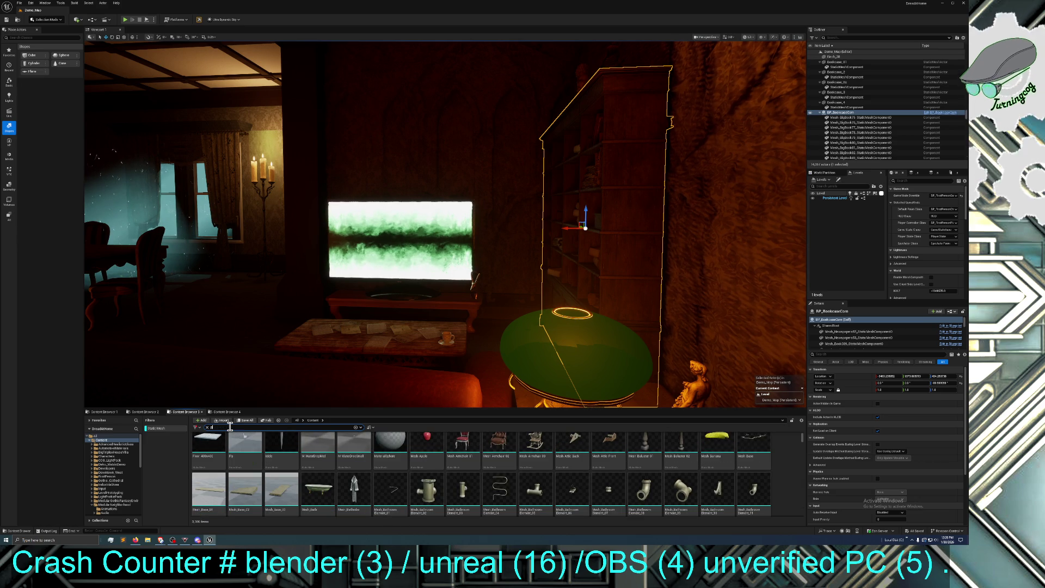
{"action": "type", "text": "olyu"}
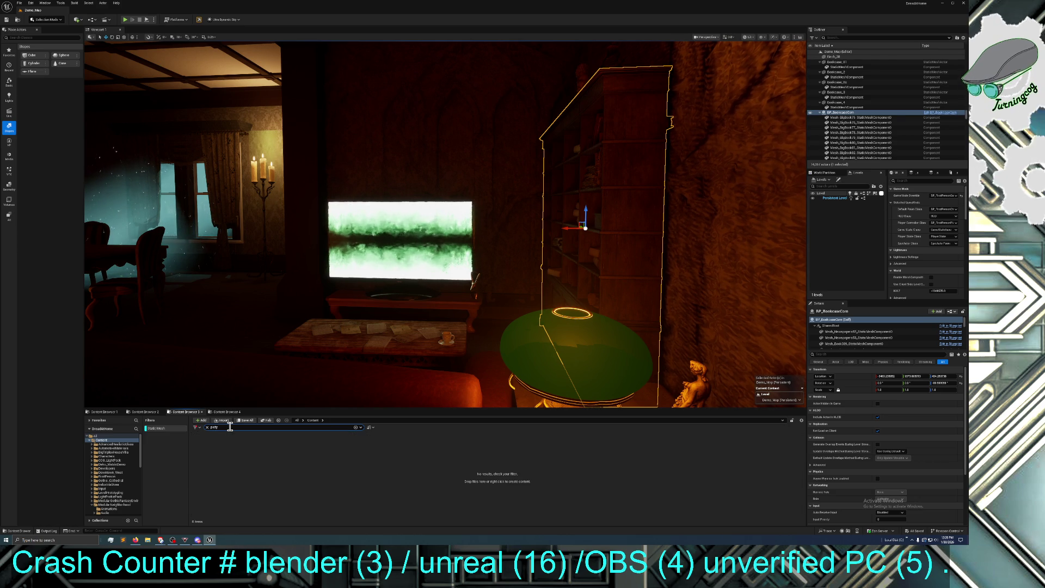
{"action": "key", "text": "BackSpace"}
{"action": "key", "text": "BackSpace"}
{"action": "key", "text": "BackSpace"}
{"action": "type", "text": "ict"}
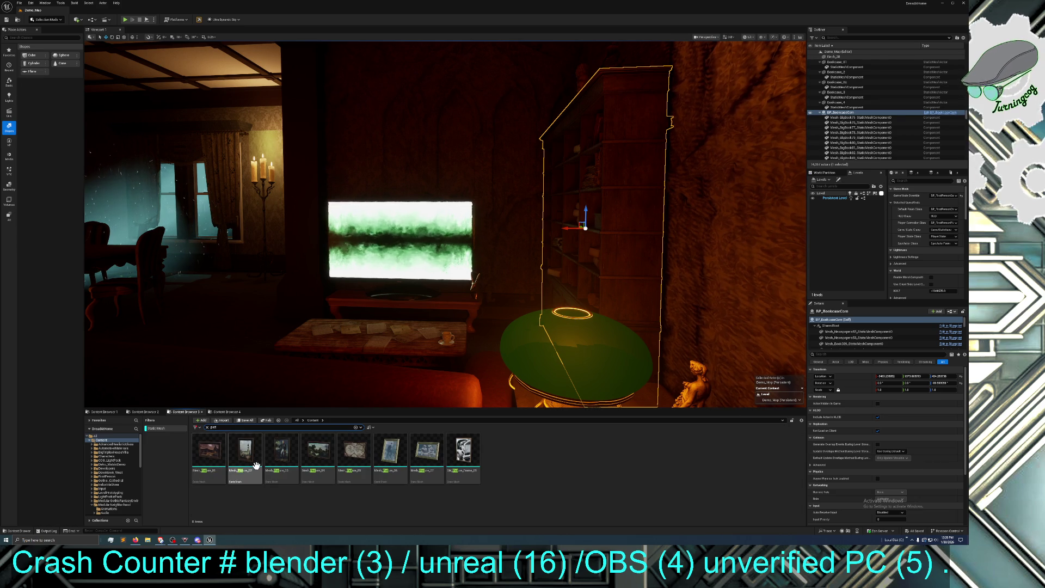
{"action": "left_click", "coordinate": [282, 458]}
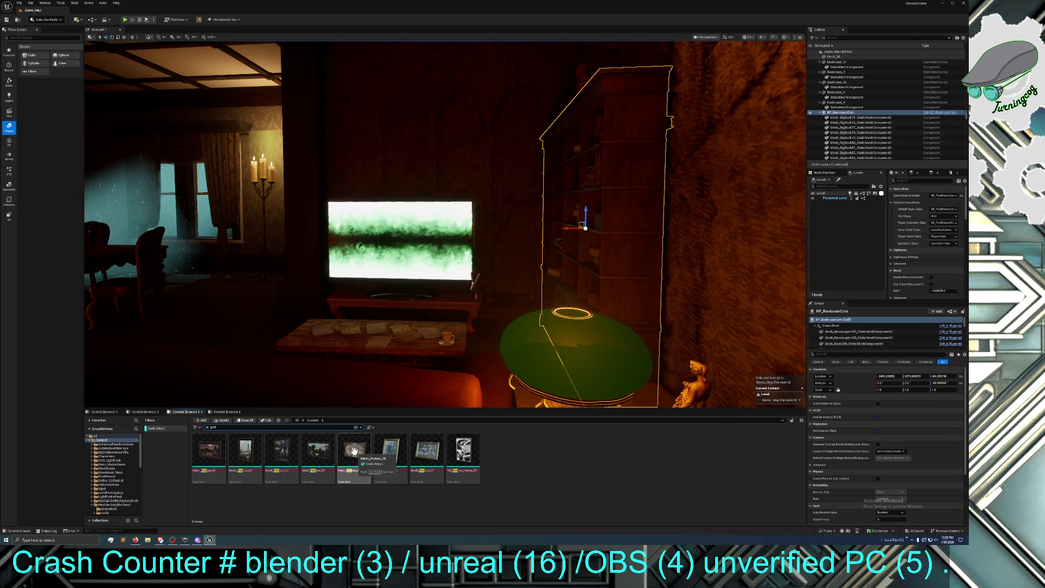
- Preview Mesh_Picture_01 in the Static Mesh Editor and make the editor a floating window
{"action": "double_click", "coordinate": [210, 451]}
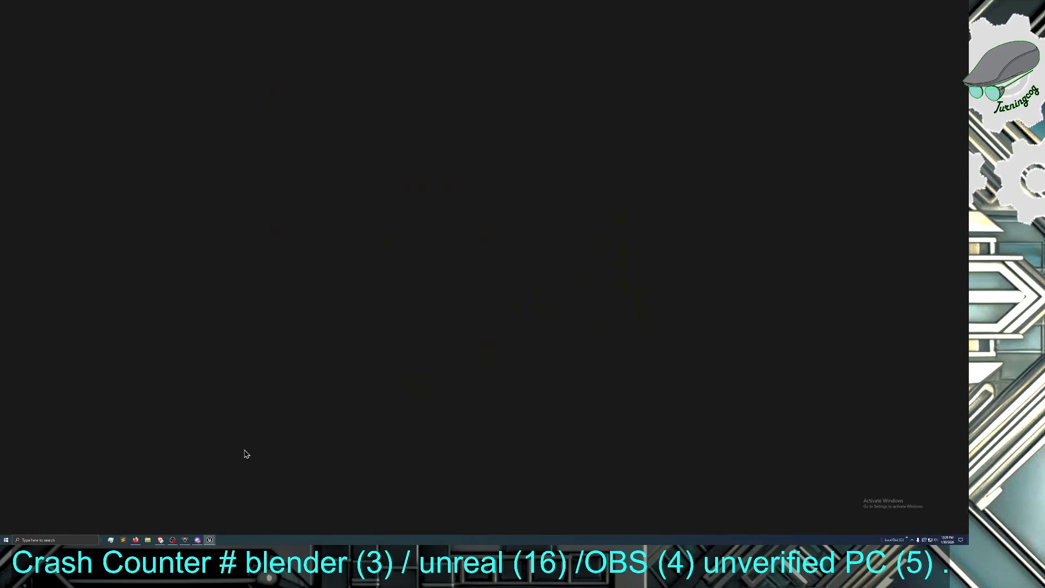
{"action": "scroll", "coordinate": [320, 429], "scroll_direction": "up", "scroll_amount": 5}
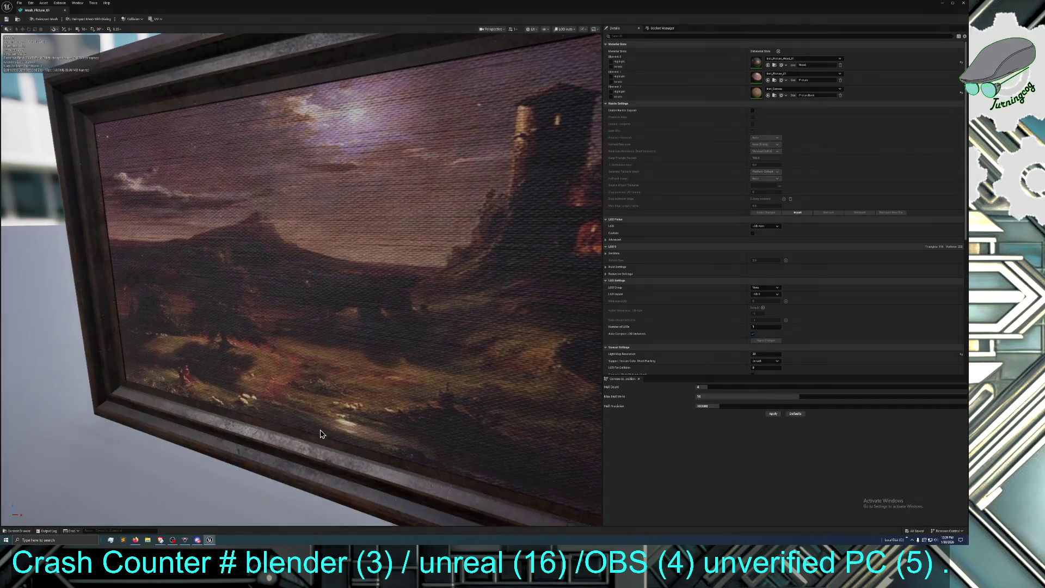
{"action": "scroll", "coordinate": [322, 434], "scroll_direction": "down", "scroll_amount": 5}
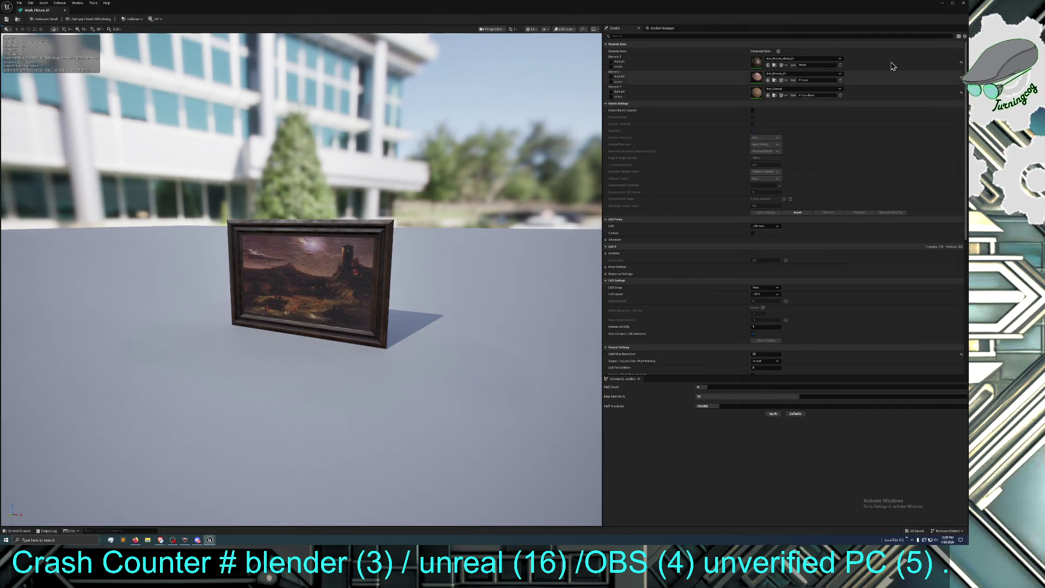
{"action": "left_click", "coordinate": [954, 4]}
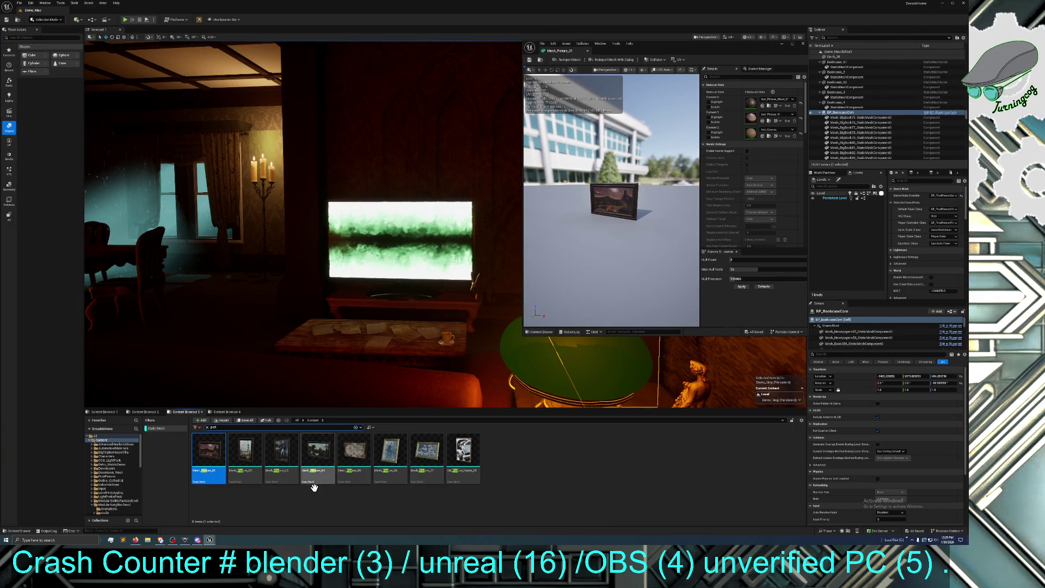
- Preview Mesh_Picture_05 and Mesh_Picture_07, then close the extra preview tabs
{"action": "double_click", "coordinate": [355, 448]}
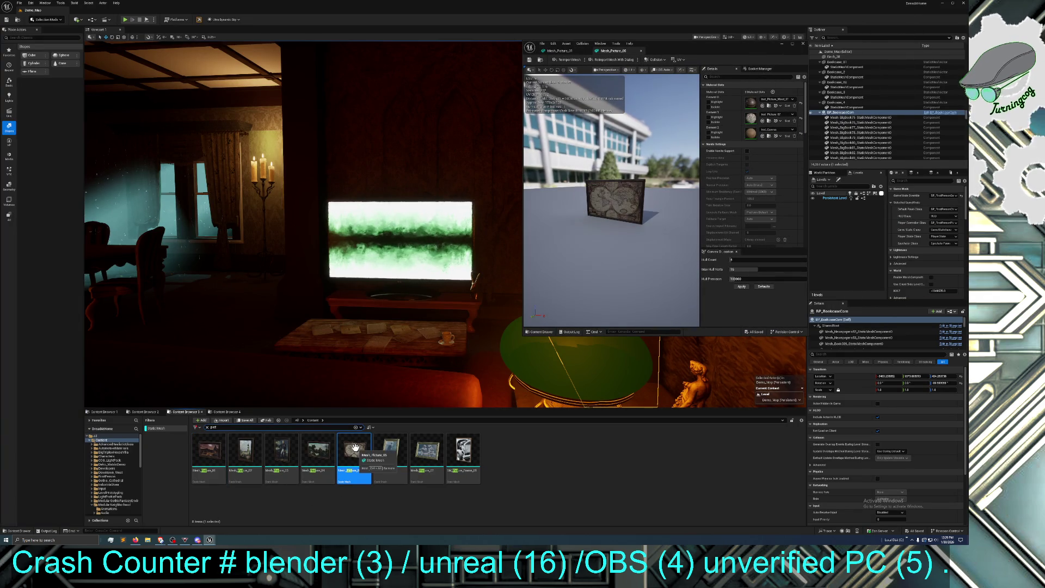
{"action": "left_click", "coordinate": [415, 453]}
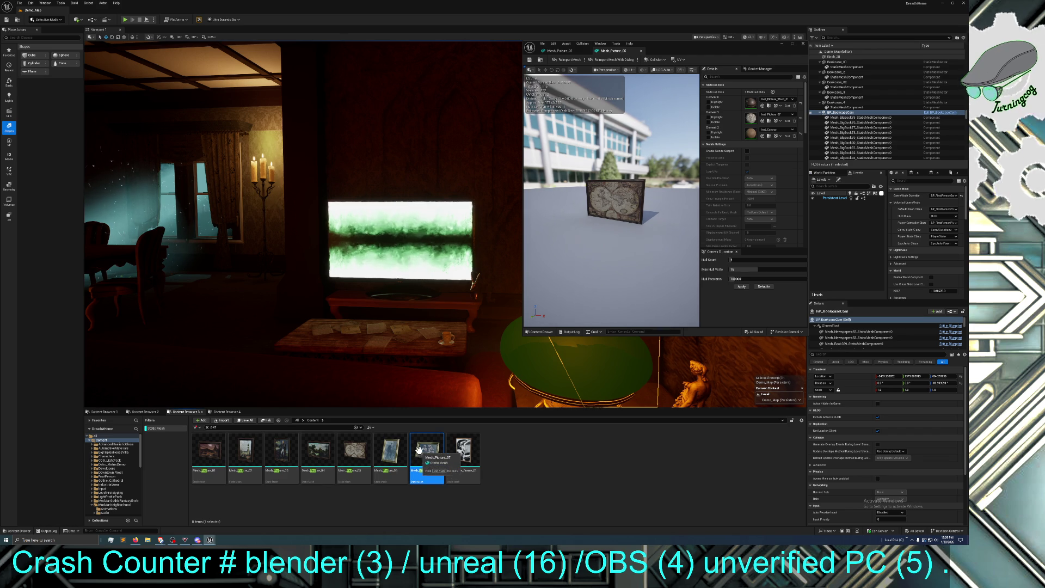
{"action": "double_click", "coordinate": [422, 459]}
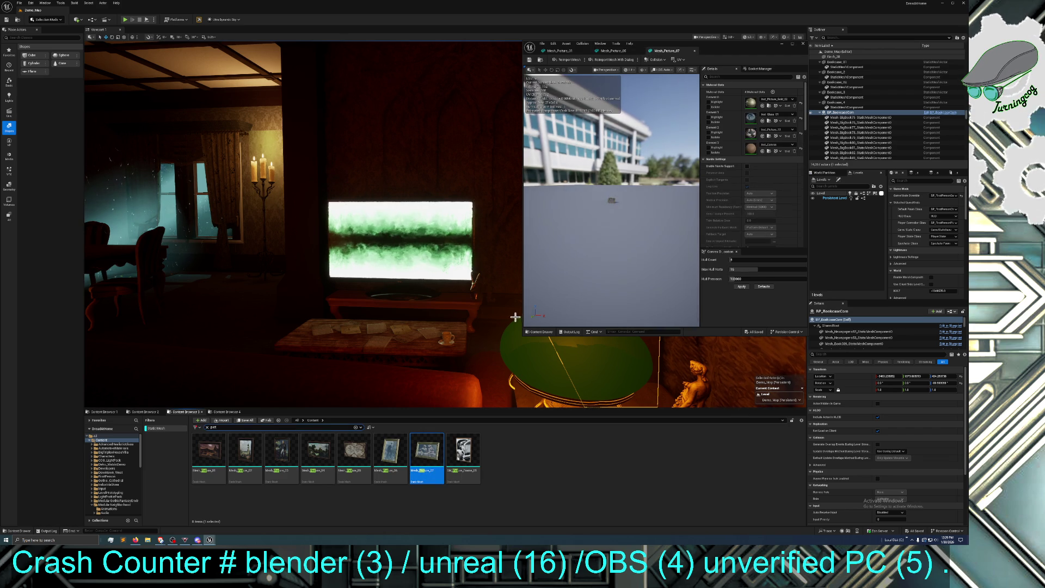
{"action": "scroll", "coordinate": [597, 285], "scroll_direction": "down", "scroll_amount": 3}
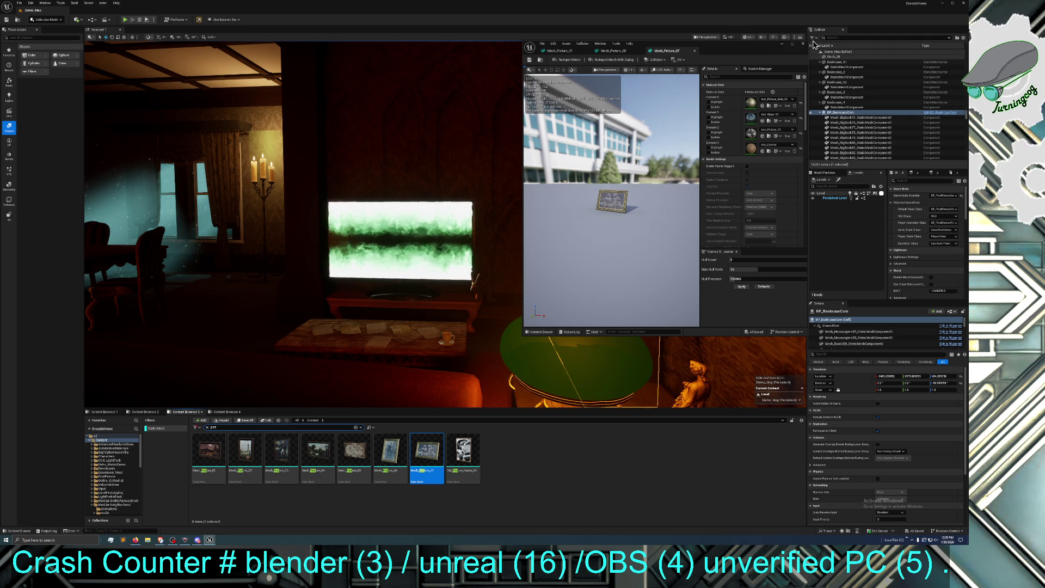
{"action": "left_click", "coordinate": [694, 51]}
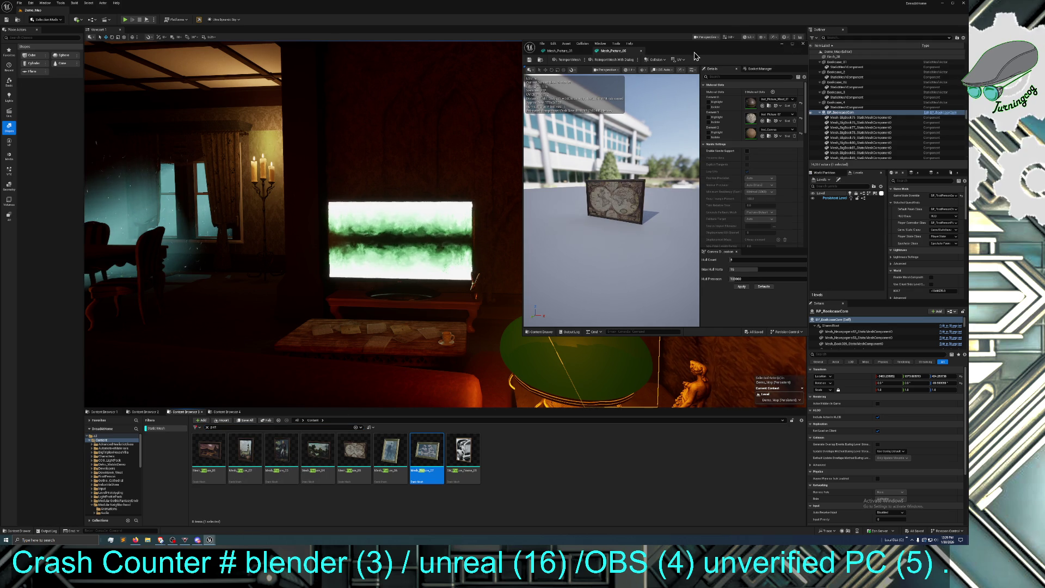
{"action": "left_click", "coordinate": [641, 52]}
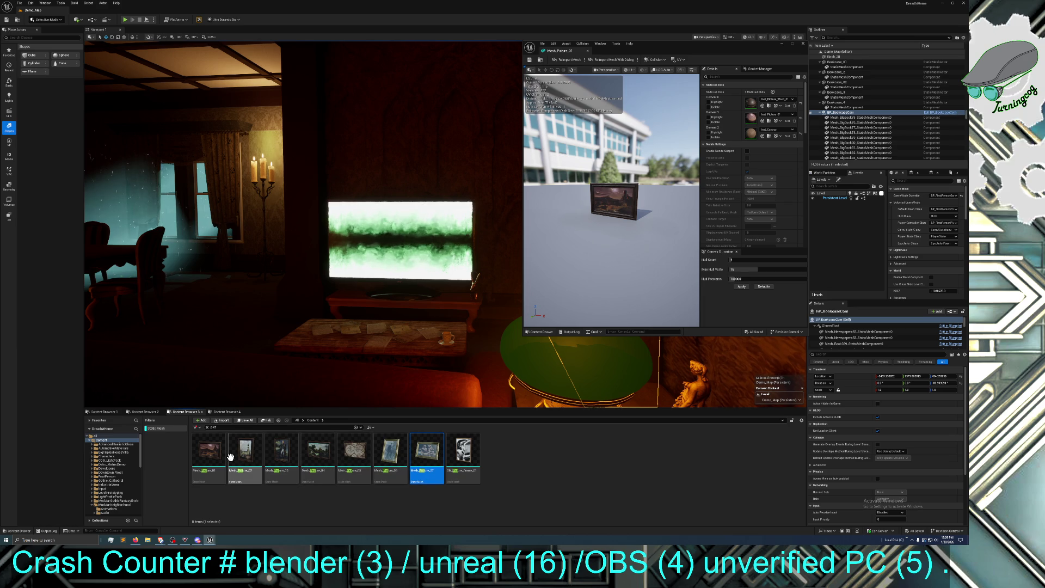
- Place Mesh_Picture_01 in the room, scale it to about 0.88 and widen it on one axis
{"action": "mouse_move", "coordinate": [208, 455]}
{"action": "left_mouse_down"}
{"action": "mouse_move", "coordinate": [242, 428]}
{"action": "mouse_move", "coordinate": [287, 323]}
{"action": "mouse_move", "coordinate": [390, 279]}
{"action": "left_mouse_up"}
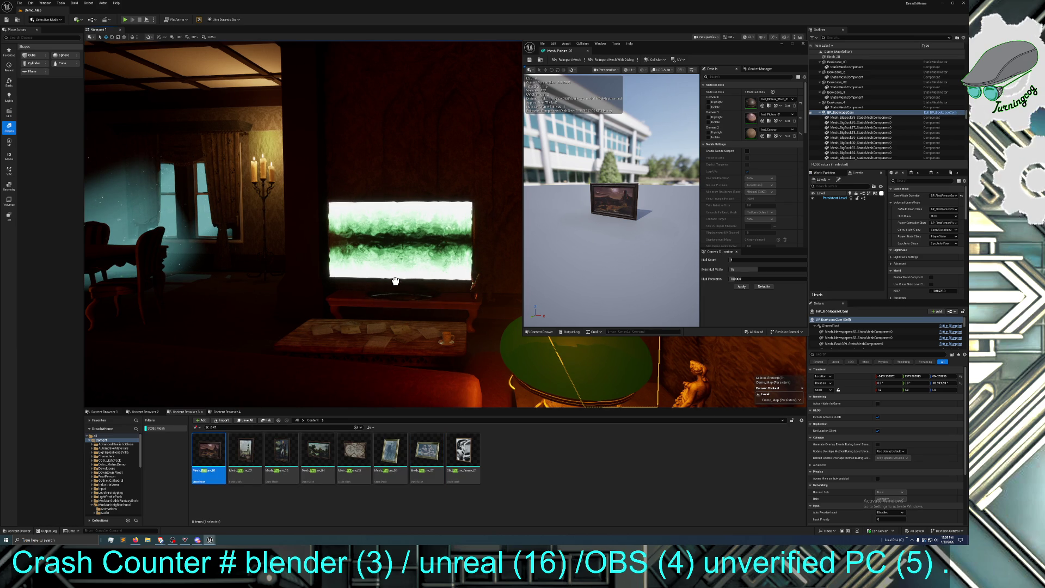
{"action": "left_click_drag", "start_coordinate": [397, 285], "coordinate": [398, 242]}
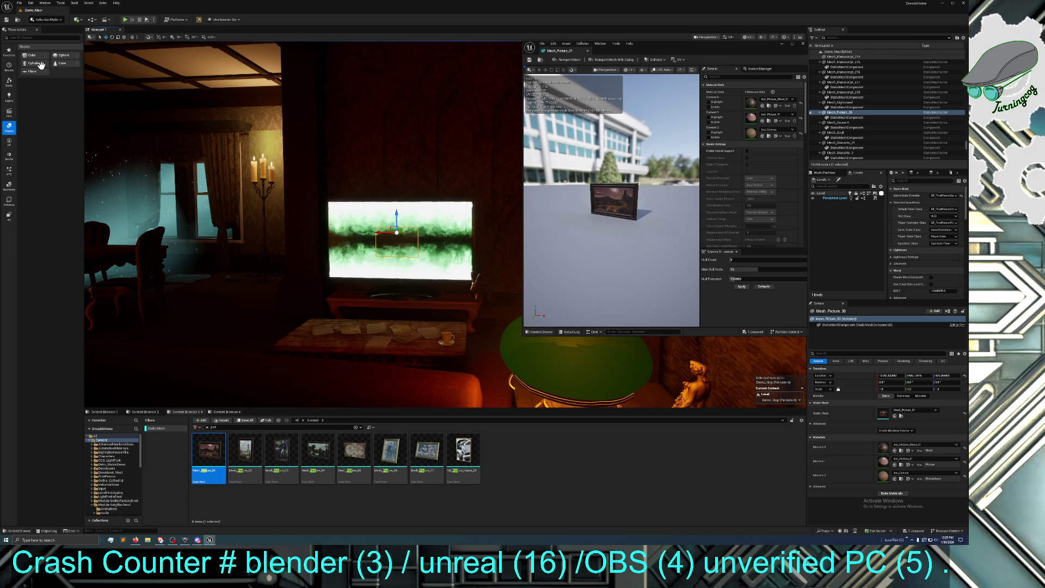
{"action": "left_click", "coordinate": [119, 38]}
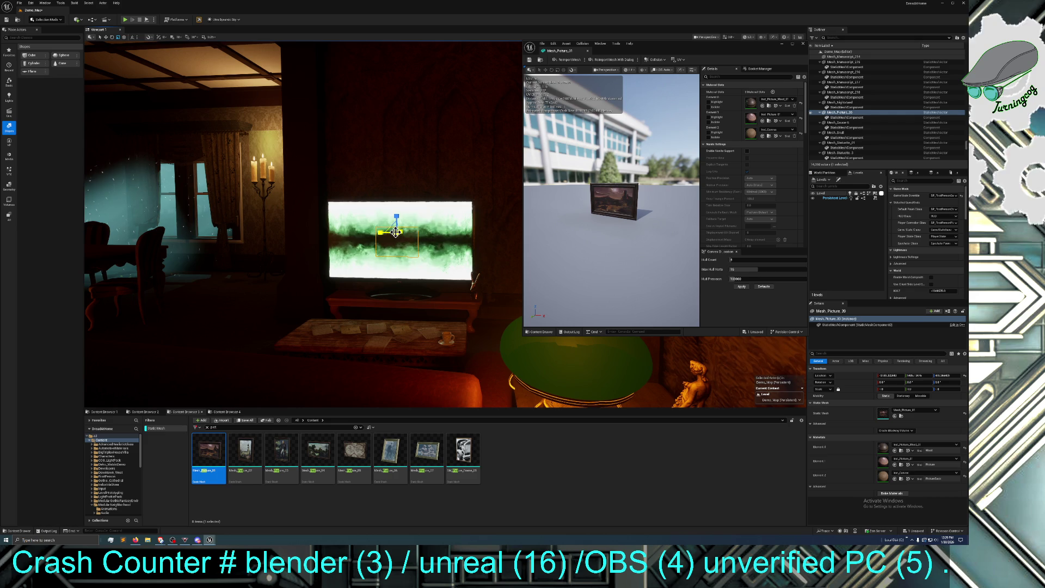
{"action": "left_click_drag", "start_coordinate": [398, 232], "coordinate": [395, 235]}
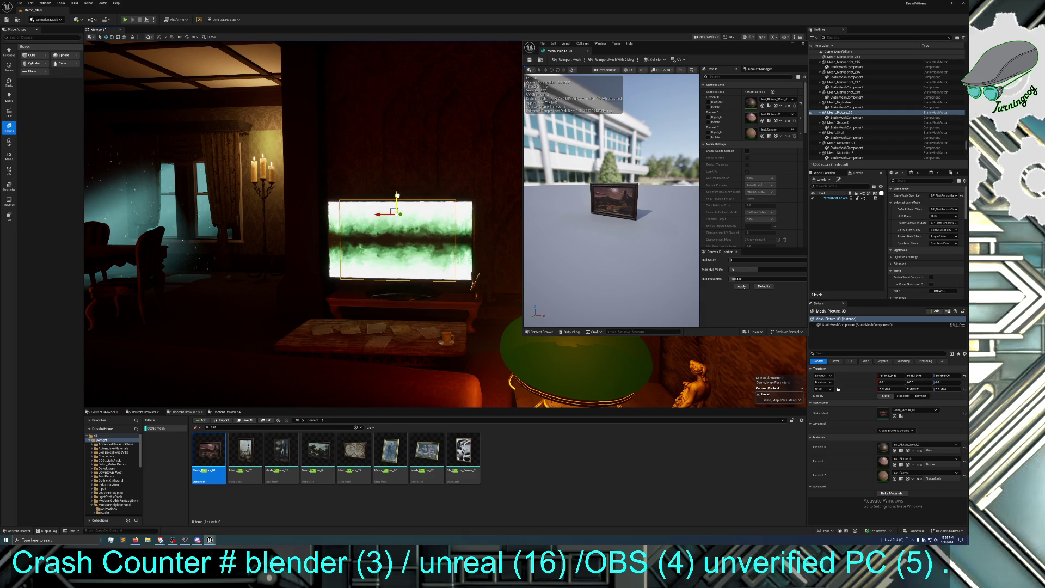
{"action": "left_click", "coordinate": [118, 37]}
{"action": "left_click_drag", "start_coordinate": [384, 214], "coordinate": [381, 214]}
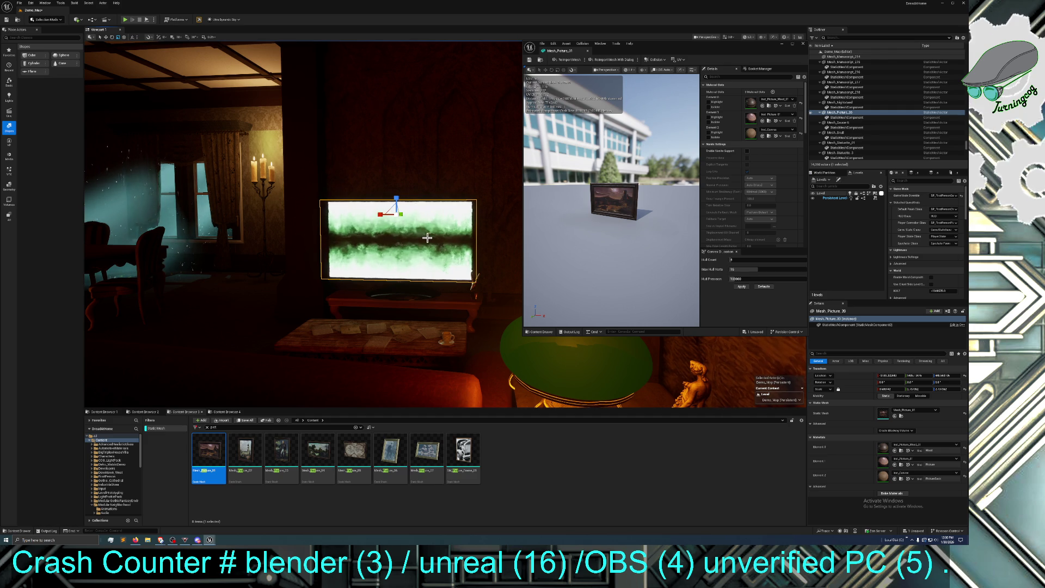
- Fly in close to the picture and slide it left toward the wall
{"action": "mouse_move", "coordinate": [475, 281]}
{"action": "left_mouse_down"}
{"action": "mouse_move", "coordinate": [451, 256]}
{"action": "mouse_move", "coordinate": [444, 221]}
{"action": "left_mouse_up"}
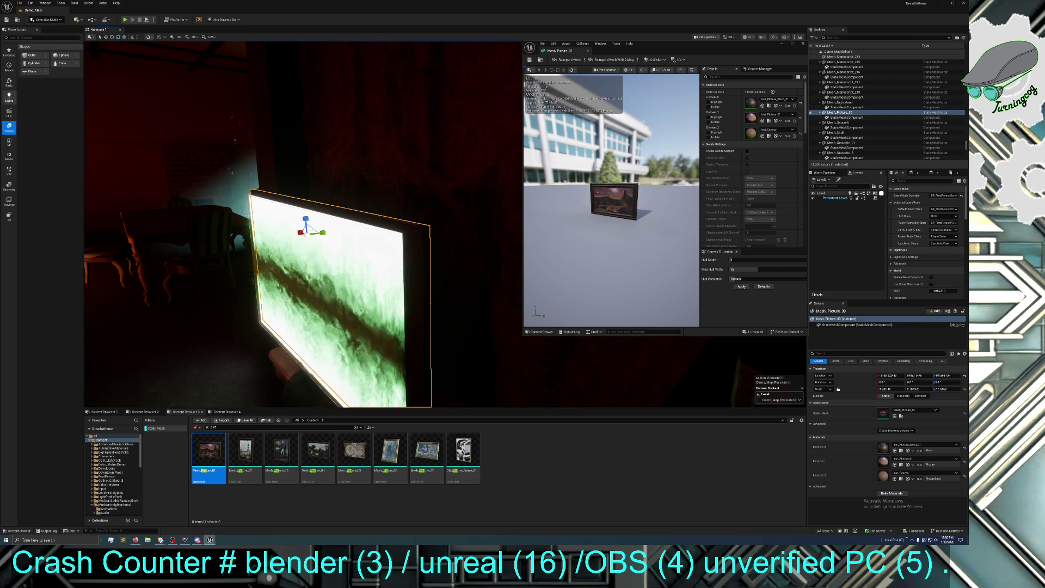
{"action": "left_click", "coordinate": [105, 37]}
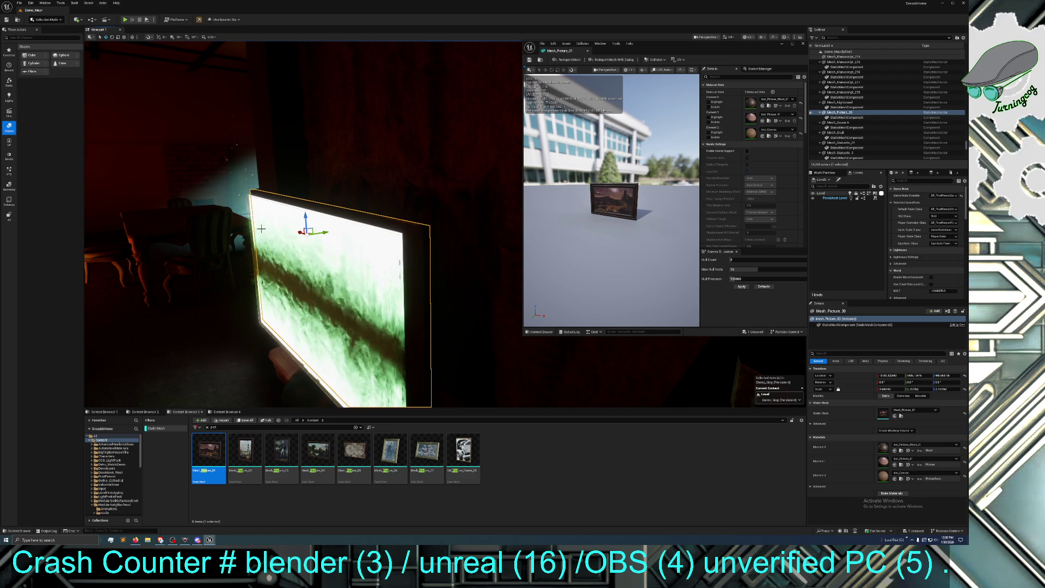
{"action": "left_click_drag", "start_coordinate": [326, 231], "coordinate": [298, 243]}
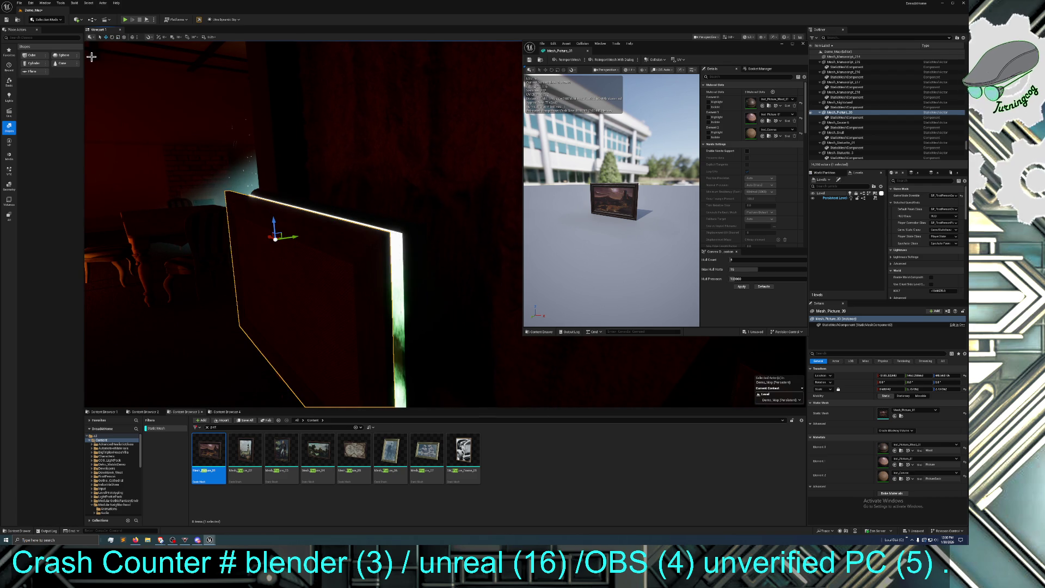
{"action": "left_click_drag", "start_coordinate": [264, 245], "coordinate": [344, 244]}
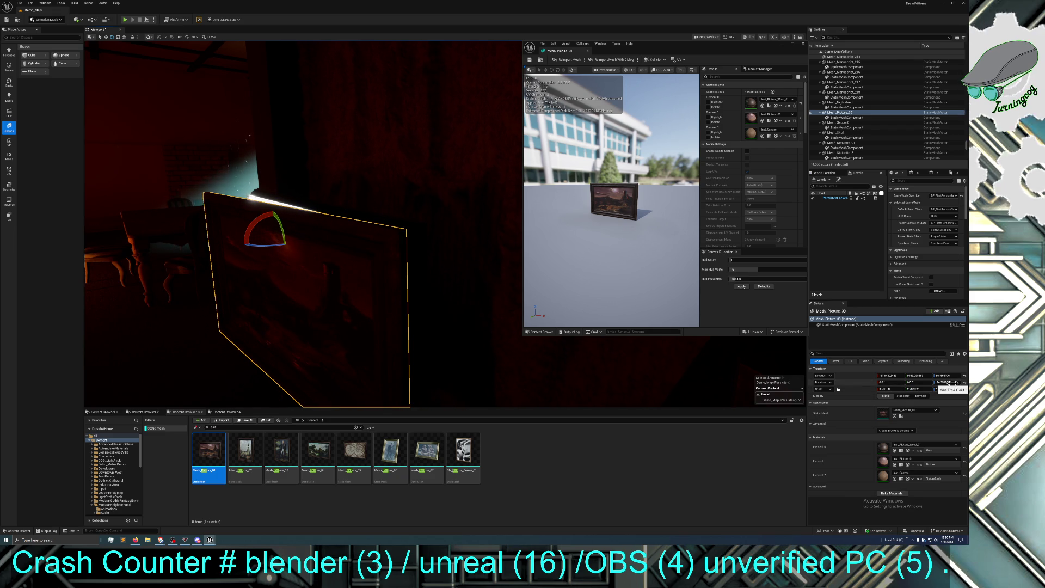
- Set the picture's Z rotation to 160 degrees and move it right toward the camera
{"action": "left_click", "coordinate": [947, 383]}
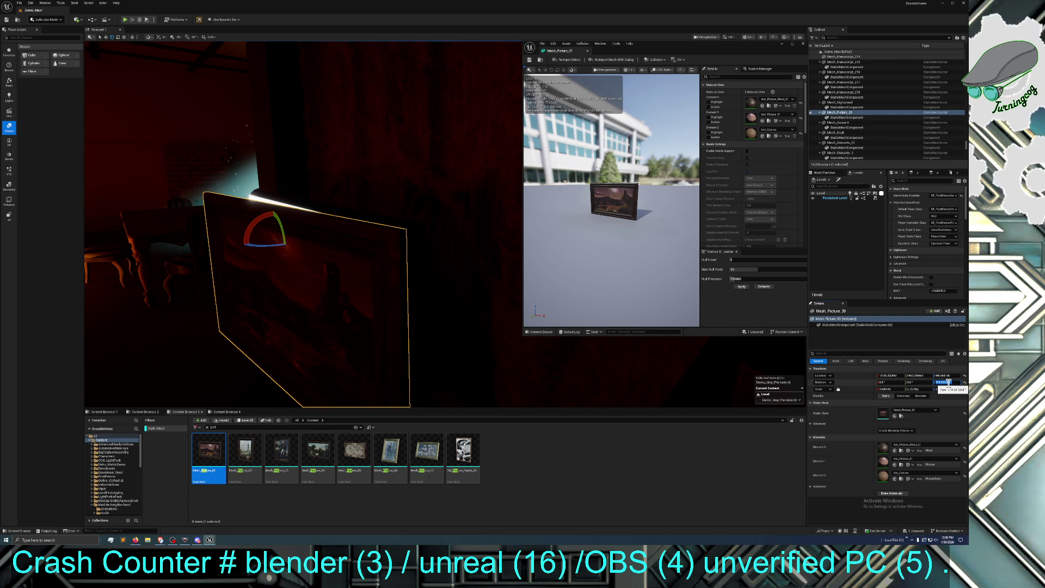
{"action": "type", "text": "160"}
{"action": "key", "text": "Return"}
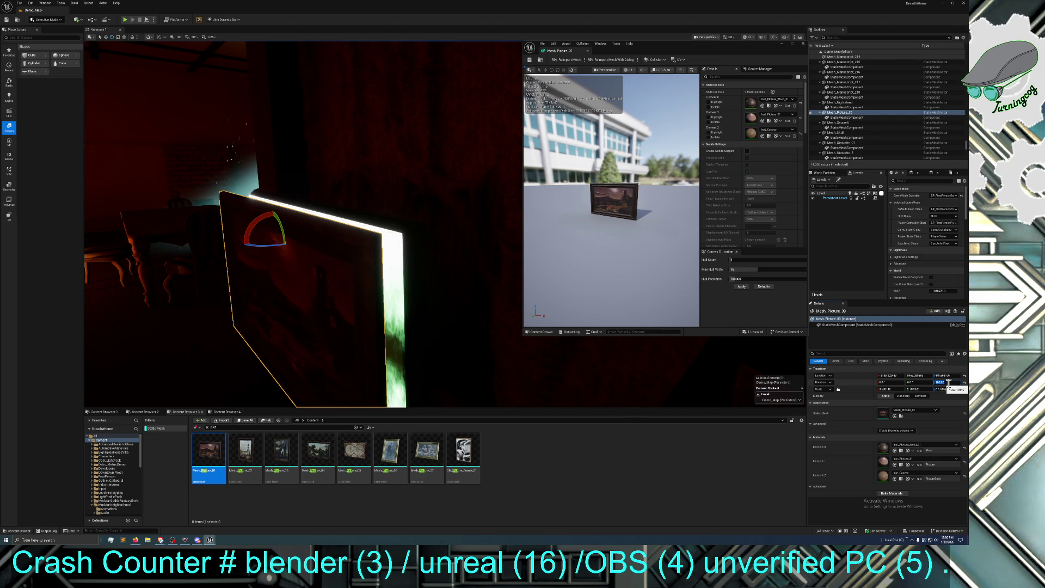
{"action": "left_click", "coordinate": [105, 37]}
{"action": "left_click_drag", "start_coordinate": [294, 237], "coordinate": [324, 232]}
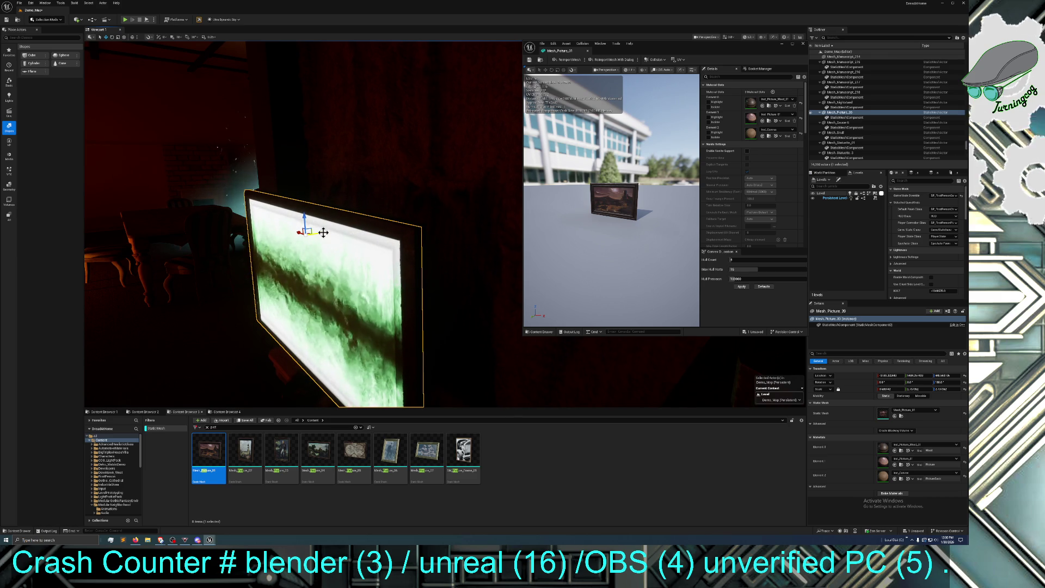
{"action": "mouse_move", "coordinate": [323, 232]}
{"action": "left_mouse_down"}
{"action": "mouse_move", "coordinate": [283, 245]}
{"action": "mouse_move", "coordinate": [337, 234]}
{"action": "left_mouse_up"}
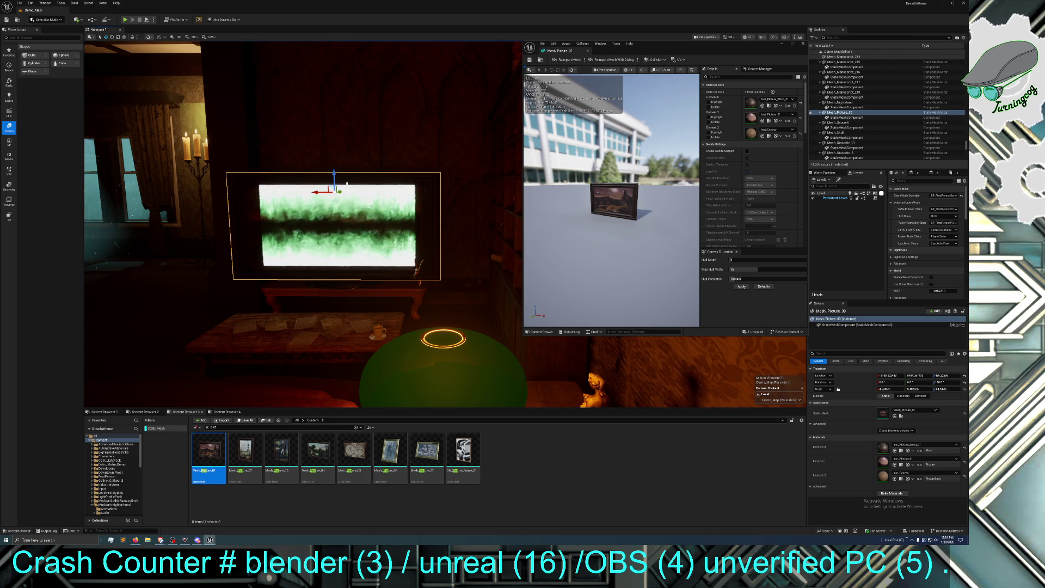
- Close Mesh_Picture_01's mesh editor, fly toward the TV and select the green table lamp
{"action": "mouse_move", "coordinate": [362, 207]}
{"action": "left_mouse_down"}
{"action": "mouse_move", "coordinate": [368, 179]}
{"action": "mouse_move", "coordinate": [368, 221]}
{"action": "mouse_move", "coordinate": [361, 207]}
{"action": "left_mouse_up"}
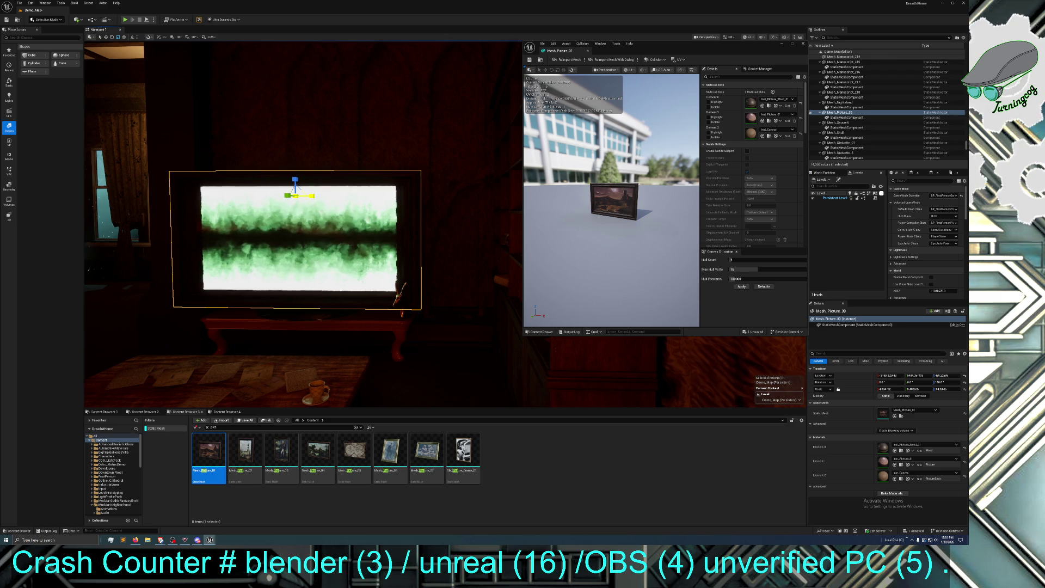
{"action": "left_click_drag", "start_coordinate": [362, 207], "coordinate": [349, 223]}
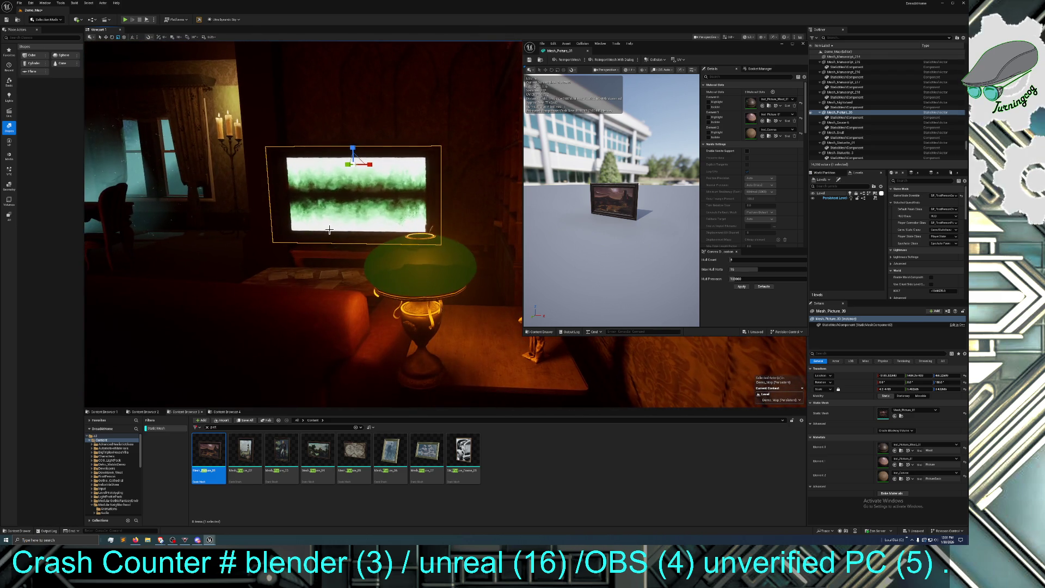
{"action": "left_click", "coordinate": [804, 46]}
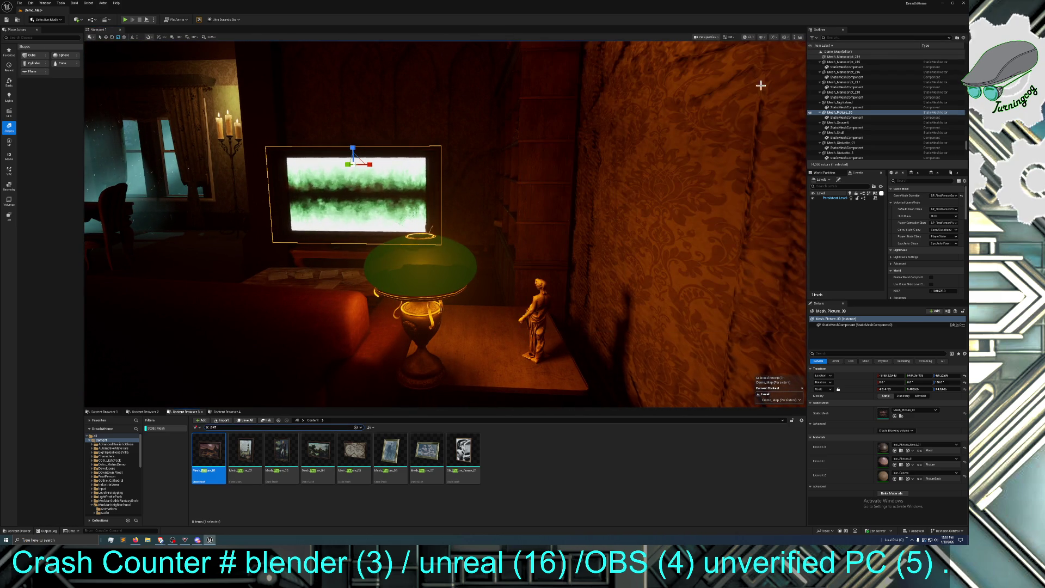
{"action": "mouse_move", "coordinate": [543, 256]}
{"action": "left_mouse_down"}
{"action": "mouse_move", "coordinate": [520, 243]}
{"action": "mouse_move", "coordinate": [536, 243]}
{"action": "left_mouse_up"}
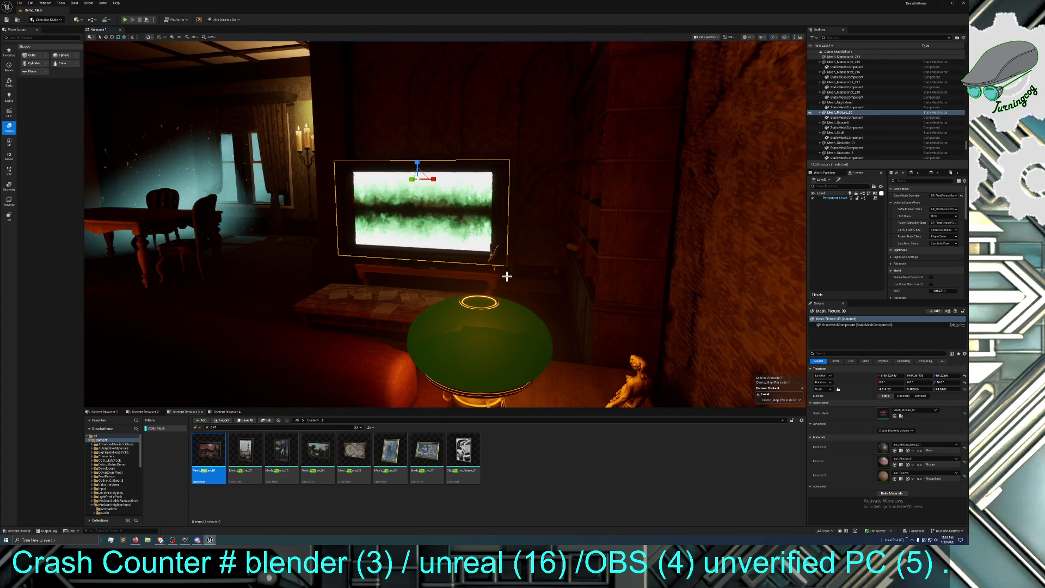
{"action": "left_click", "coordinate": [511, 325]}
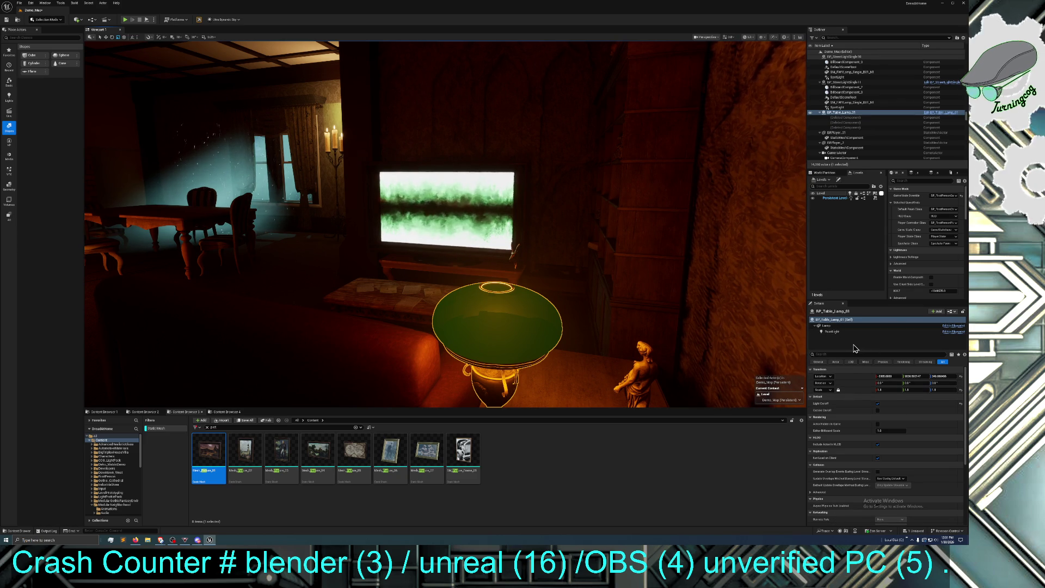
- Change the Source Radius on the lamp's PointLight component, then select the wall
{"action": "left_click", "coordinate": [847, 332]}
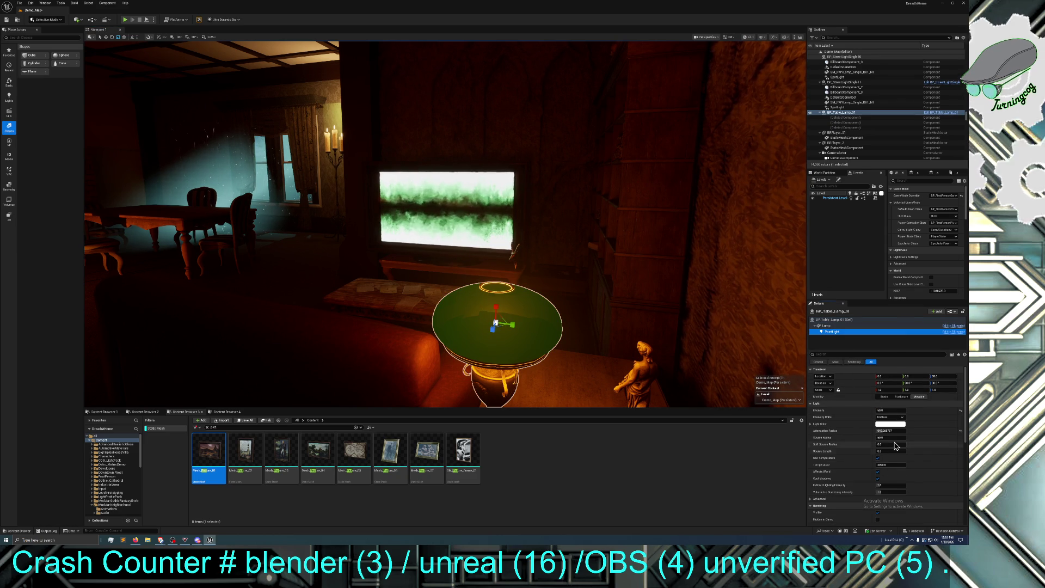
{"action": "left_click", "coordinate": [887, 437]}
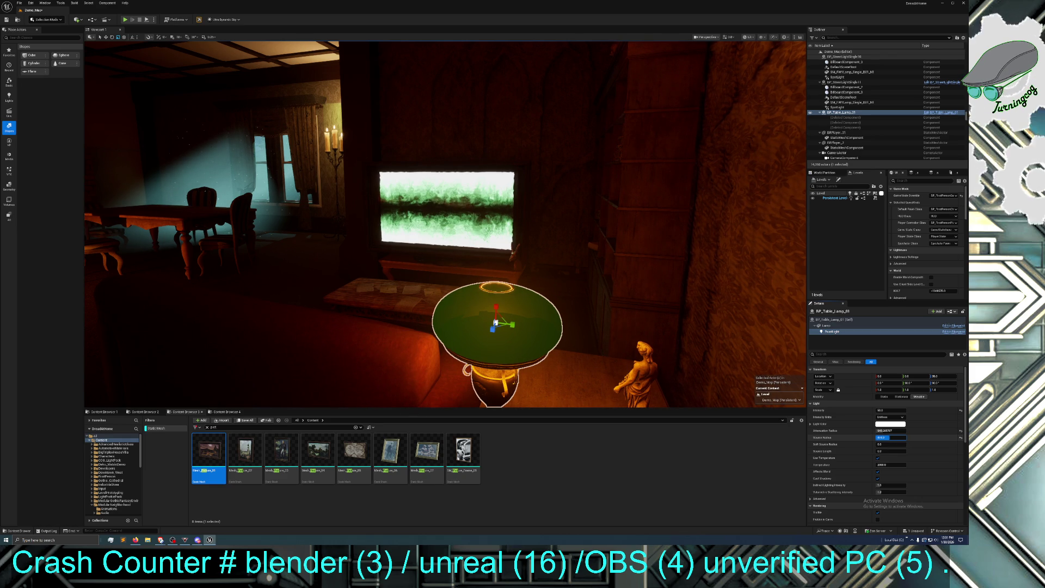
{"action": "key", "text": "Return"}
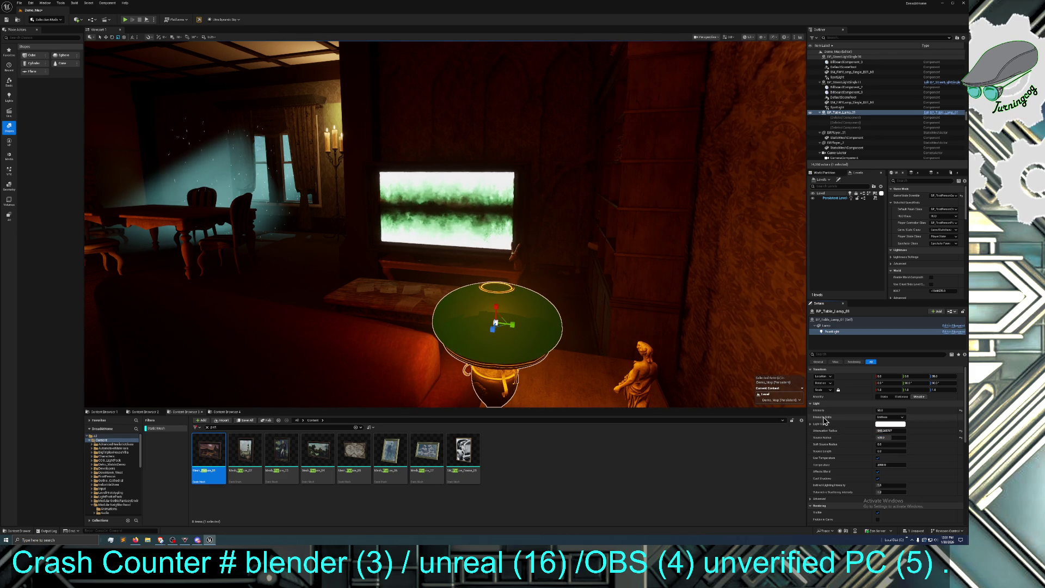
{"action": "left_click", "coordinate": [556, 144]}
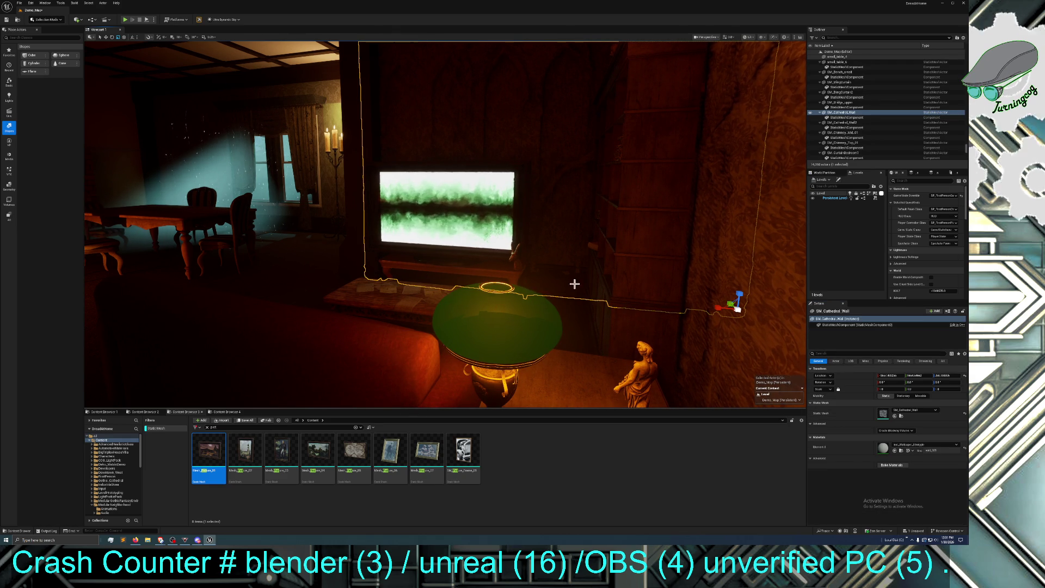
- Open the wall's Inst_Wallpaper_Damask material instance in its editor
{"action": "left_click", "coordinate": [902, 452]}
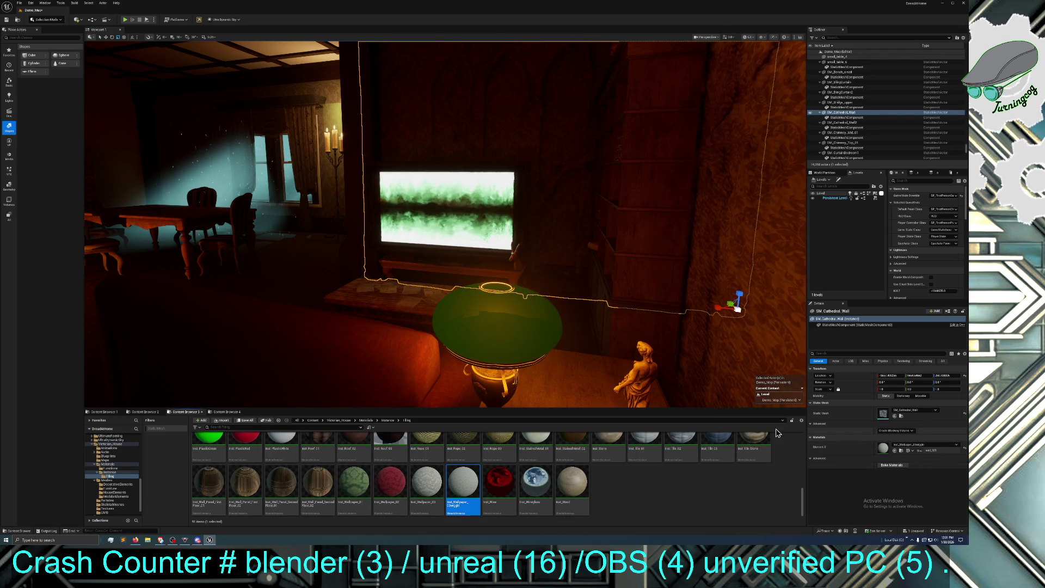
{"action": "double_click", "coordinate": [478, 484]}
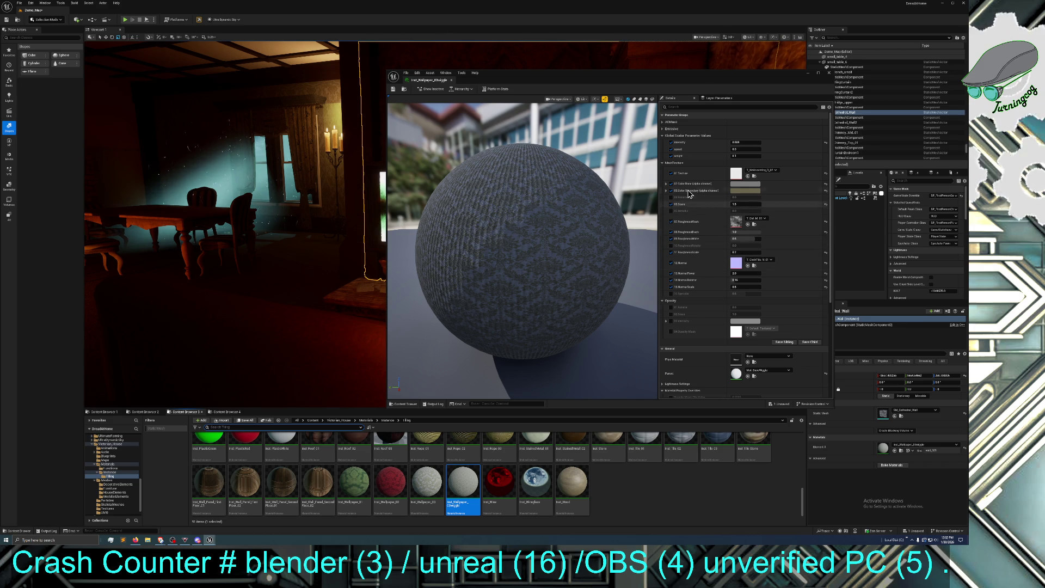
{"action": "mouse_move", "coordinate": [689, 80]}
{"action": "left_mouse_down"}
{"action": "mouse_move", "coordinate": [694, 110]}
{"action": "mouse_move", "coordinate": [787, 244]}
{"action": "left_mouse_up"}
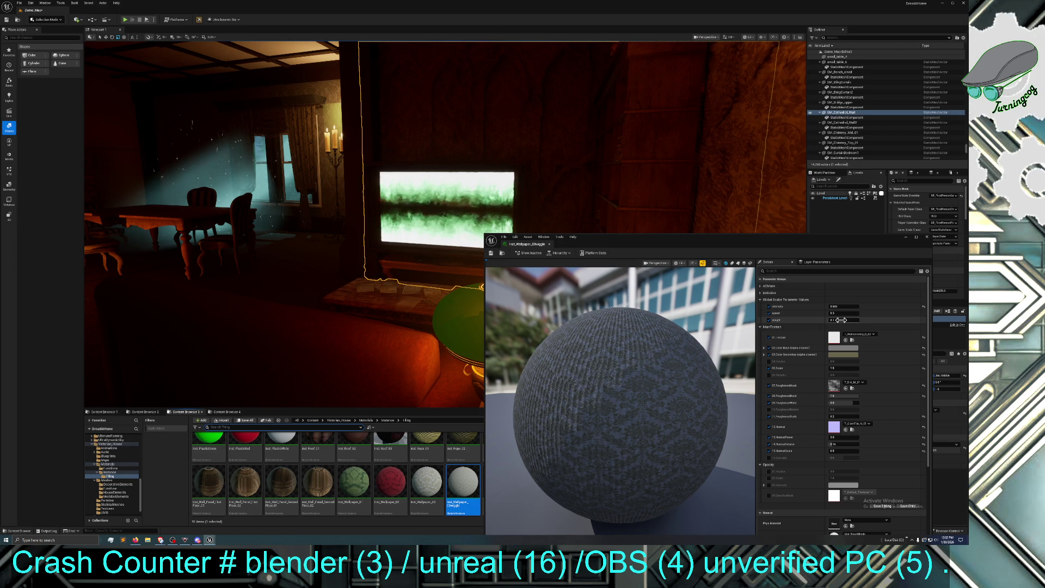
- Retune the damask weight values (about 0.002, then 0.34), save the material and close it
{"action": "mouse_move", "coordinate": [841, 320]}
{"action": "left_mouse_down"}
{"action": "mouse_move", "coordinate": [825, 320]}
{"action": "mouse_move", "coordinate": [855, 319]}
{"action": "left_mouse_up"}
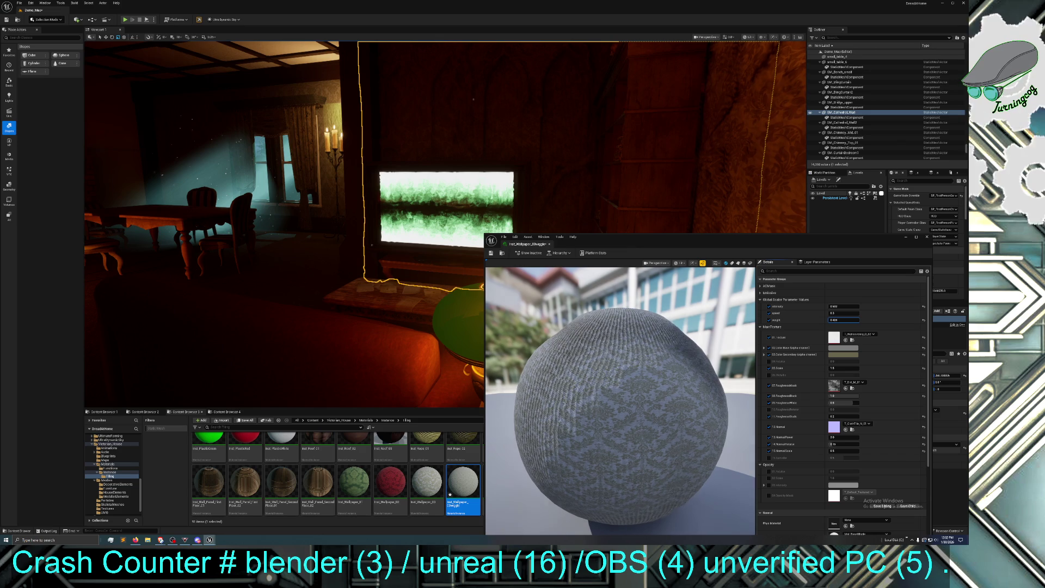
{"action": "left_click", "coordinate": [733, 295]}
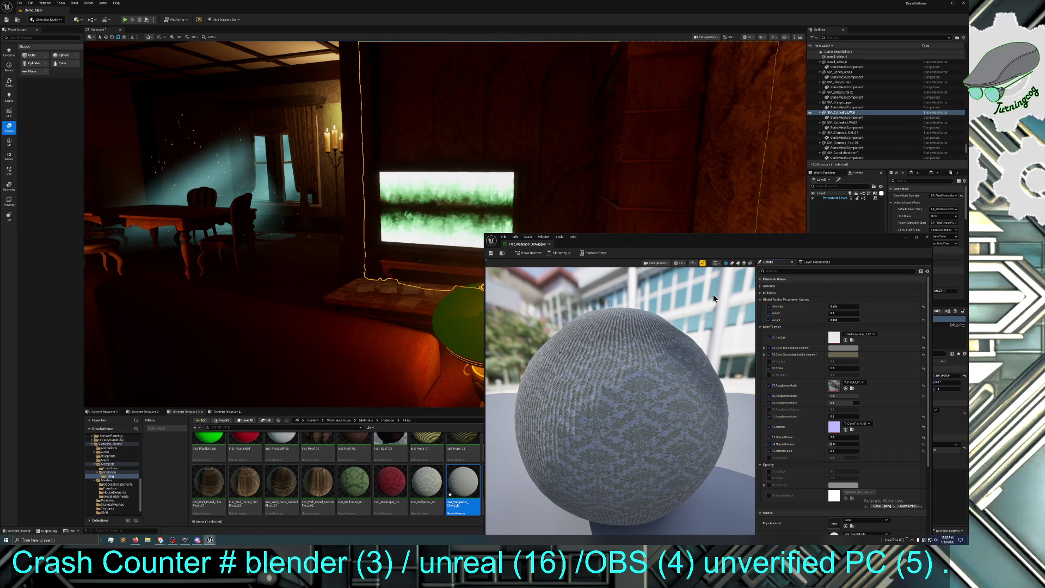
{"action": "left_click", "coordinate": [844, 320]}
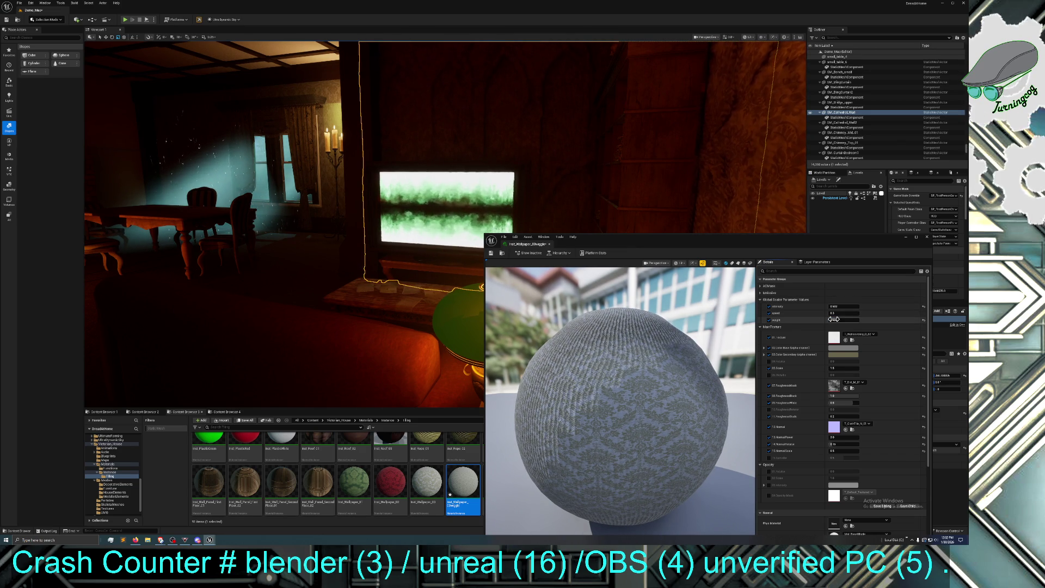
{"action": "left_click_drag", "start_coordinate": [844, 320], "coordinate": [844, 319]}
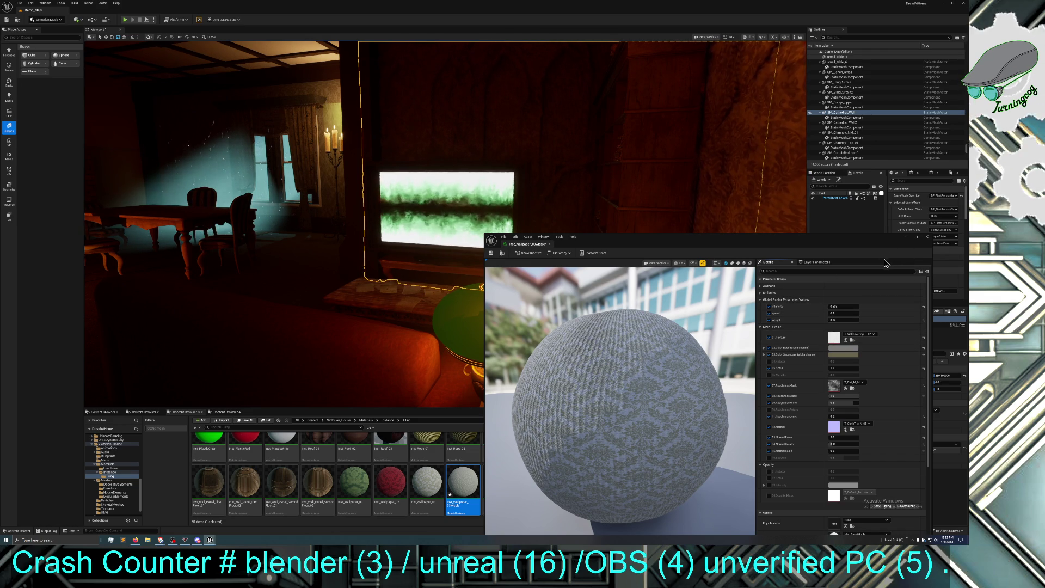
{"action": "left_click_drag", "start_coordinate": [836, 320], "coordinate": [843, 320]}
{"action": "left_click", "coordinate": [836, 320]}
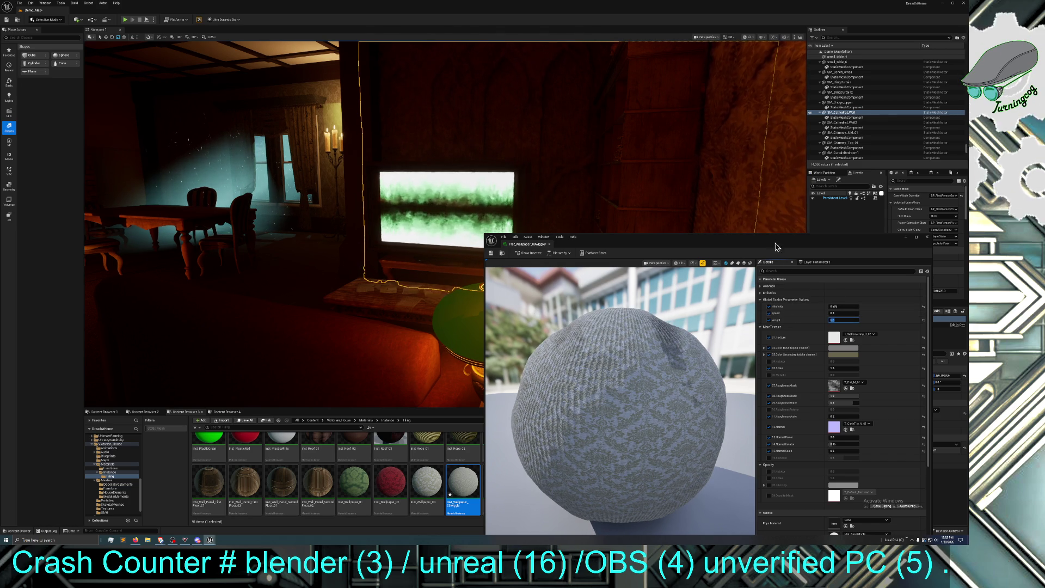
{"action": "left_click_drag", "start_coordinate": [696, 232], "coordinate": [659, 170]}
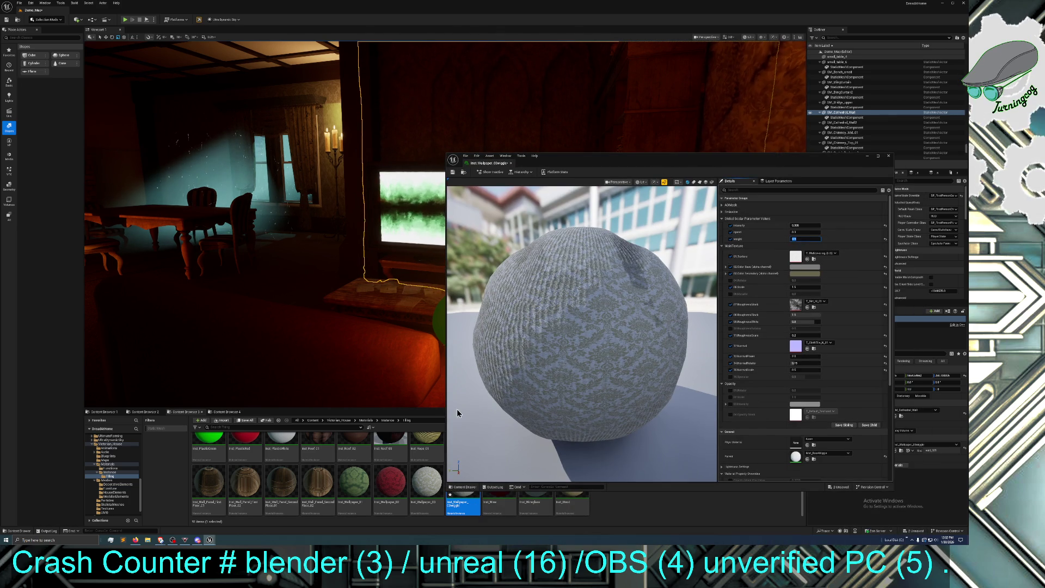
{"action": "left_click", "coordinate": [453, 172]}
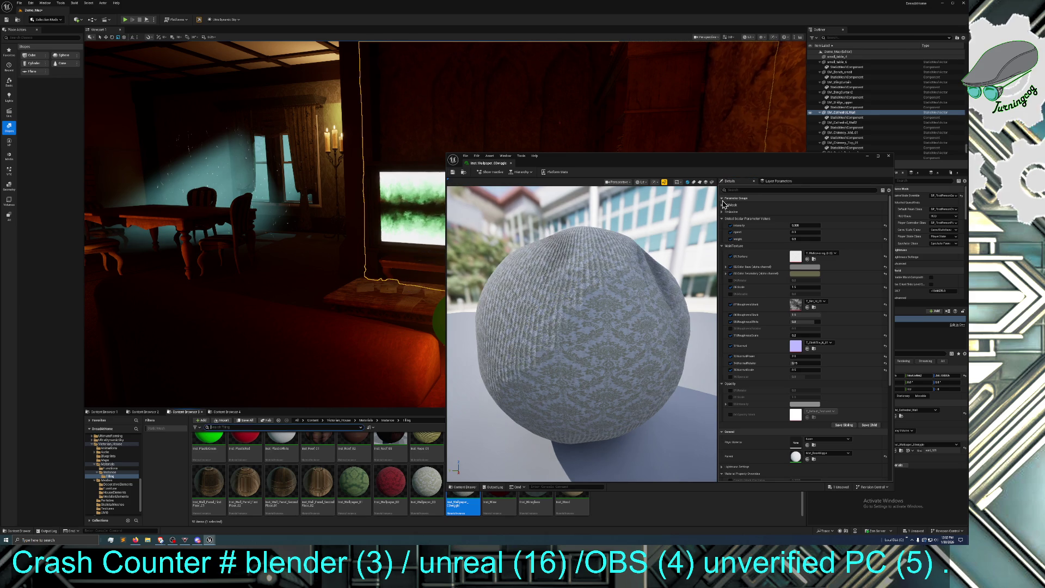
{"action": "left_click", "coordinate": [888, 156]}
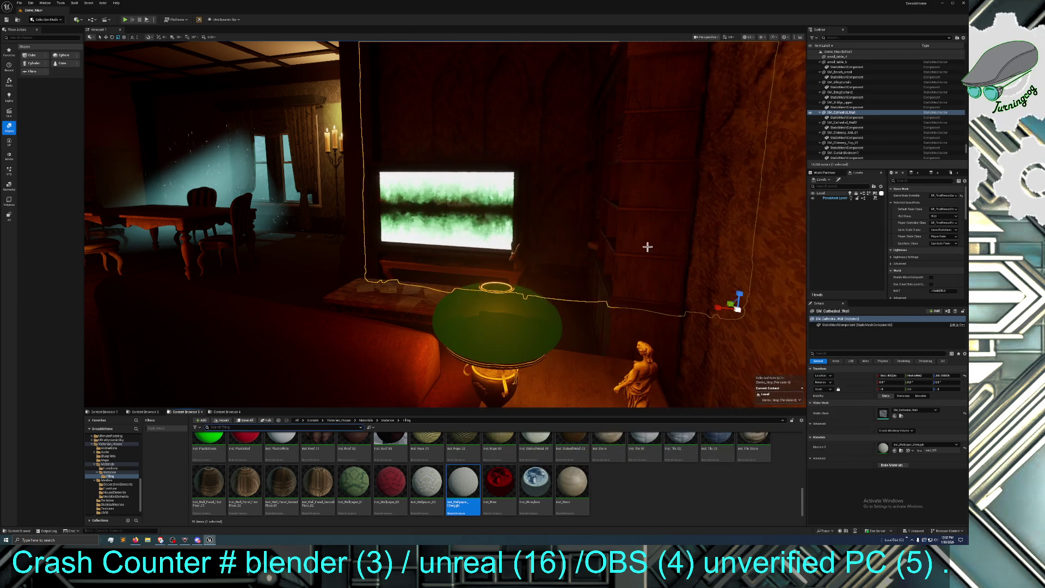
- Fly the camera to the TV wall, toggle game view on and off, and face the manuscript table
{"action": "left_click_drag", "start_coordinate": [622, 252], "coordinate": [622, 252]}
{"action": "key", "text": "g"}
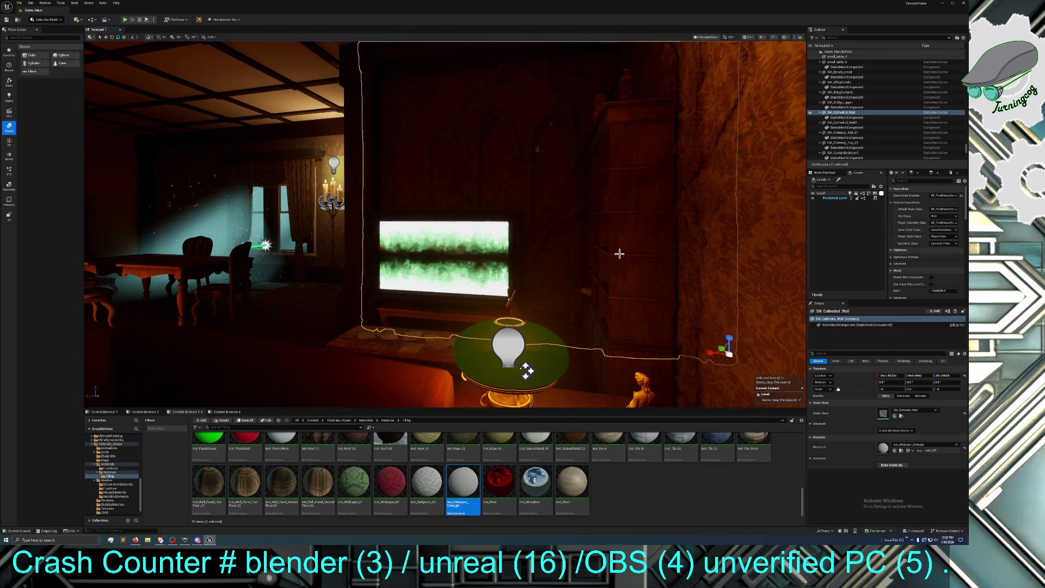
{"action": "key", "text": "g"}
{"action": "left_click_drag", "start_coordinate": [535, 251], "coordinate": [535, 250]}
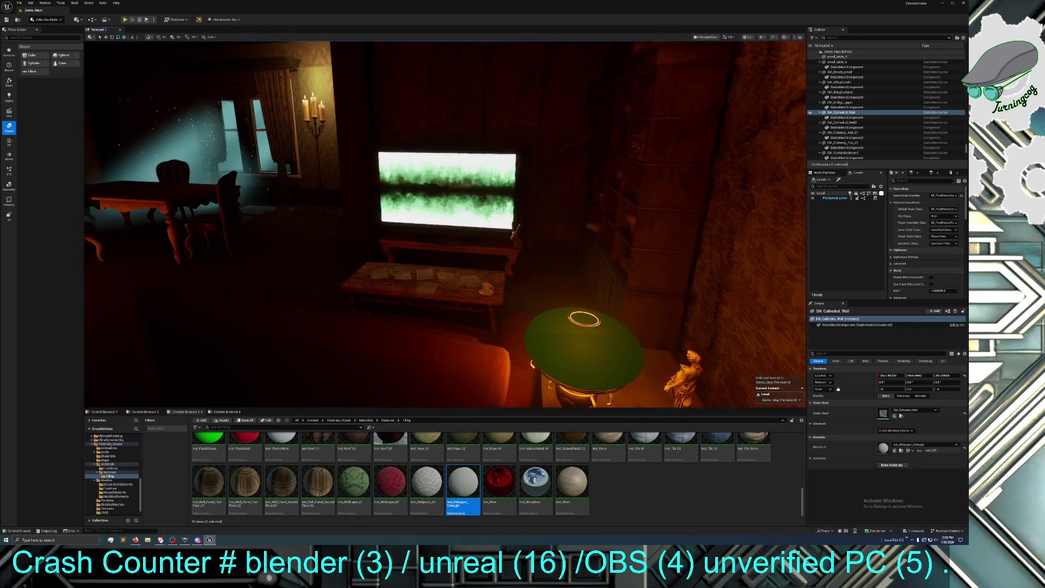
- Scale one manuscript on the table to about 1.3 and stretch another longer
{"action": "left_click", "coordinate": [384, 273]}
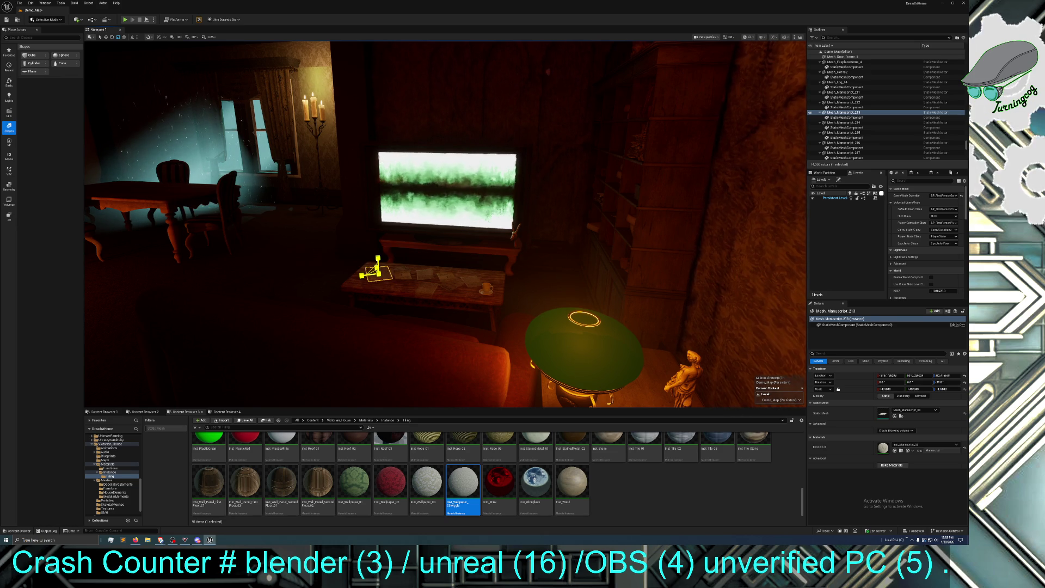
{"action": "left_click", "coordinate": [399, 278]}
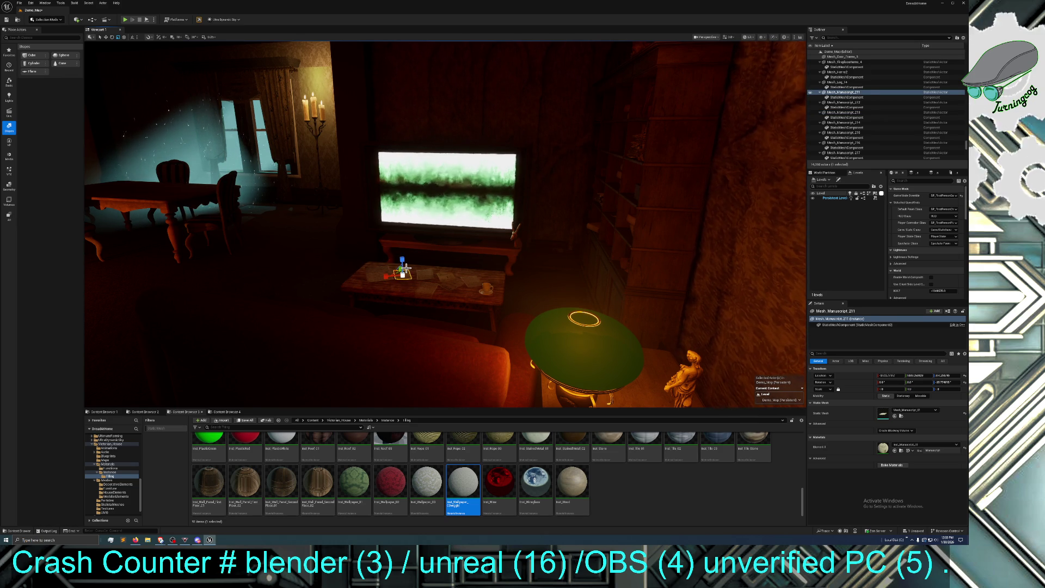
{"action": "left_click", "coordinate": [405, 282]}
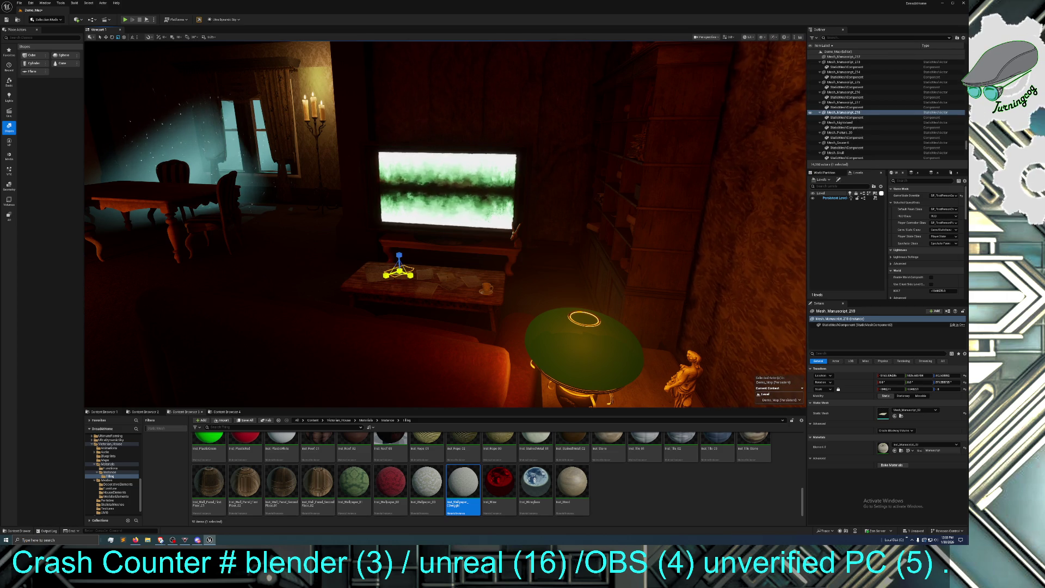
{"action": "left_click", "coordinate": [401, 277]}
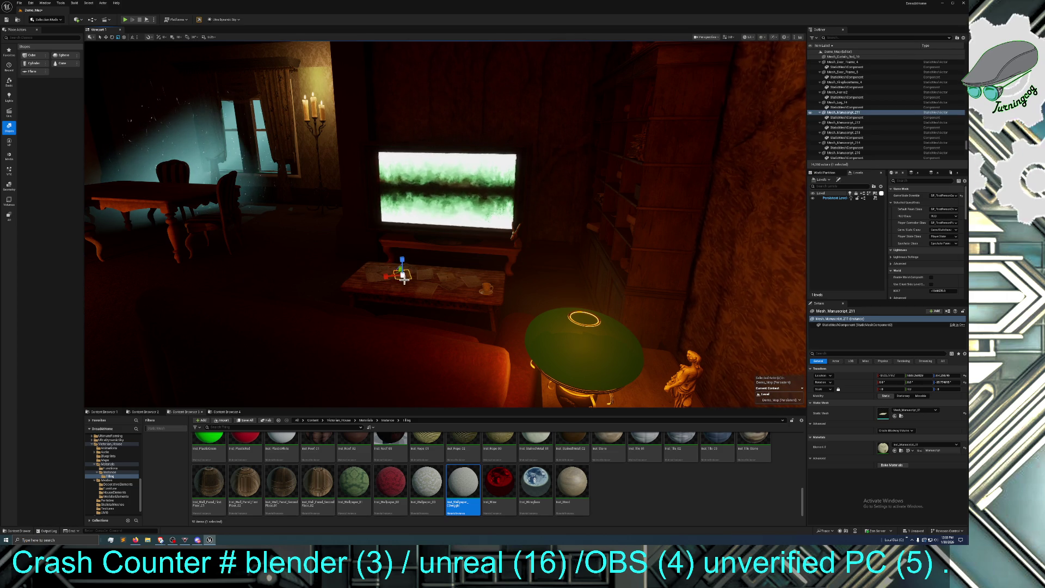
{"action": "left_click_drag", "start_coordinate": [885, 389], "coordinate": [926, 389]}
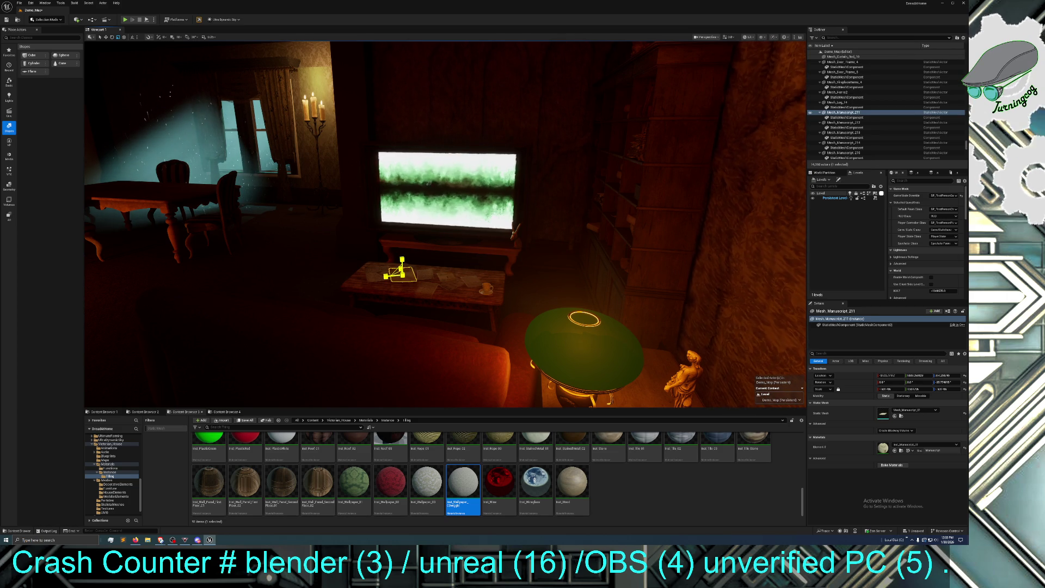
{"action": "left_click", "coordinate": [429, 287]}
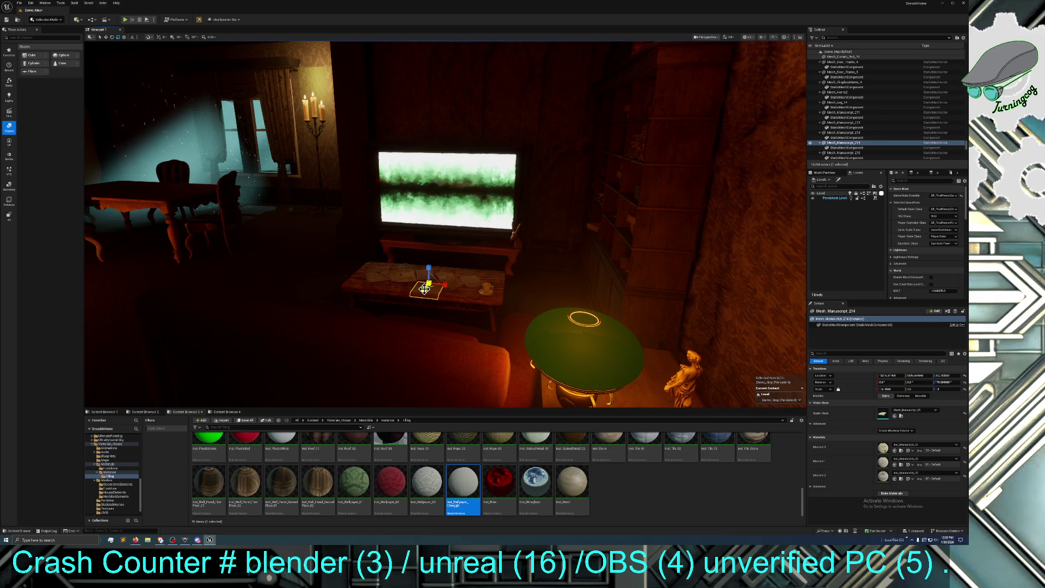
{"action": "left_click_drag", "start_coordinate": [913, 390], "coordinate": [918, 390]}
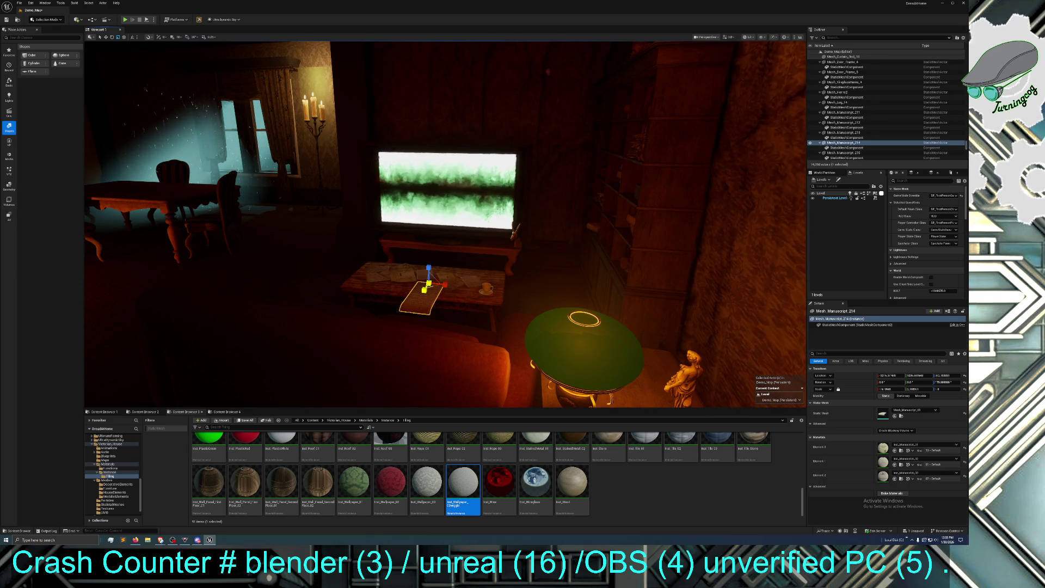
- Shift a manuscript up and right, scale another up uniformly, then select Floor_01_Basic12
{"action": "left_click", "coordinate": [106, 37]}
{"action": "left_click_drag", "start_coordinate": [429, 272], "coordinate": [437, 267]}
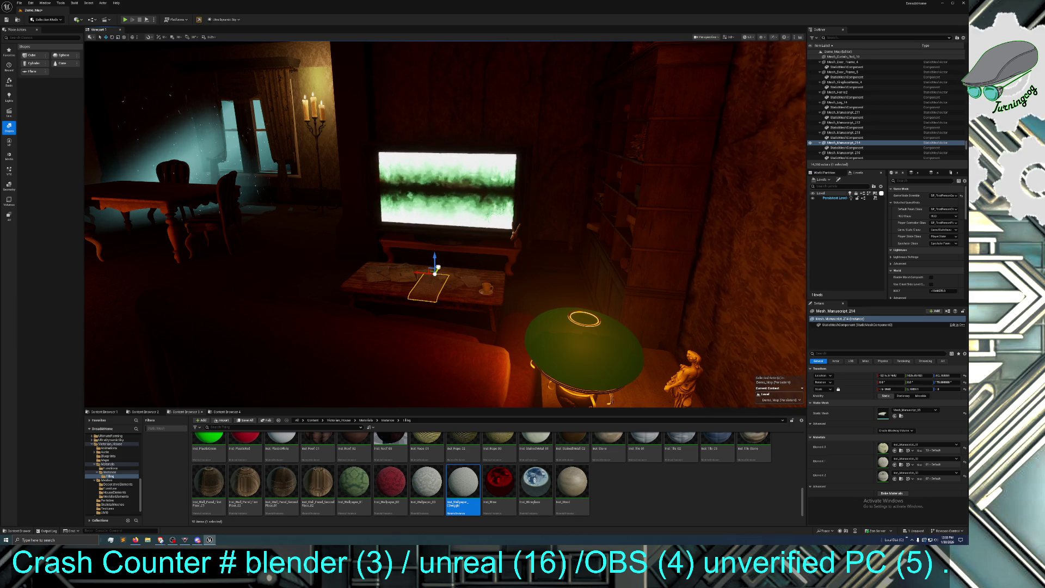
{"action": "left_click", "coordinate": [428, 273]}
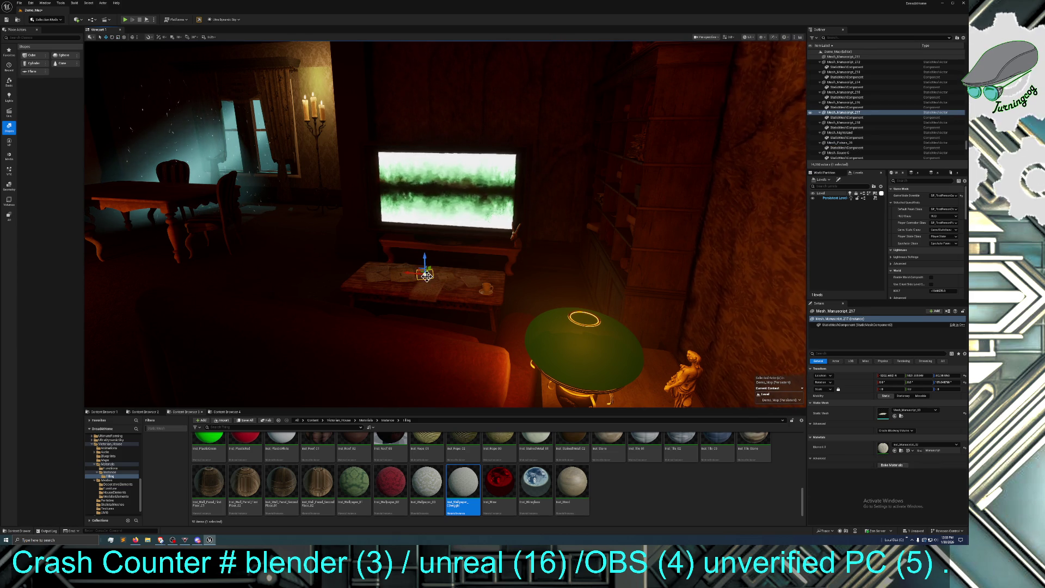
{"action": "left_click", "coordinate": [117, 37]}
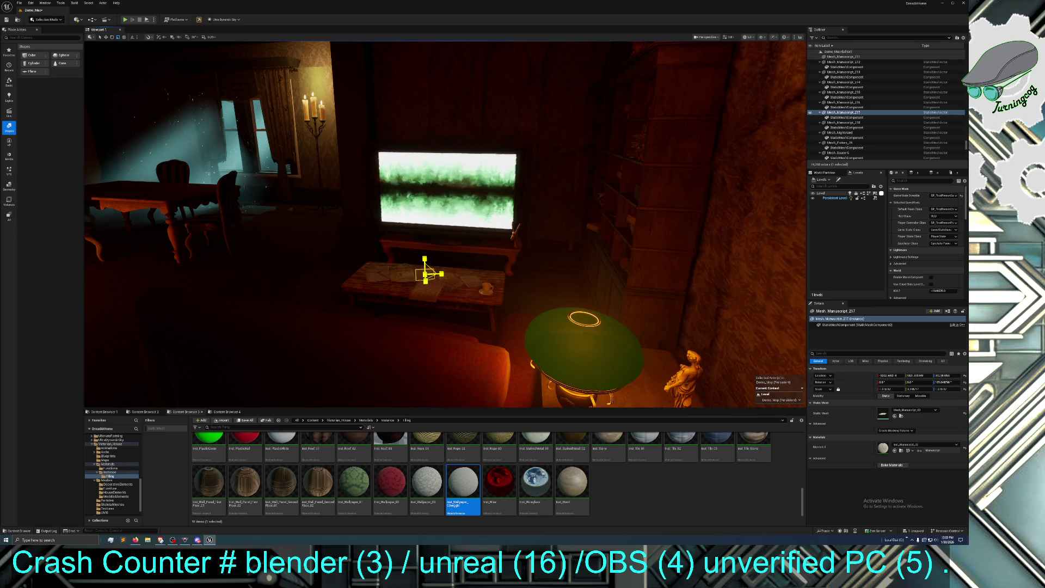
{"action": "left_click", "coordinate": [452, 278]}
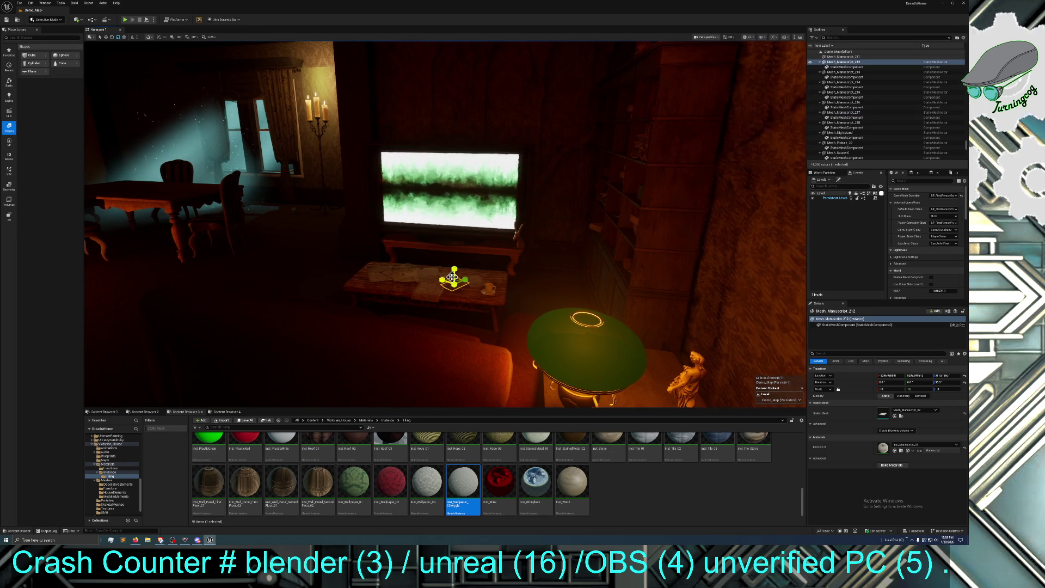
{"action": "mouse_move", "coordinate": [455, 280]}
{"action": "left_mouse_down"}
{"action": "mouse_move", "coordinate": [481, 285]}
{"action": "mouse_move", "coordinate": [467, 283]}
{"action": "left_mouse_up"}
{"action": "left_click", "coordinate": [479, 283]}
{"action": "left_click", "coordinate": [450, 272]}
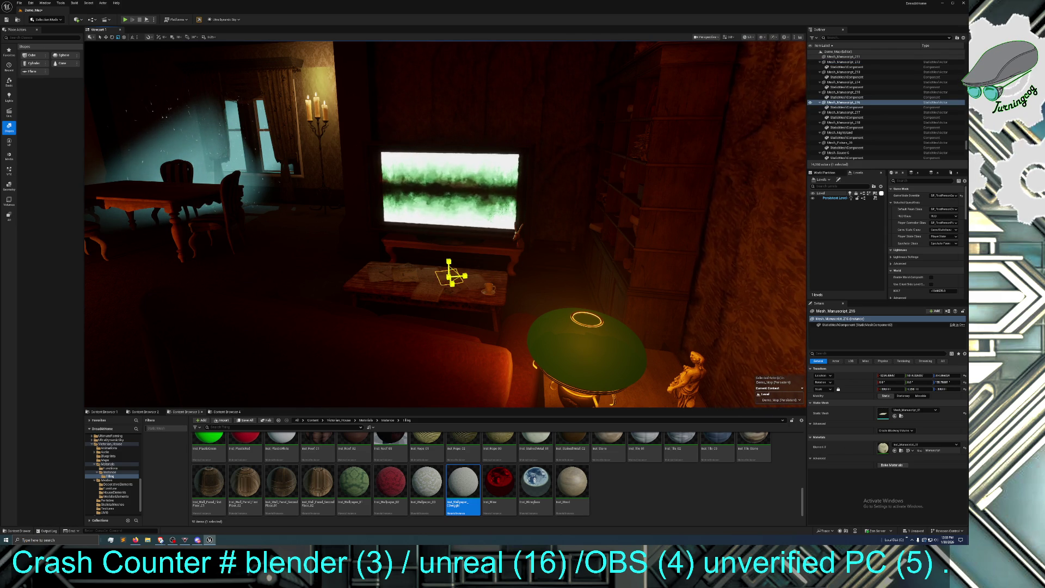
{"action": "left_click", "coordinate": [383, 315]}
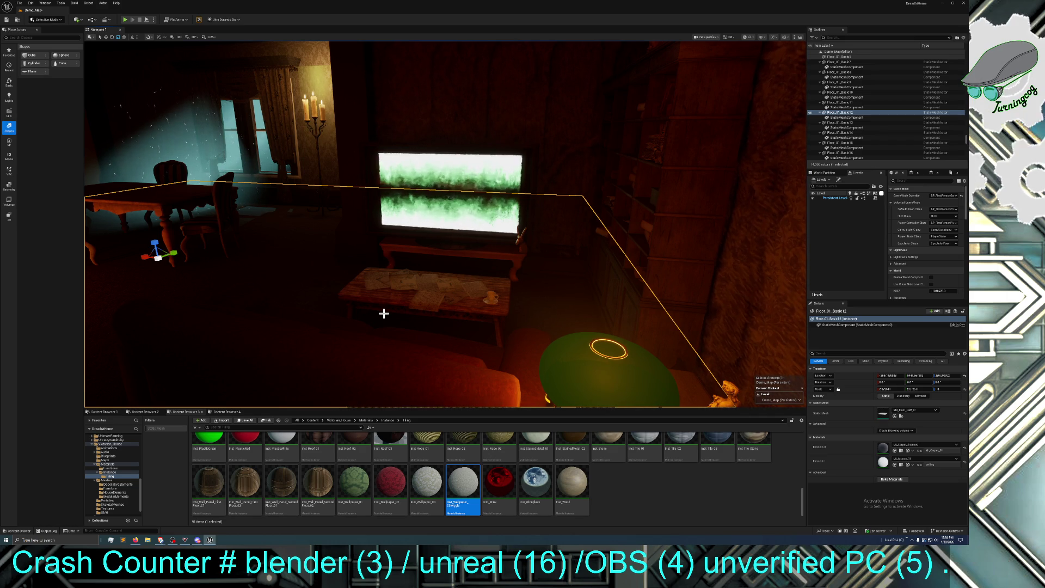
- Slide a manuscript left and move Mesh_Manuscript_211 down and left on the table
{"action": "left_click", "coordinate": [106, 37]}
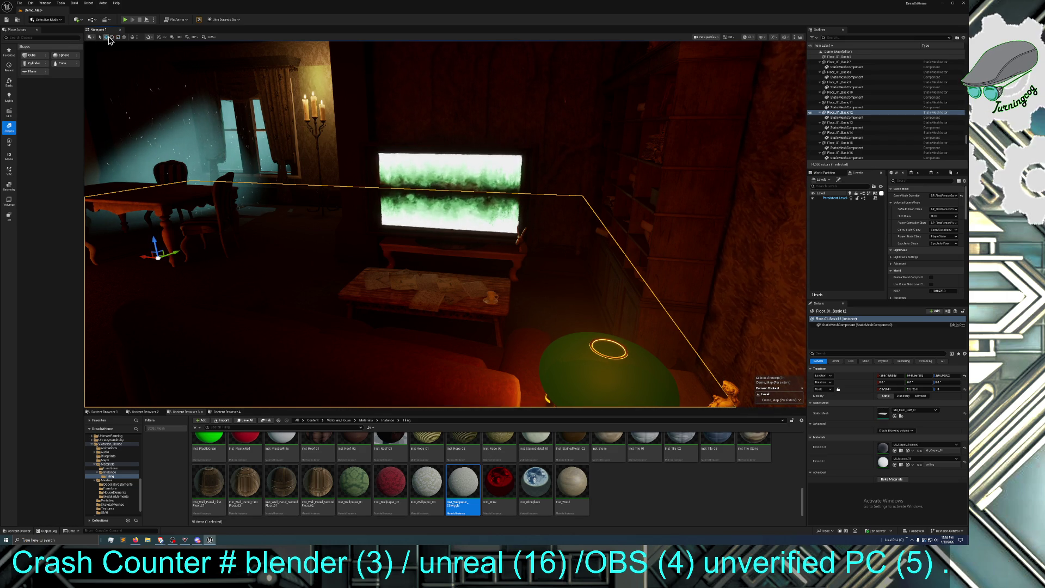
{"action": "left_click", "coordinate": [370, 285]}
{"action": "mouse_move", "coordinate": [383, 274]}
{"action": "left_mouse_down"}
{"action": "mouse_move", "coordinate": [364, 279]}
{"action": "mouse_move", "coordinate": [377, 279]}
{"action": "left_mouse_up"}
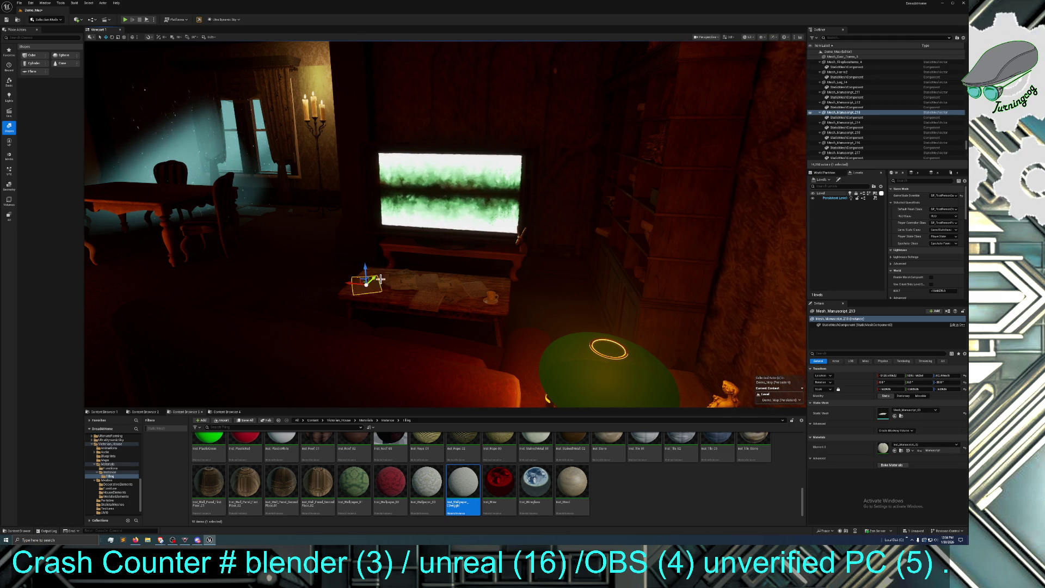
{"action": "left_click", "coordinate": [381, 274]}
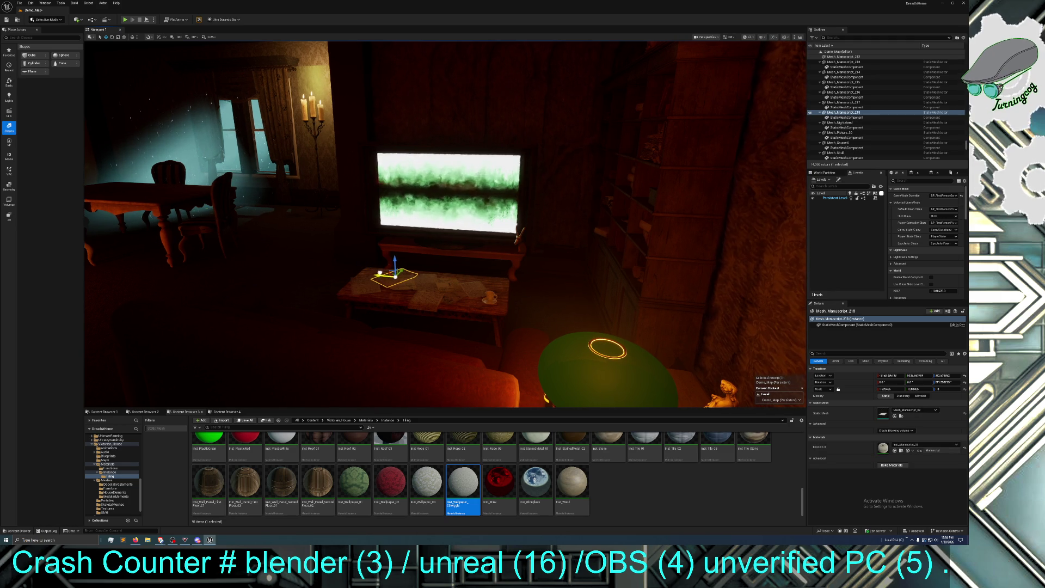
{"action": "left_click", "coordinate": [408, 291]}
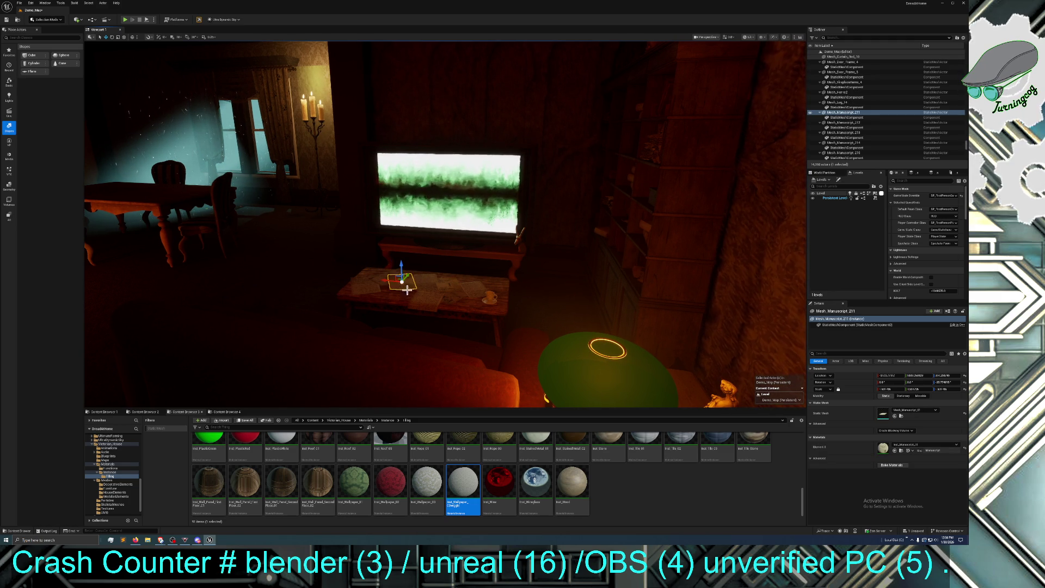
{"action": "left_click_drag", "start_coordinate": [410, 275], "coordinate": [407, 283]}
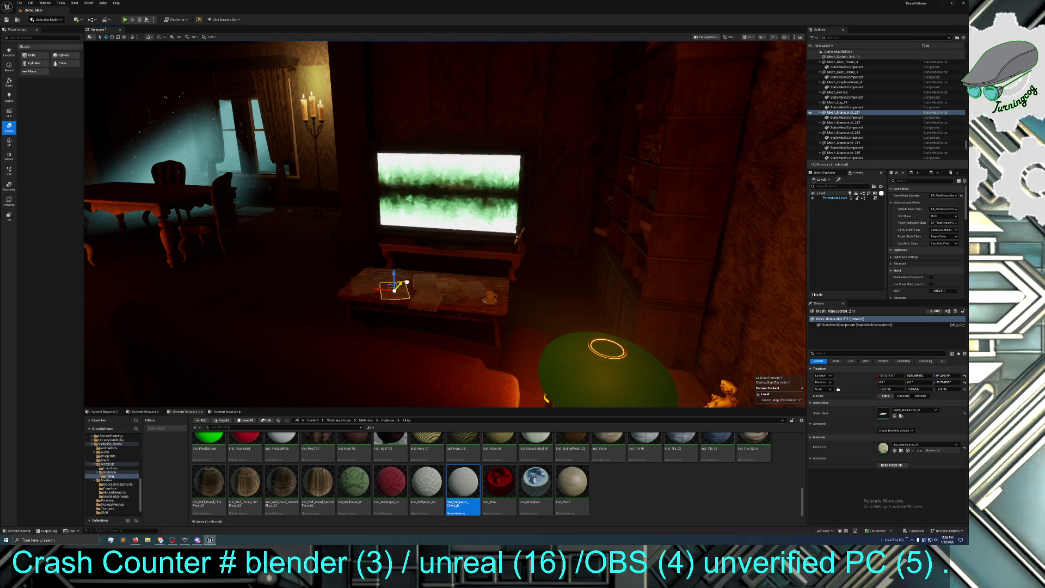
{"action": "left_click", "coordinate": [424, 273]}
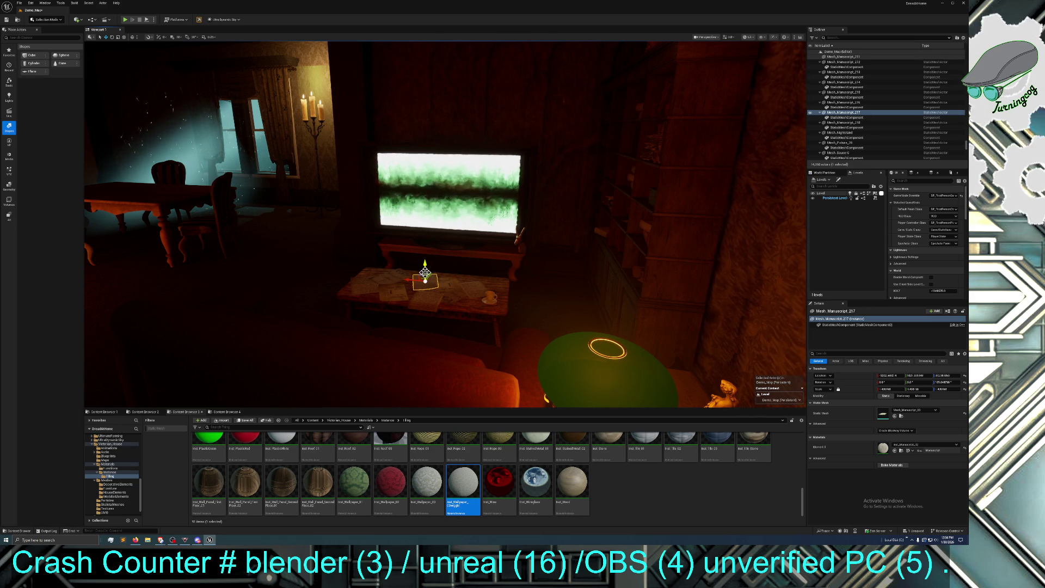
- Nudge Mesh_Manuscript_215 up-right and shift Mesh_Manuscript_216, then select the small bench table
{"action": "scroll", "coordinate": [457, 299], "scroll_direction": "down", "scroll_amount": 1}
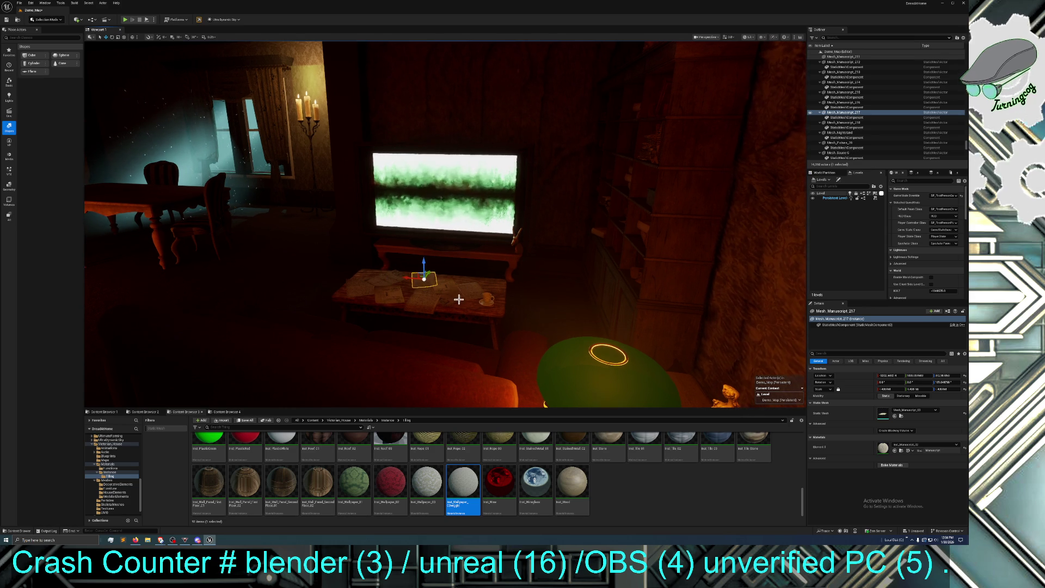
{"action": "left_click", "coordinate": [458, 299]}
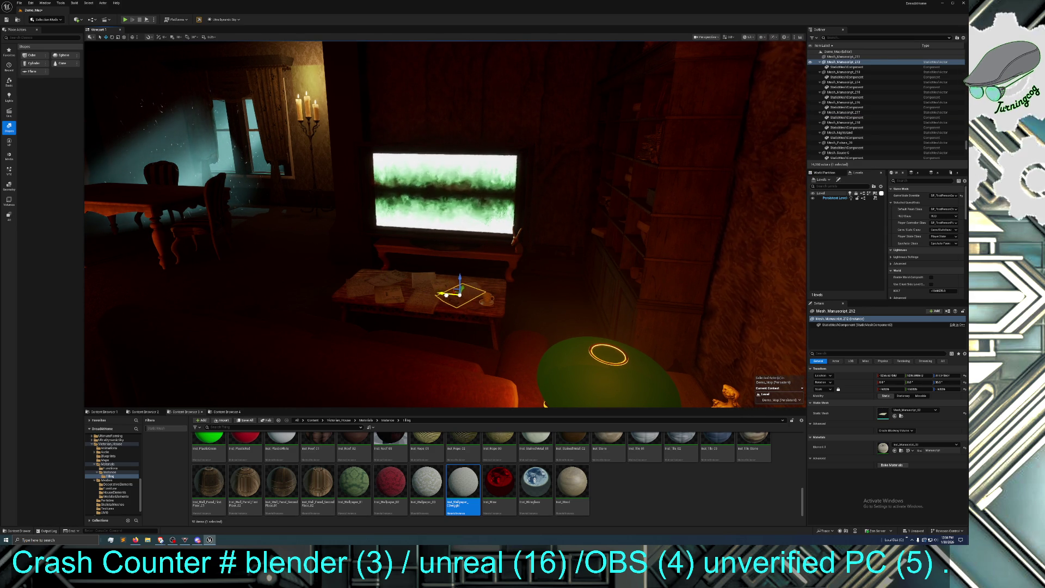
{"action": "left_click", "coordinate": [469, 288]}
{"action": "left_click_drag", "start_coordinate": [461, 290], "coordinate": [474, 283]}
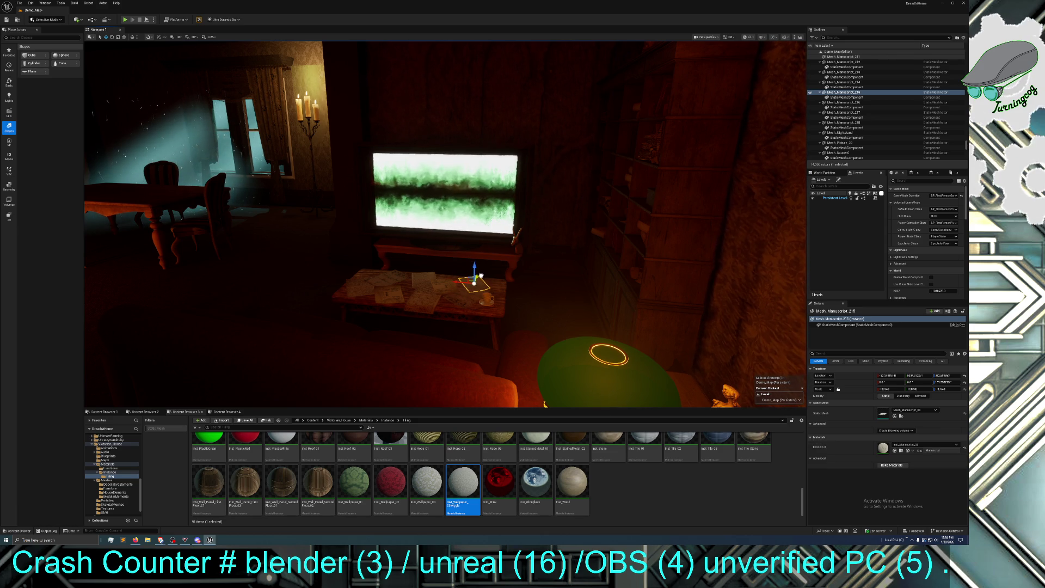
{"action": "left_click", "coordinate": [448, 284]}
{"action": "left_click_drag", "start_coordinate": [450, 279], "coordinate": [448, 283]}
{"action": "left_click", "coordinate": [541, 287]}
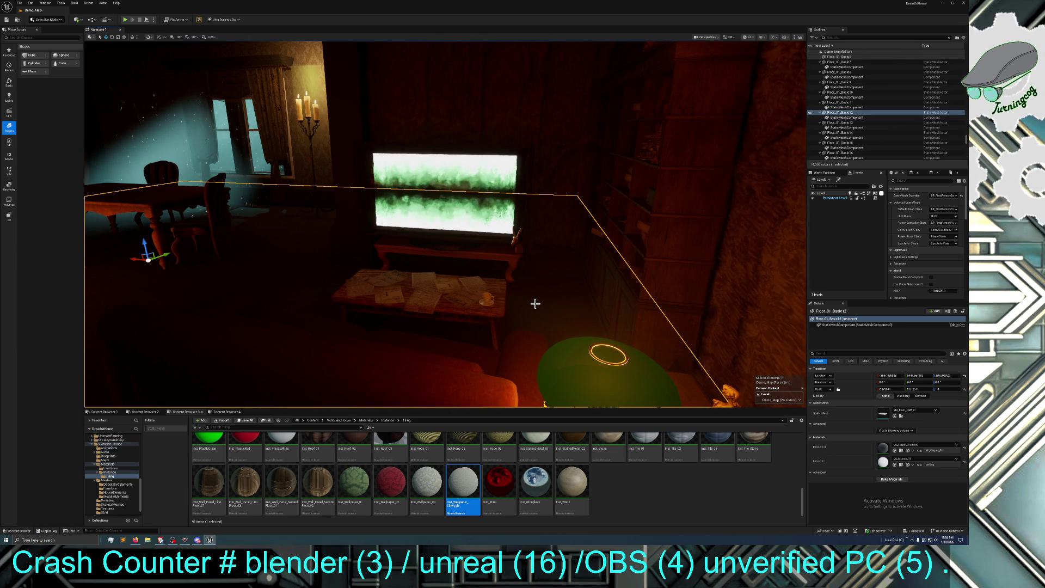
{"action": "left_click", "coordinate": [497, 313]}
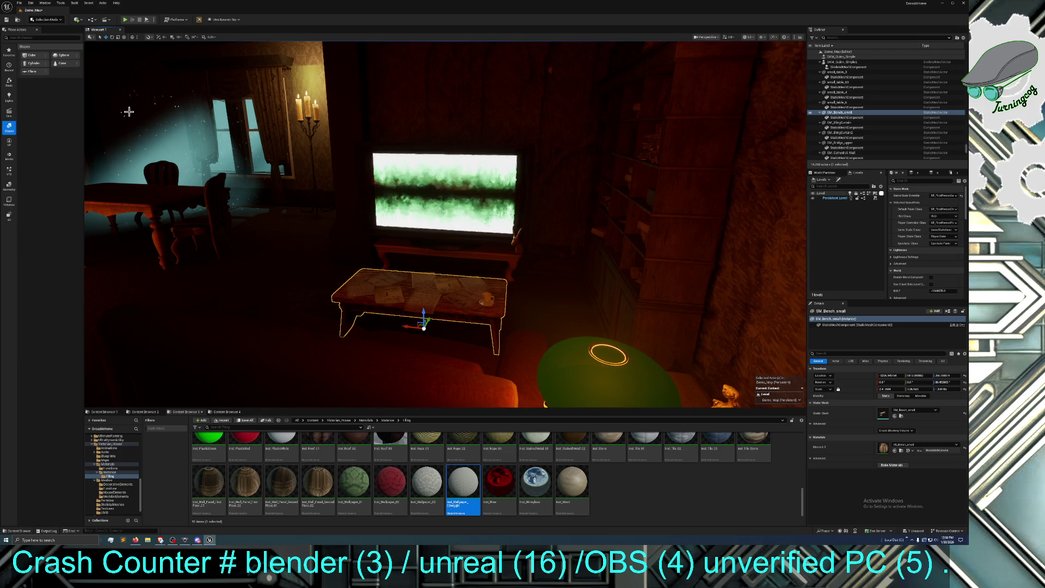
- Scale the bench table up and slide manuscripts 215 and 216 rightward on it
{"action": "left_click", "coordinate": [119, 38]}
{"action": "left_click_drag", "start_coordinate": [432, 322], "coordinate": [448, 329]}
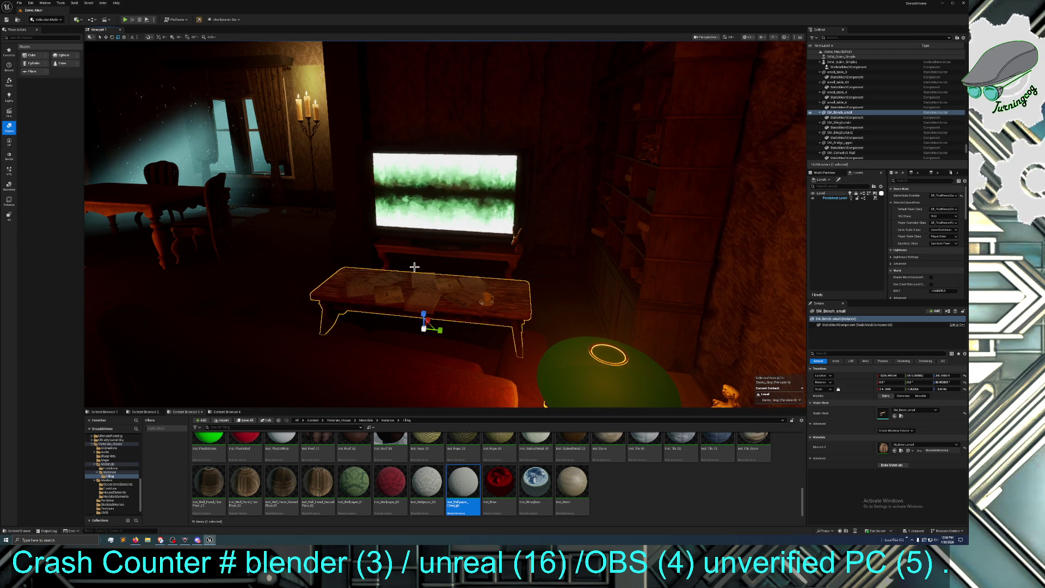
{"action": "left_click", "coordinate": [105, 37]}
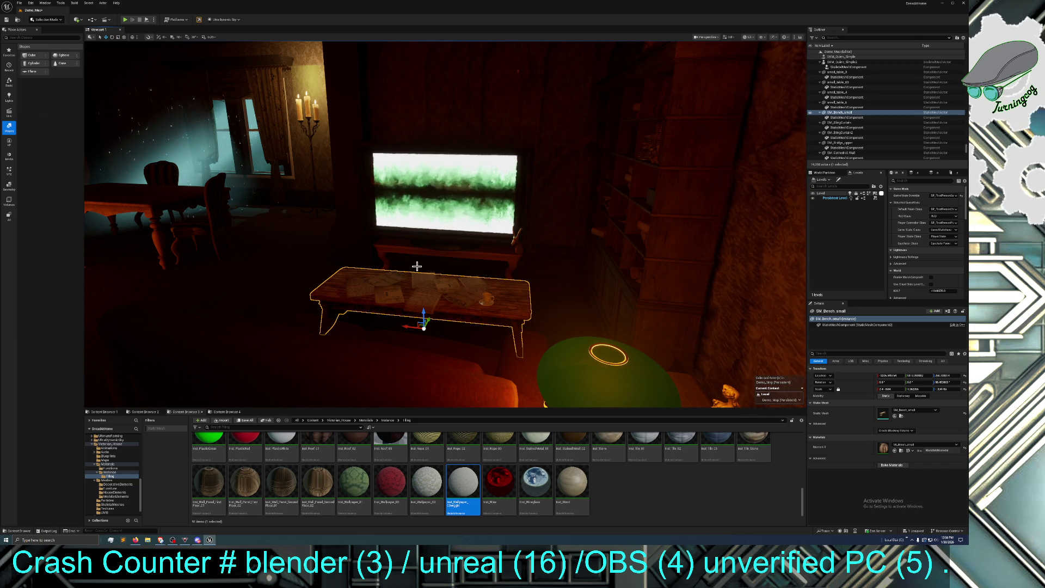
{"action": "left_click", "coordinate": [474, 280]}
{"action": "left_click_drag", "start_coordinate": [463, 287], "coordinate": [492, 289]}
{"action": "left_click", "coordinate": [449, 282]}
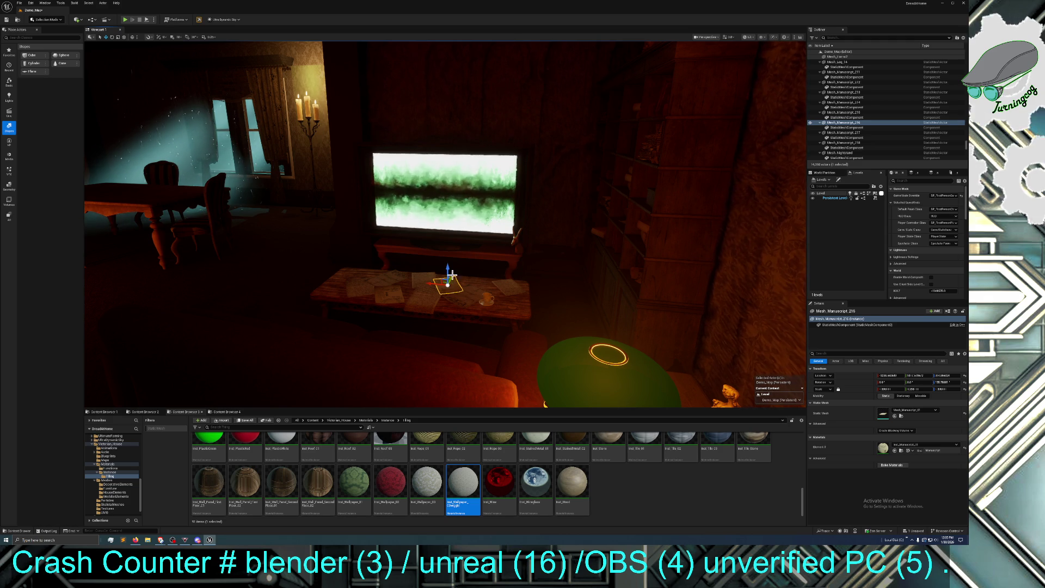
{"action": "left_click_drag", "start_coordinate": [453, 277], "coordinate": [458, 275]}
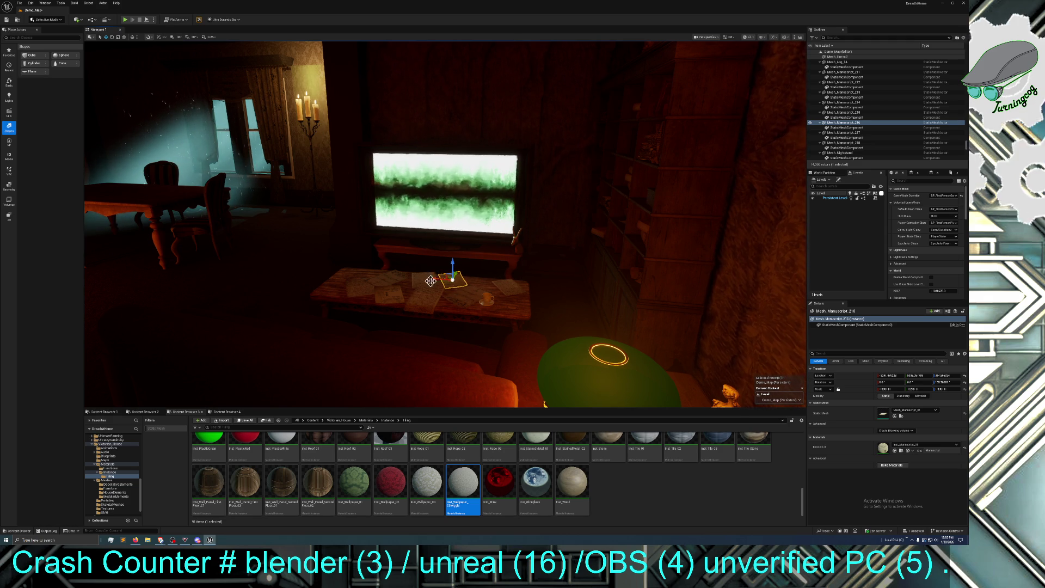
- Check manuscripts 213, 218, 214 and 217, reselect the bench, and swing the view around the room
{"action": "left_click", "coordinate": [360, 286]}
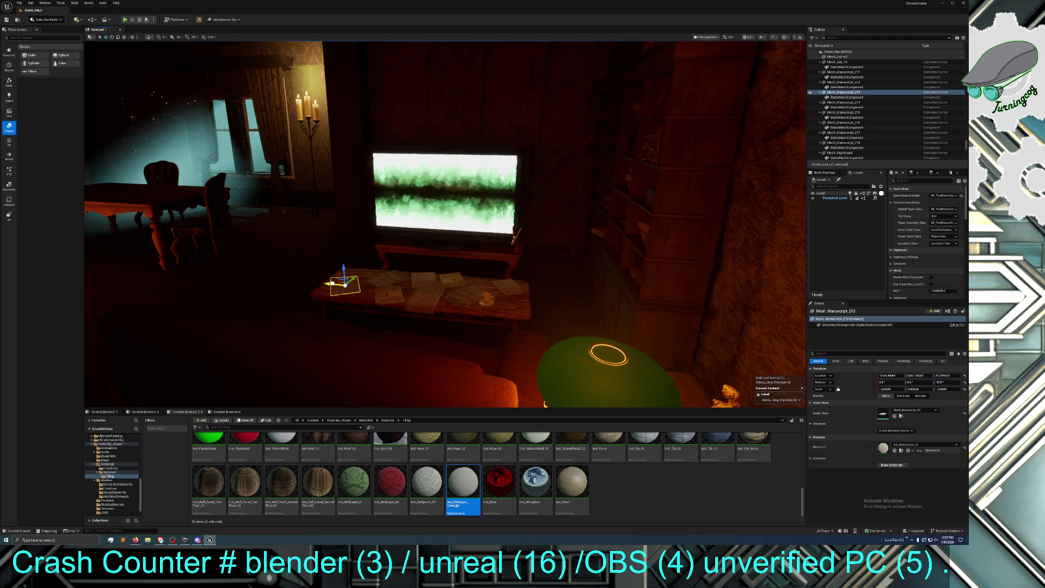
{"action": "left_click", "coordinate": [371, 279]}
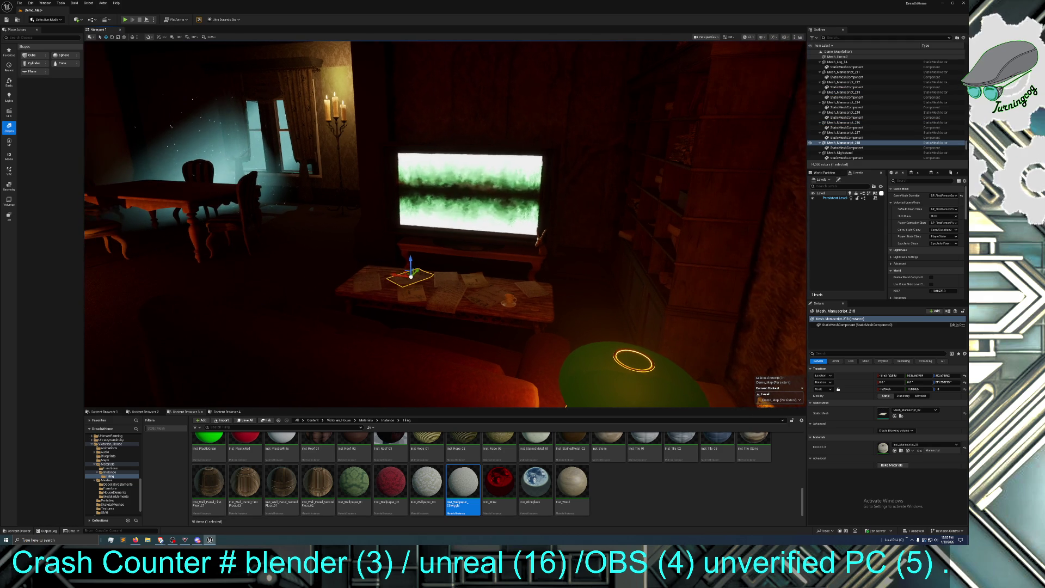
{"action": "left_click", "coordinate": [440, 285]}
{"action": "left_click", "coordinate": [439, 279]}
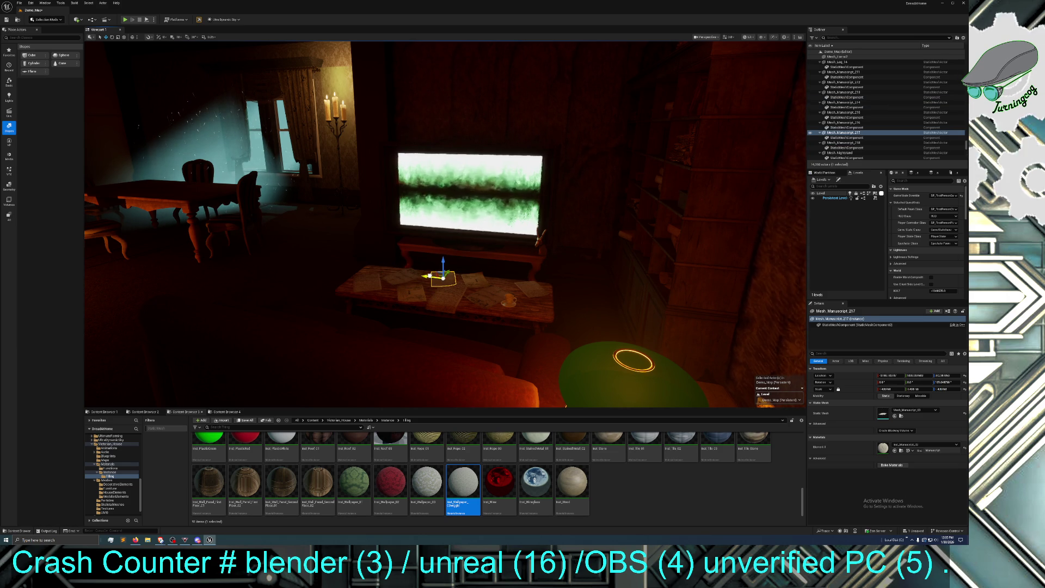
{"action": "left_click", "coordinate": [460, 305]}
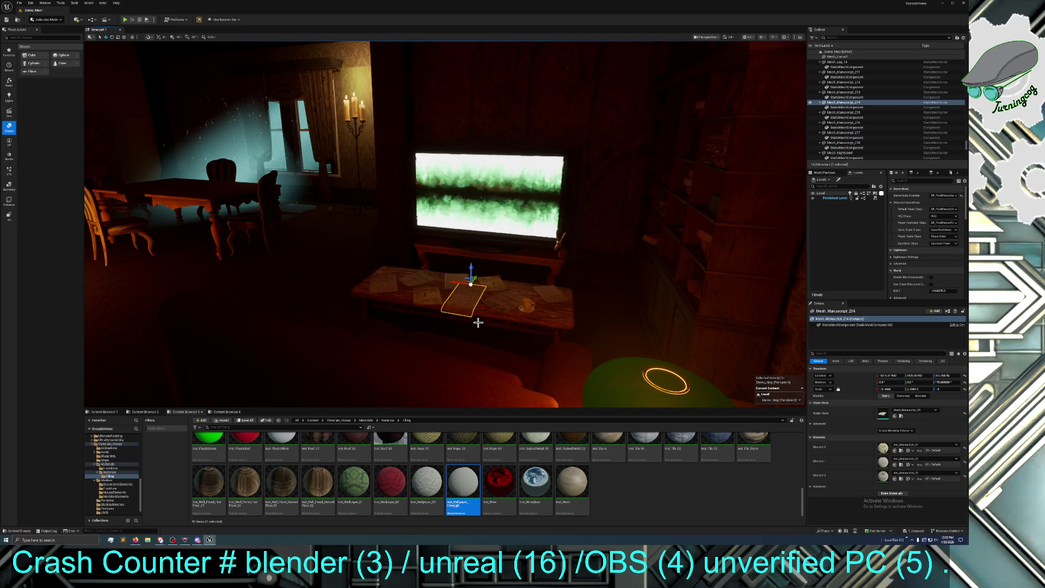
{"action": "left_click", "coordinate": [548, 318]}
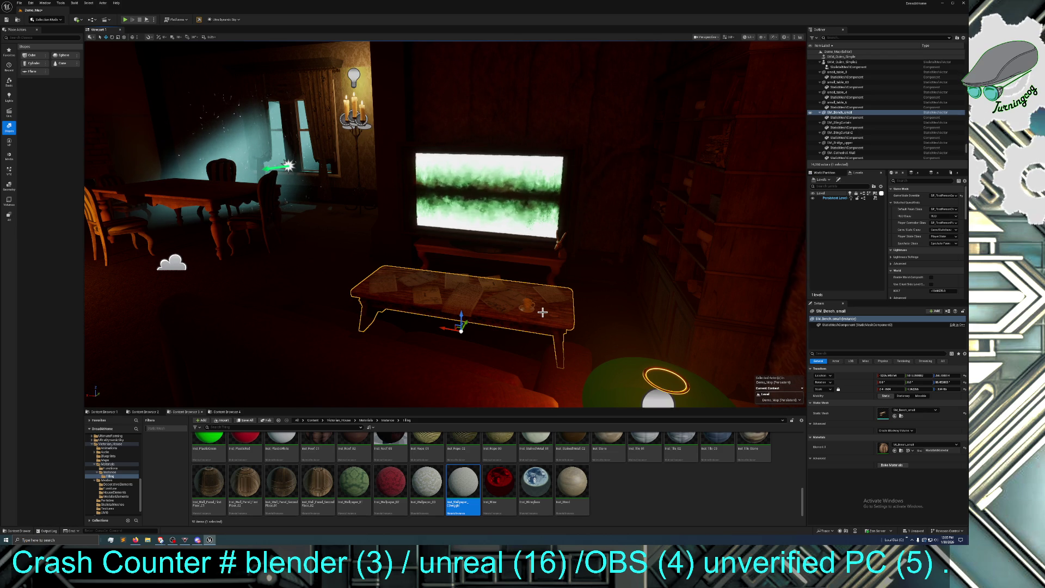
{"action": "mouse_move", "coordinate": [553, 306]}
{"action": "left_mouse_down"}
{"action": "mouse_move", "coordinate": [577, 306]}
{"action": "mouse_move", "coordinate": [567, 294]}
{"action": "mouse_move", "coordinate": [588, 289]}
{"action": "mouse_move", "coordinate": [520, 257]}
{"action": "left_mouse_up"}
{"action": "scroll", "coordinate": [445, 224], "scroll_direction": "up", "scroll_amount": 3}
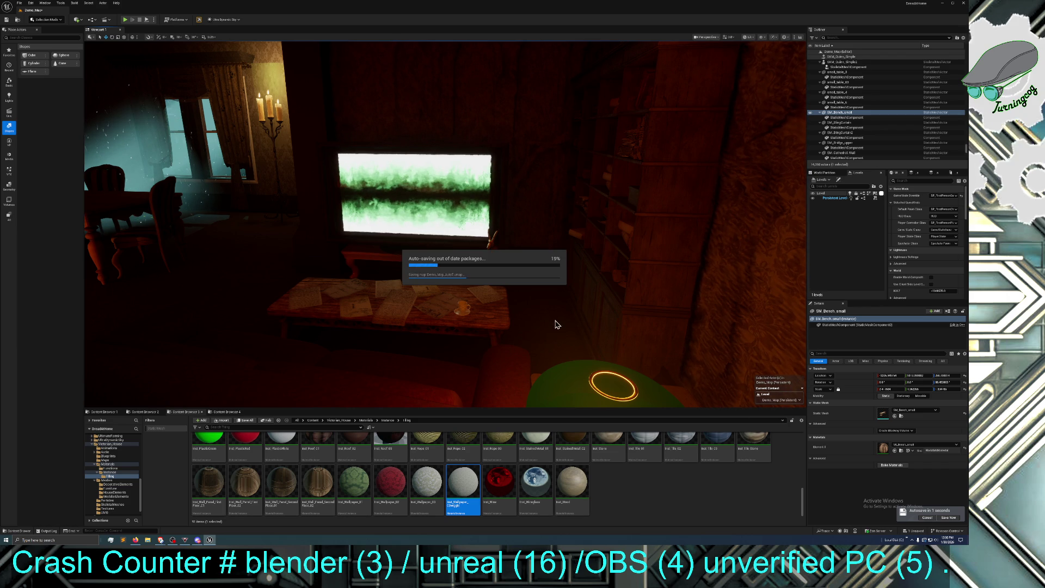
- Save the Demo_Map level from the autosave prompt, then select the cup on the table
{"action": "left_click", "coordinate": [915, 531]}
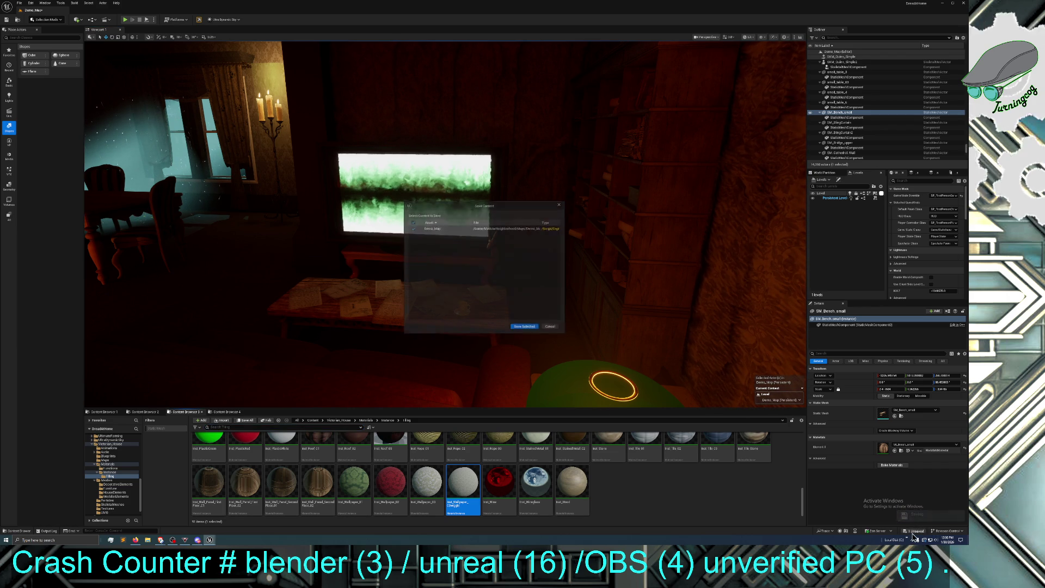
{"action": "left_click", "coordinate": [525, 327]}
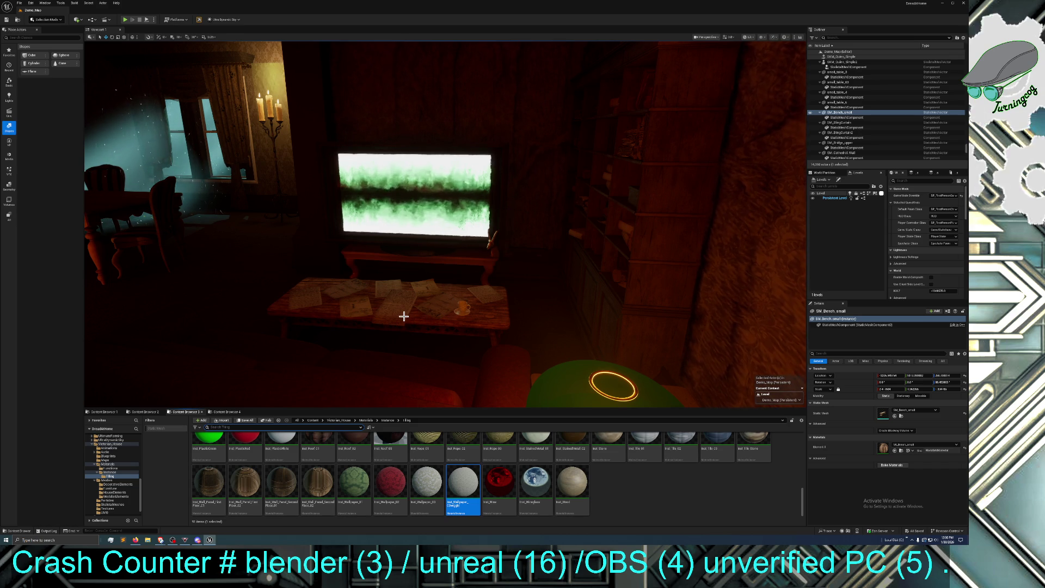
{"action": "left_click", "coordinate": [464, 310]}
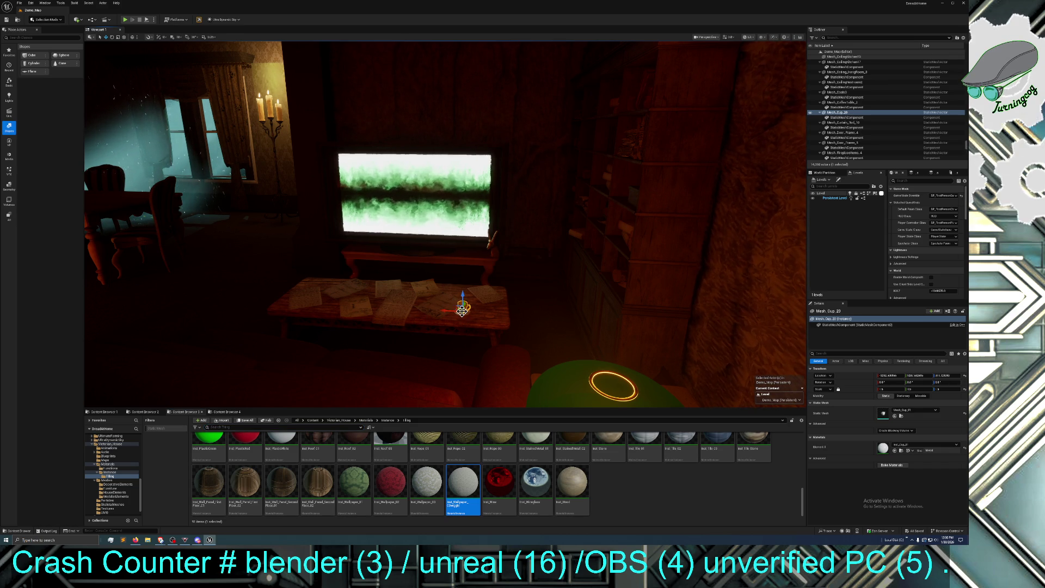
{"action": "left_click", "coordinate": [459, 314], "text": "ctrl"}
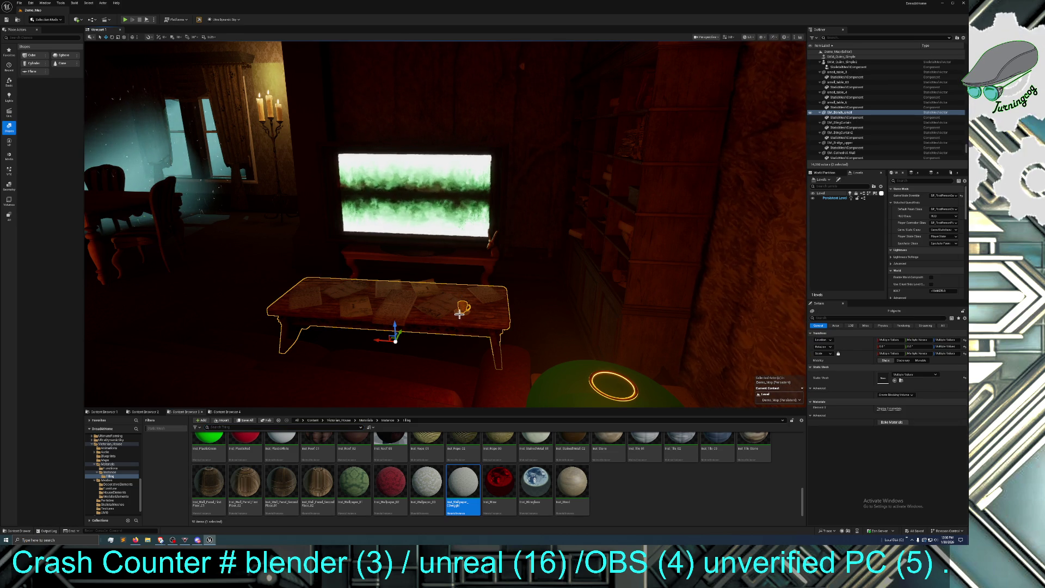
{"action": "left_click", "coordinate": [460, 313]}
{"action": "left_click", "coordinate": [463, 309], "text": "ctrl"}
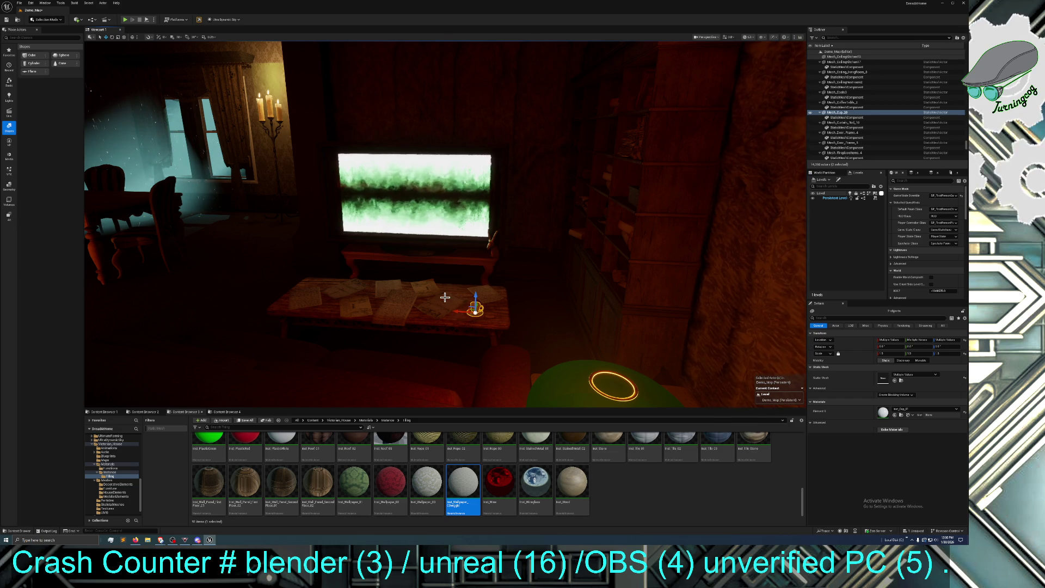
{"action": "left_click_drag", "start_coordinate": [448, 299], "coordinate": [444, 299]}
{"action": "right_click", "coordinate": [517, 264]}
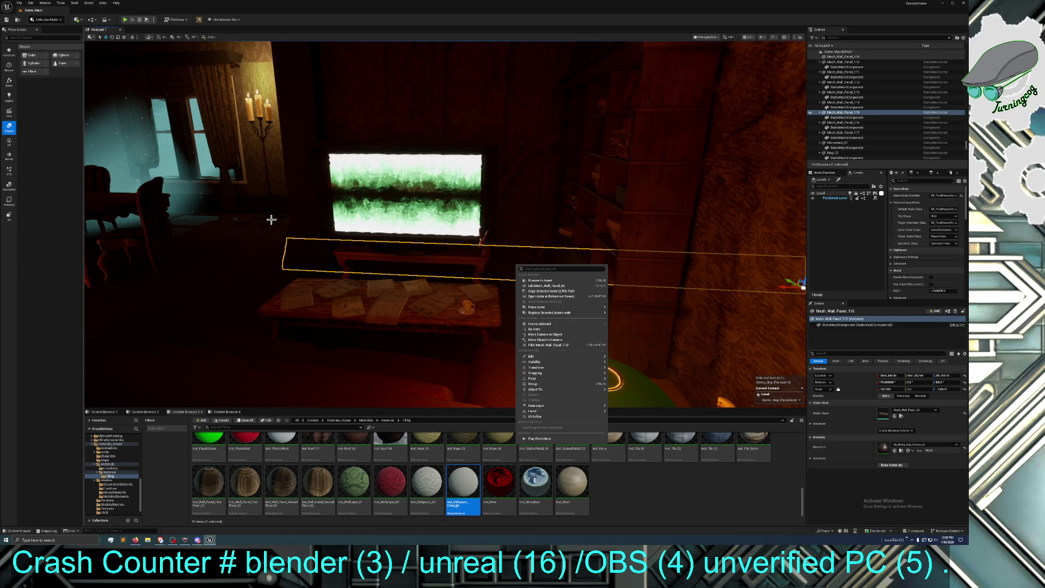
{"action": "left_click", "coordinate": [88, 3]}
{"action": "left_click", "coordinate": [97, 26]}
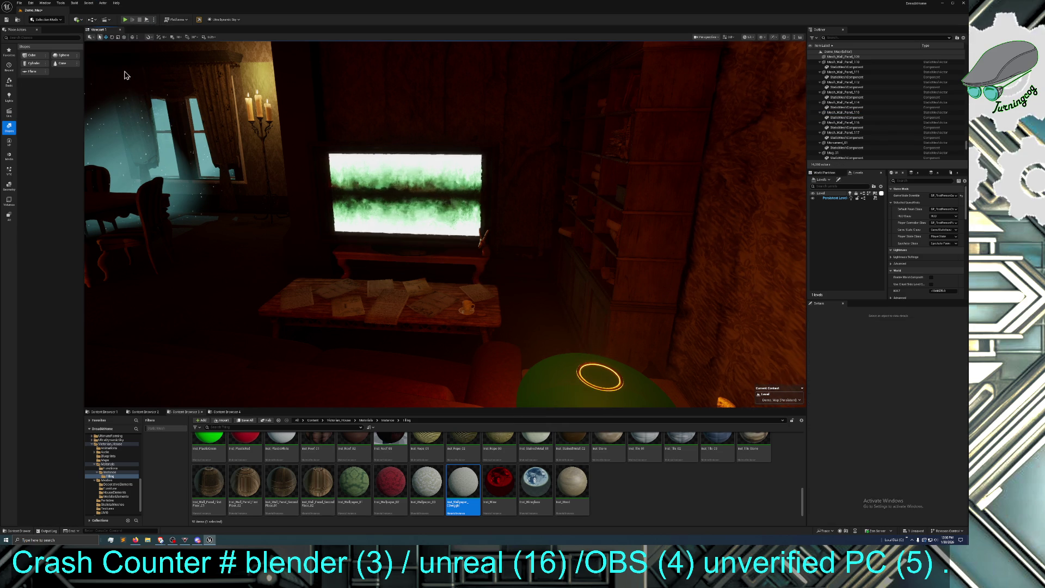
{"action": "mouse_move", "coordinate": [446, 225]}
{"action": "left_mouse_down"}
{"action": "mouse_move", "coordinate": [420, 234]}
{"action": "mouse_move", "coordinate": [441, 217]}
{"action": "mouse_move", "coordinate": [430, 224]}
{"action": "mouse_move", "coordinate": [463, 220]}
{"action": "left_mouse_up"}
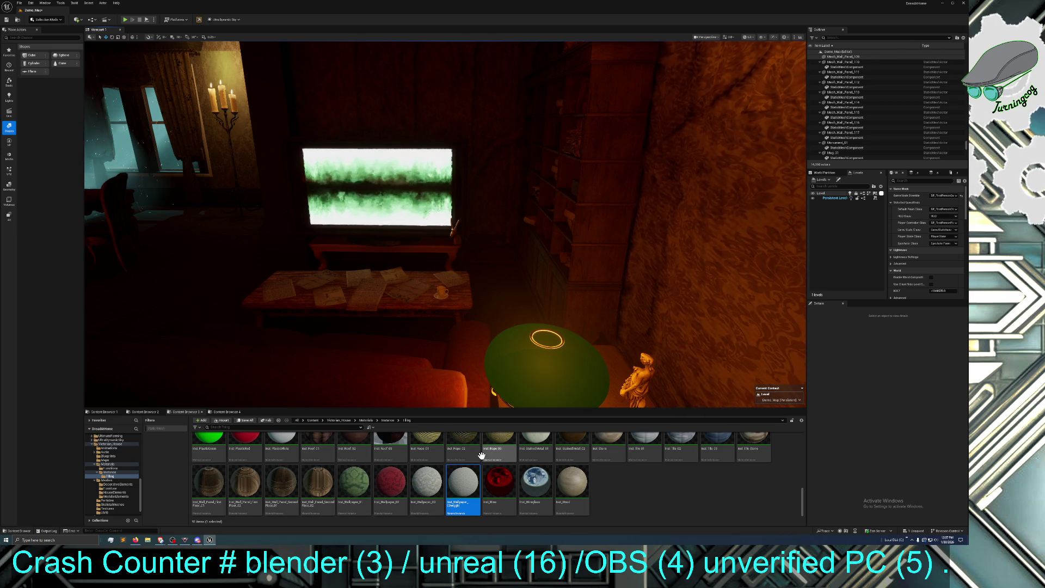
- Save Demo_Map, then open Demonstration_Map from Victorian_House > Maps
{"action": "left_click", "coordinate": [916, 532]}
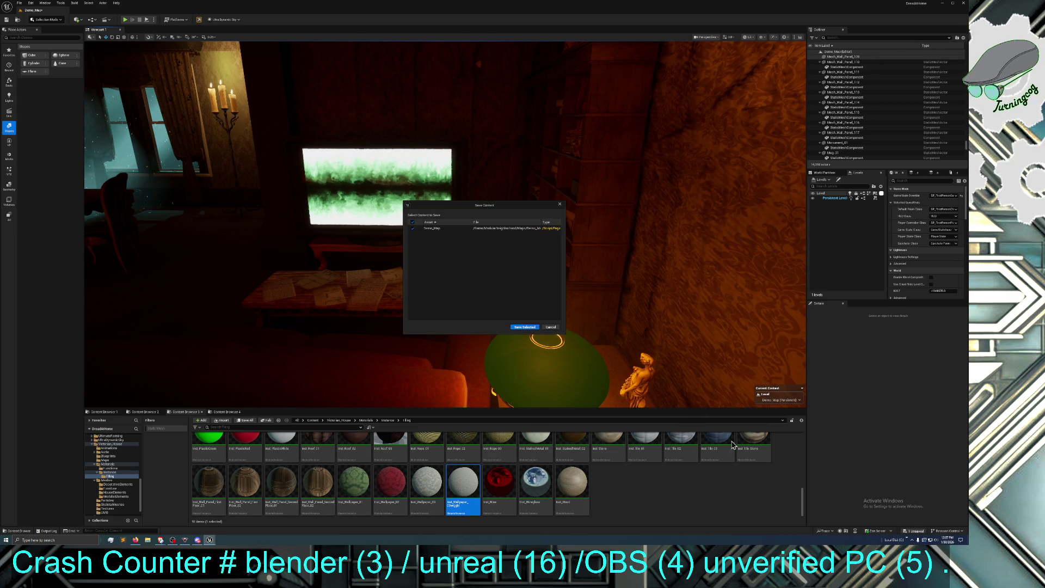
{"action": "left_click", "coordinate": [519, 326]}
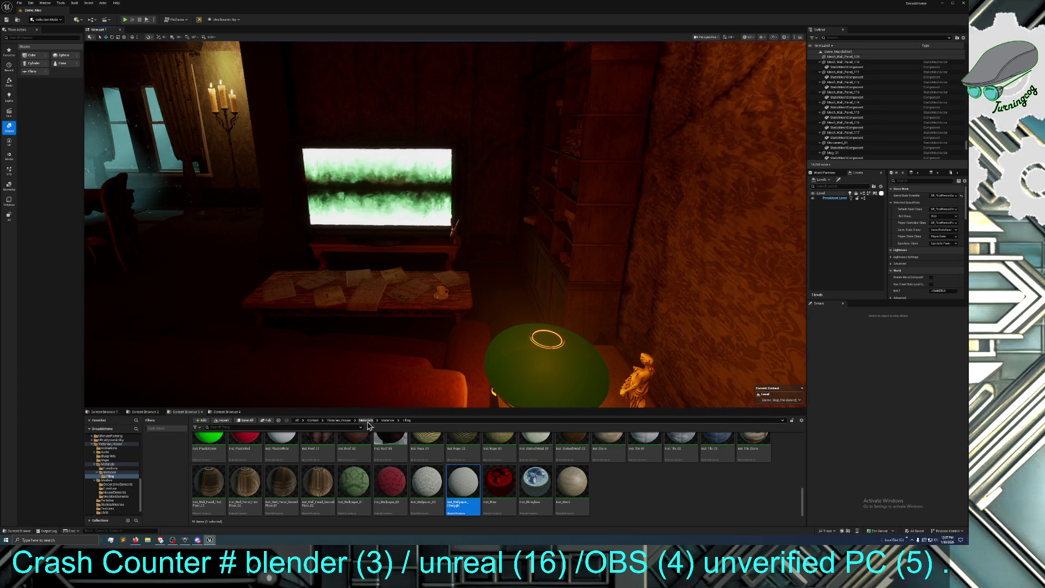
{"action": "left_click", "coordinate": [347, 422]}
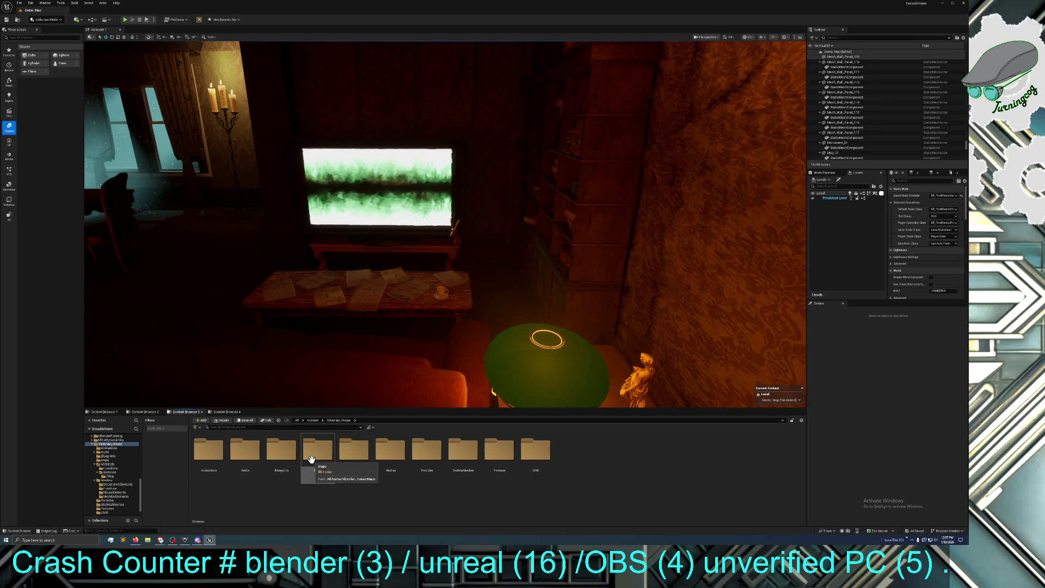
{"action": "double_click", "coordinate": [318, 456]}
{"action": "double_click", "coordinate": [276, 461]}
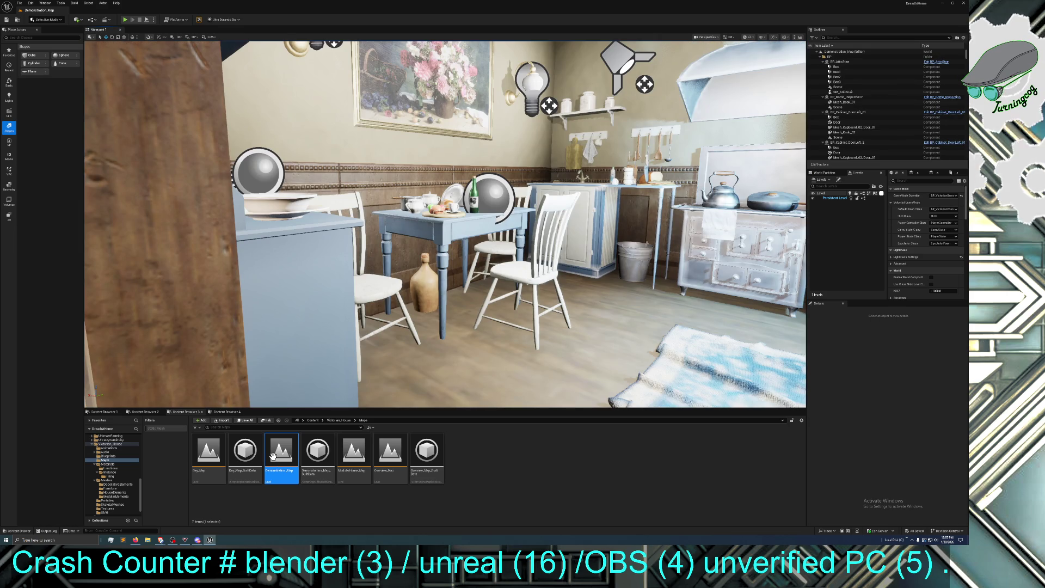
{"action": "left_click_drag", "start_coordinate": [370, 381], "coordinate": [479, 381]}
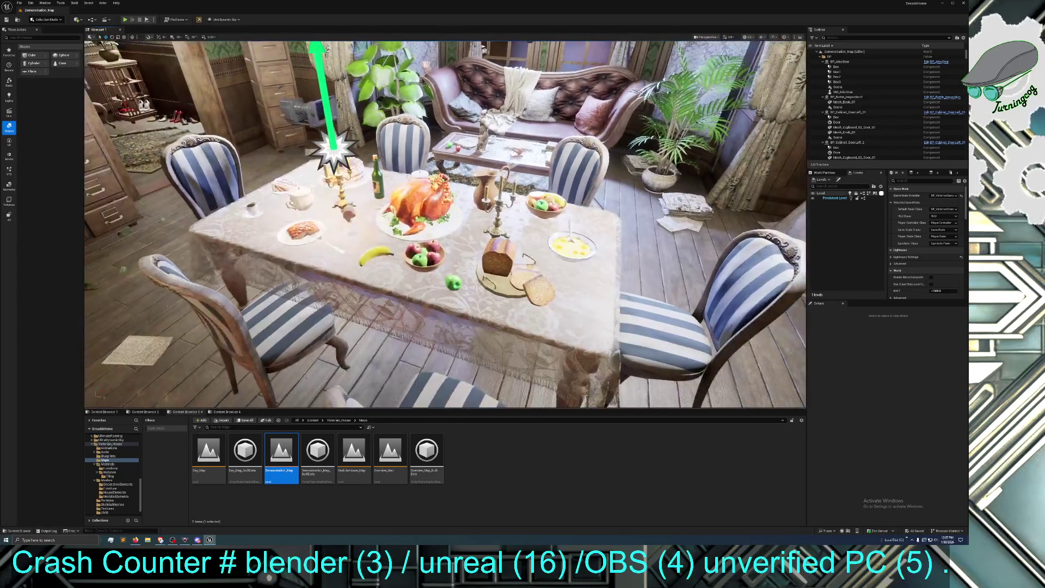
{"action": "key", "text": "w"}
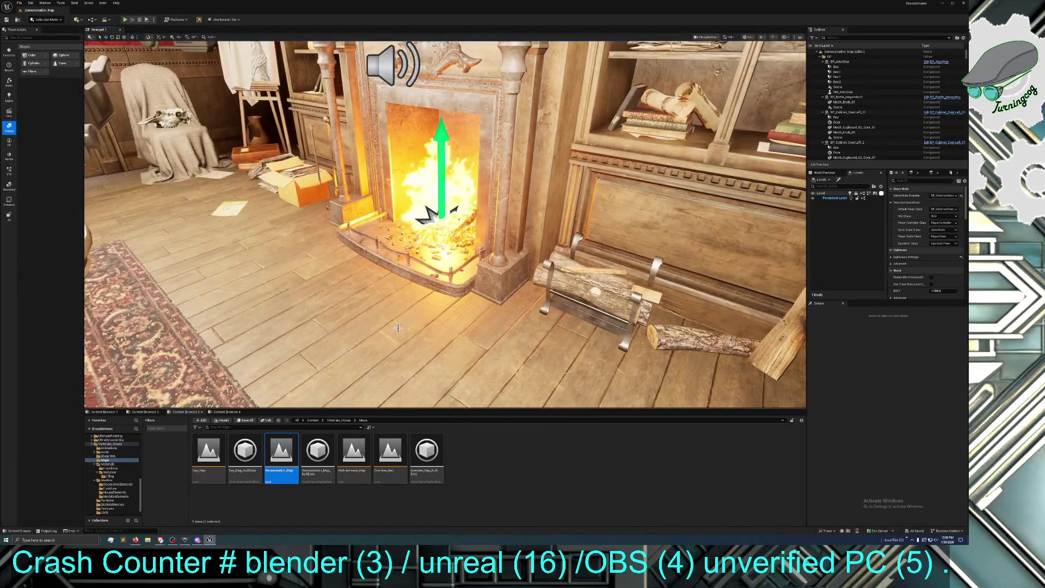
{"action": "left_click", "coordinate": [436, 217]}
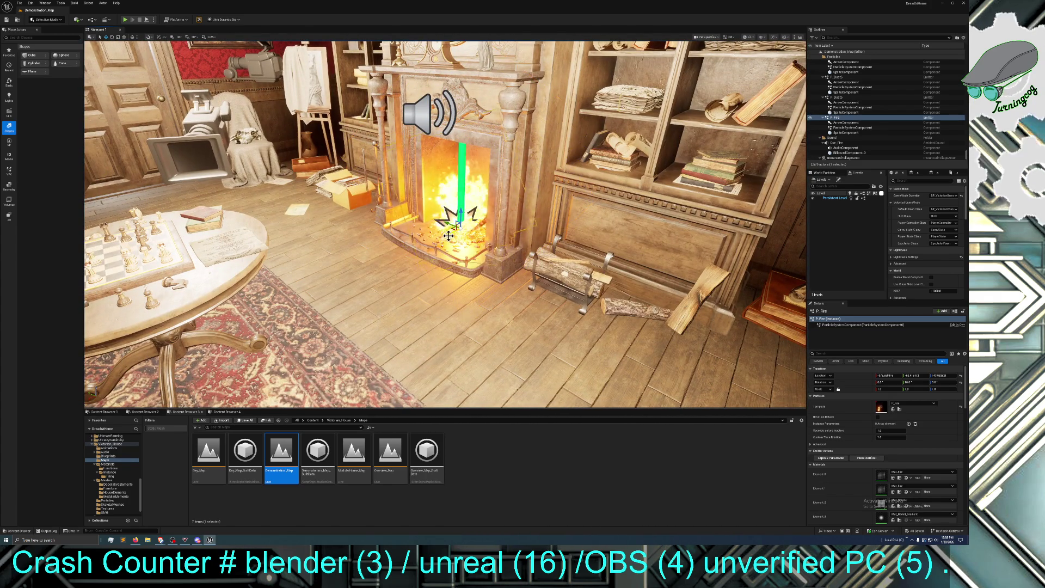
{"action": "mouse_move", "coordinate": [444, 222]}
{"action": "left_mouse_down"}
{"action": "mouse_move", "coordinate": [324, 290]}
{"action": "mouse_move", "coordinate": [264, 303]}
{"action": "mouse_move", "coordinate": [256, 293]}
{"action": "mouse_move", "coordinate": [326, 281]}
{"action": "mouse_move", "coordinate": [429, 230]}
{"action": "mouse_move", "coordinate": [448, 233]}
{"action": "left_mouse_up"}
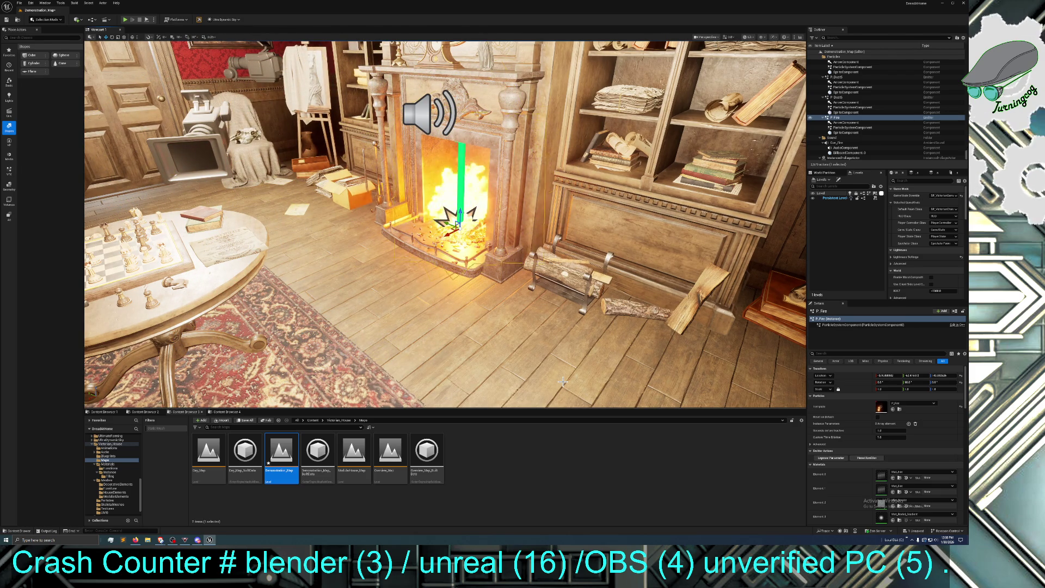
{"action": "mouse_move", "coordinate": [563, 382]}
{"action": "left_mouse_down"}
{"action": "mouse_move", "coordinate": [490, 419]}
{"action": "mouse_move", "coordinate": [480, 345]}
{"action": "mouse_move", "coordinate": [506, 354]}
{"action": "mouse_move", "coordinate": [430, 348]}
{"action": "mouse_move", "coordinate": [463, 332]}
{"action": "mouse_move", "coordinate": [436, 349]}
{"action": "mouse_move", "coordinate": [449, 344]}
{"action": "mouse_move", "coordinate": [457, 359]}
{"action": "mouse_move", "coordinate": [468, 337]}
{"action": "mouse_move", "coordinate": [446, 354]}
{"action": "mouse_move", "coordinate": [483, 268]}
{"action": "left_mouse_up"}
- Rotate the right and left BP_Cupboard_05 doors about Z to open the carved wardrobe
{"action": "left_click_drag", "start_coordinate": [446, 228], "coordinate": [458, 229]}
{"action": "left_click", "coordinate": [463, 248]}
{"action": "key", "text": "f"}
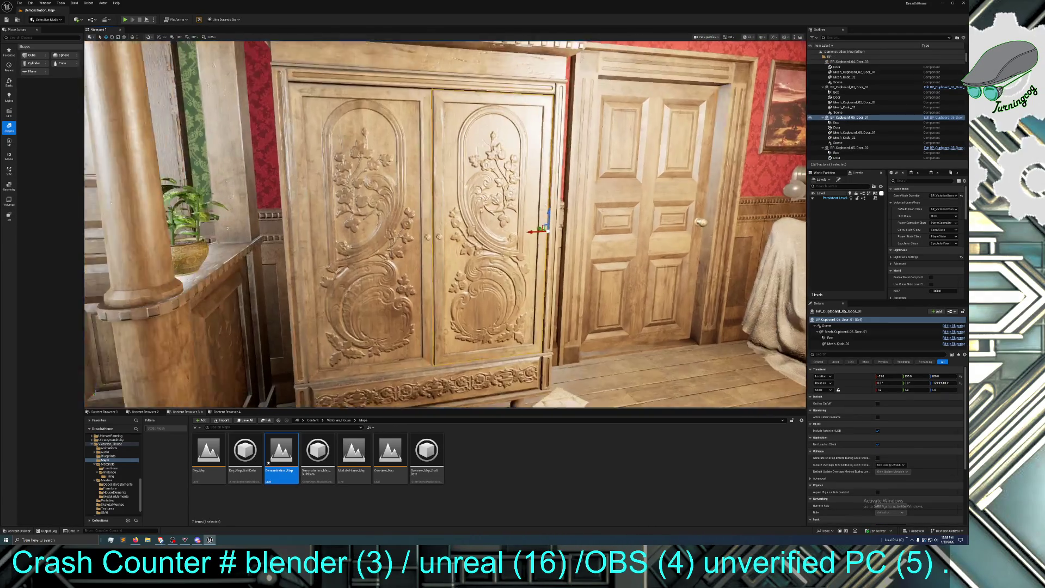
{"action": "left_click", "coordinate": [112, 37]}
{"action": "left_click_drag", "start_coordinate": [526, 228], "coordinate": [452, 237]}
{"action": "left_click", "coordinate": [382, 245]}
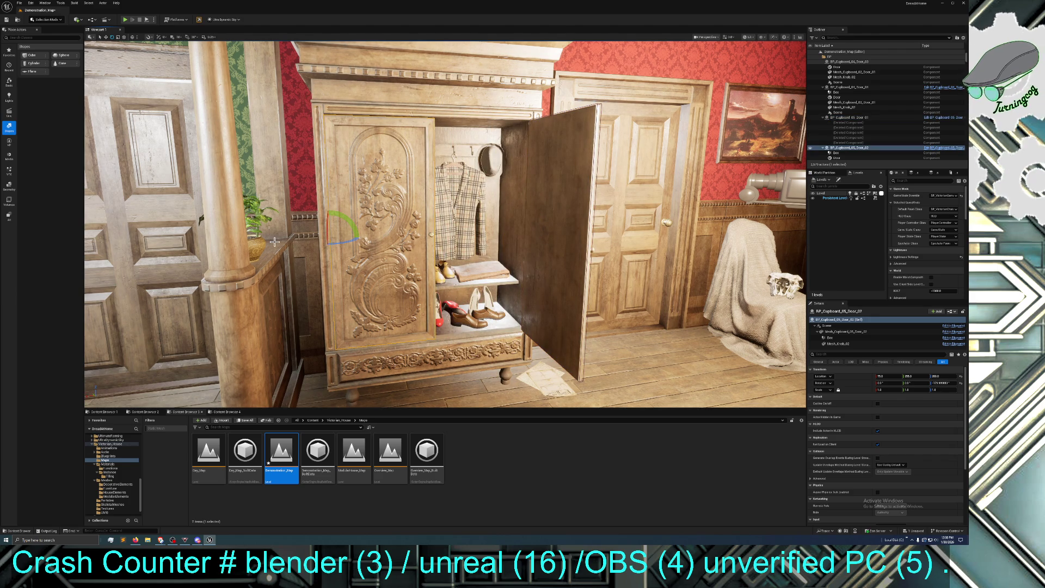
{"action": "left_click_drag", "start_coordinate": [350, 227], "coordinate": [344, 235]}
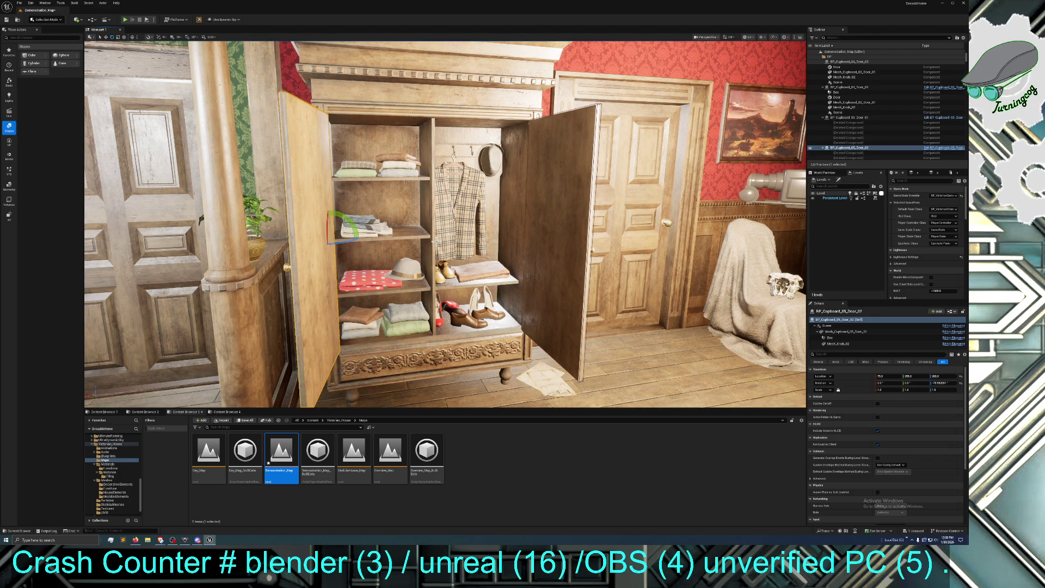
{"action": "mouse_move", "coordinate": [435, 242]}
{"action": "left_mouse_down"}
{"action": "mouse_move", "coordinate": [349, 223]}
{"action": "mouse_move", "coordinate": [349, 196]}
{"action": "mouse_move", "coordinate": [364, 213]}
{"action": "left_mouse_up"}
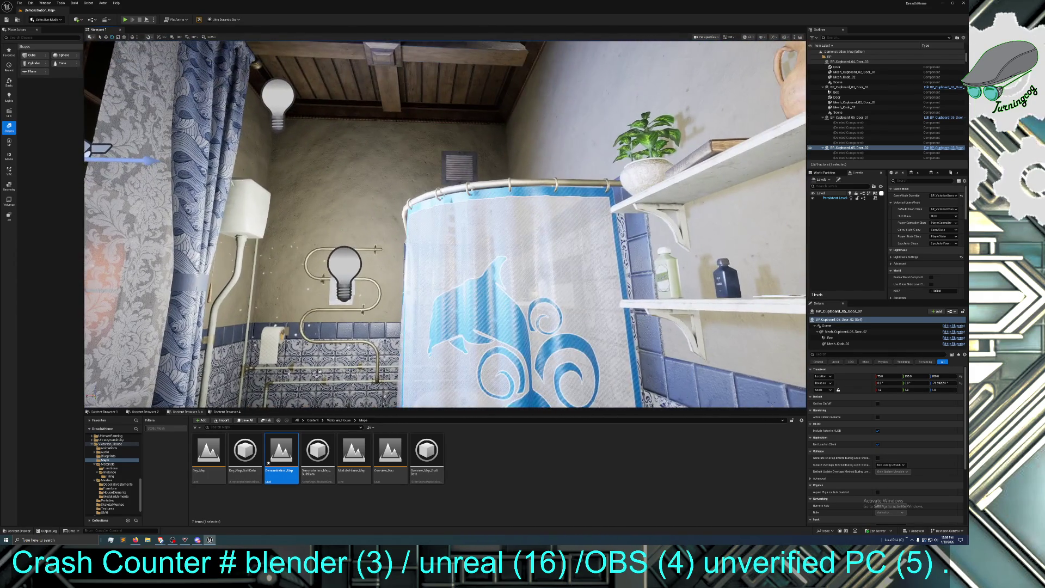
{"action": "mouse_move", "coordinate": [365, 212]}
{"action": "left_mouse_down"}
{"action": "mouse_move", "coordinate": [365, 142]}
{"action": "mouse_move", "coordinate": [365, 201]}
{"action": "left_mouse_up"}
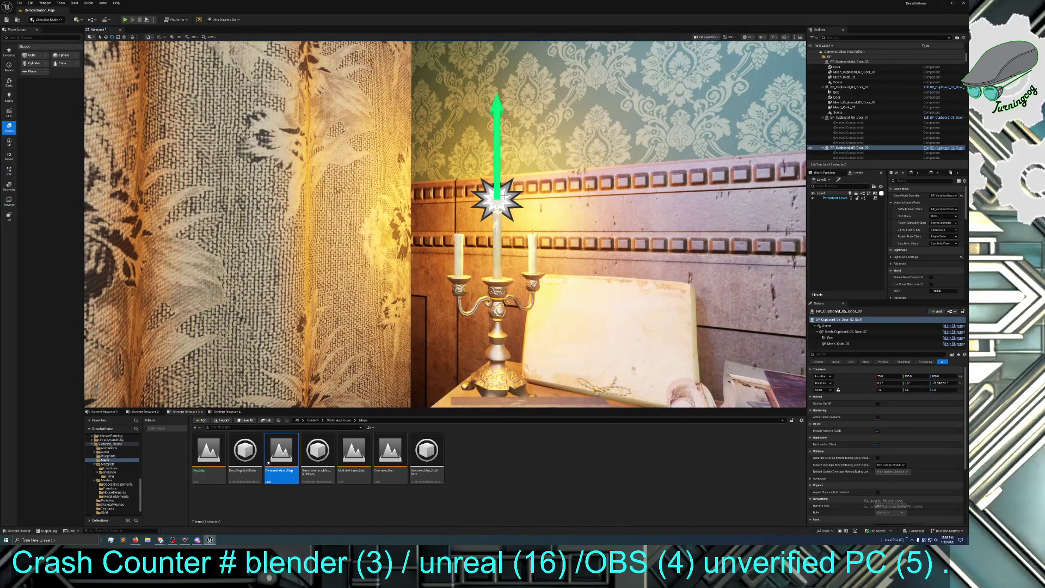
{"action": "left_click", "coordinate": [504, 196]}
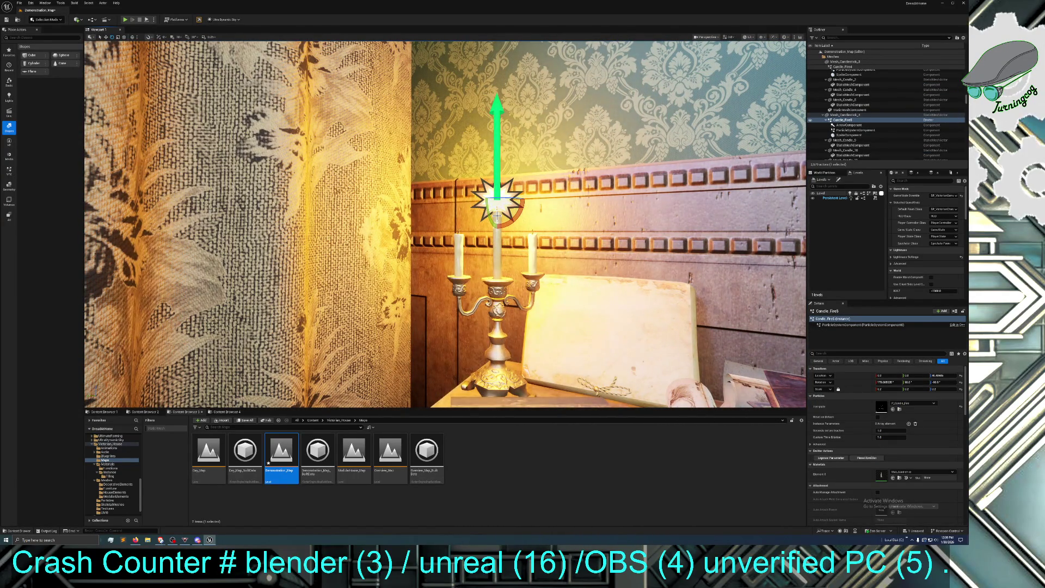
{"action": "scroll", "coordinate": [497, 215], "scroll_direction": "up", "scroll_amount": 3}
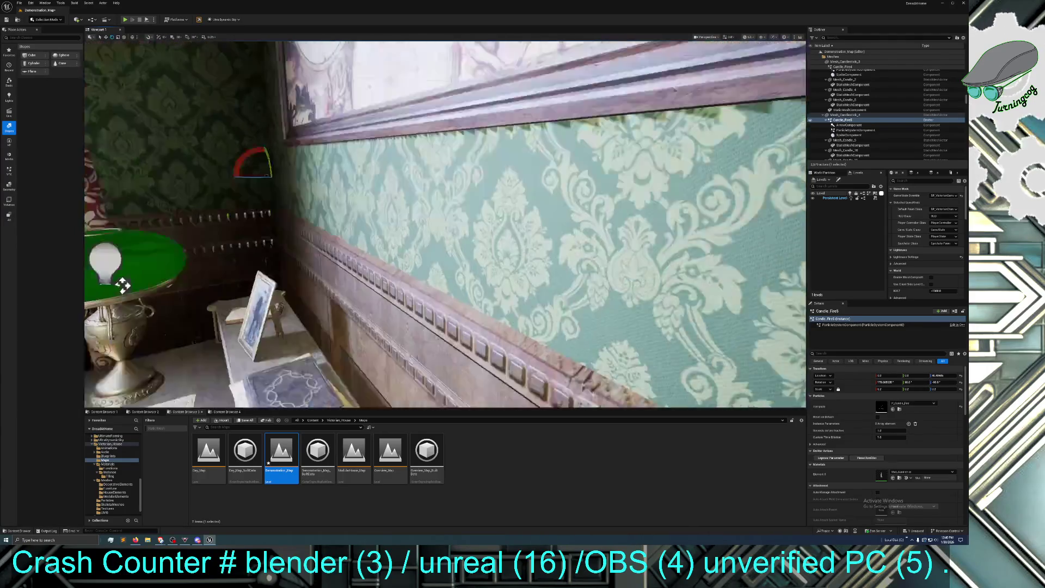
{"action": "key", "text": "d"}
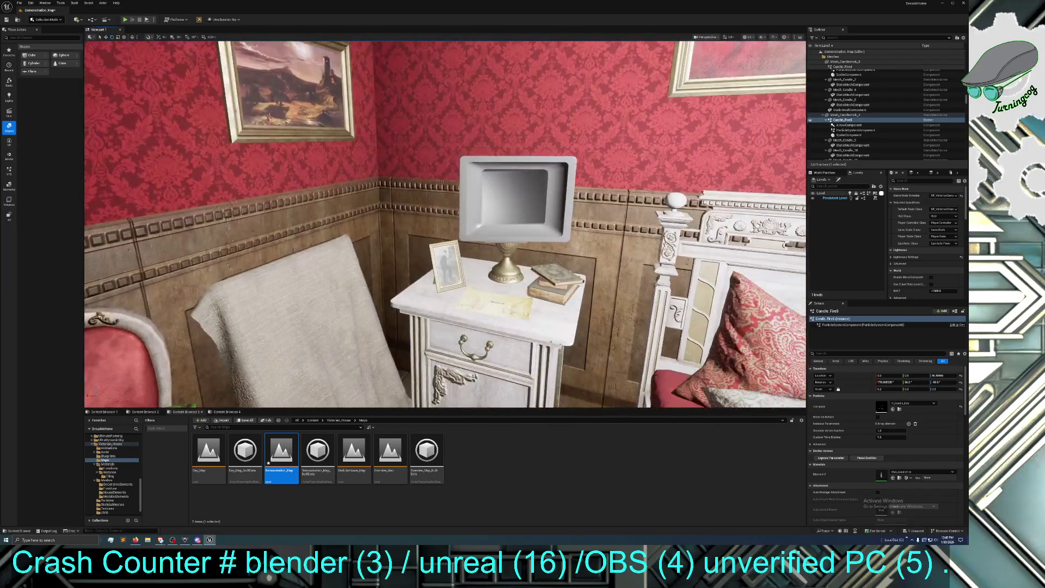
{"action": "key", "text": "f"}
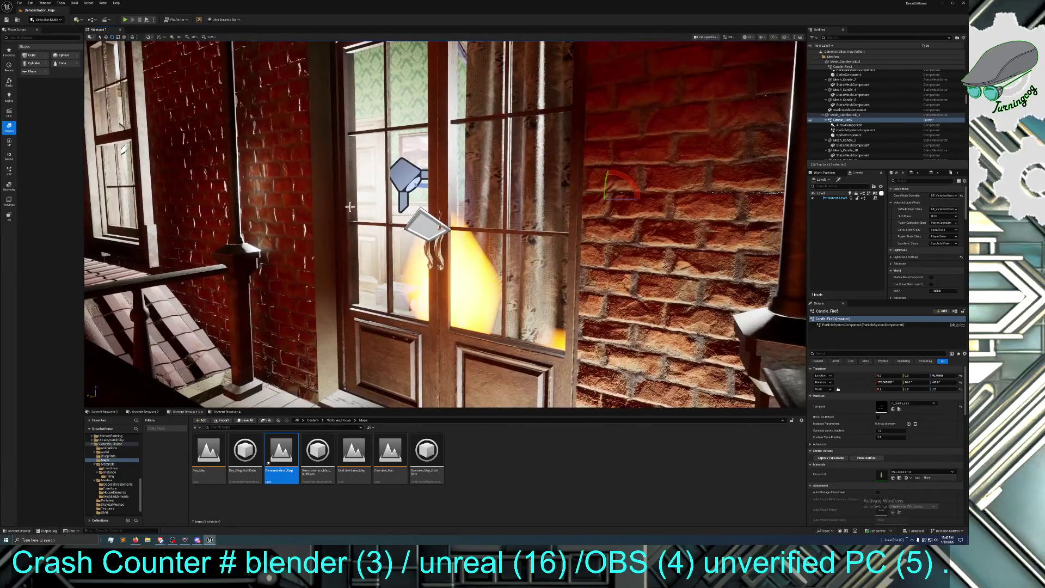
{"action": "left_click", "coordinate": [415, 226]}
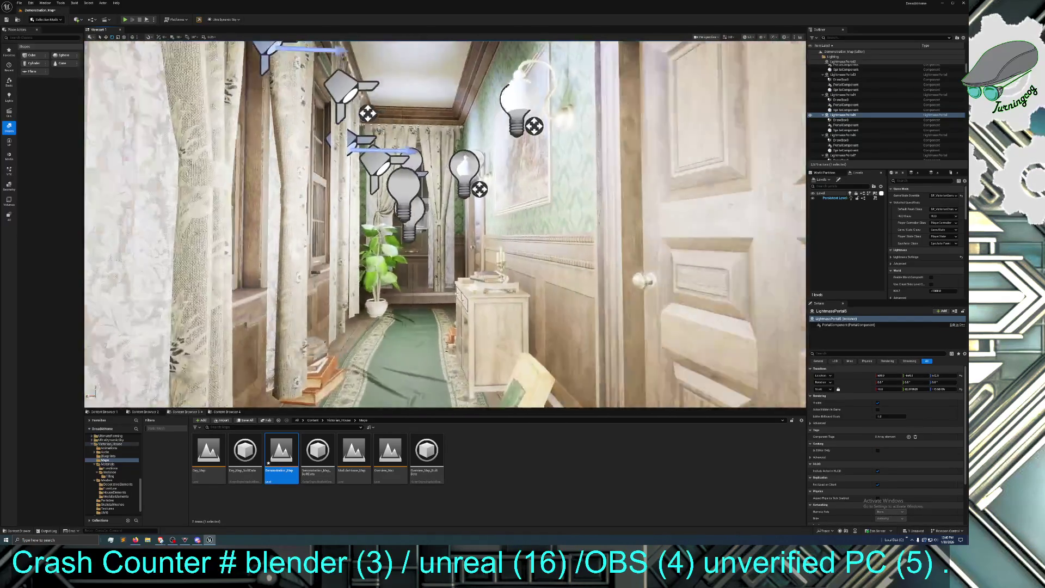
{"action": "mouse_move", "coordinate": [446, 224]}
{"action": "left_mouse_down"}
{"action": "mouse_move", "coordinate": [484, 201]}
{"action": "mouse_move", "coordinate": [505, 215]}
{"action": "mouse_move", "coordinate": [615, 219]}
{"action": "left_mouse_up"}
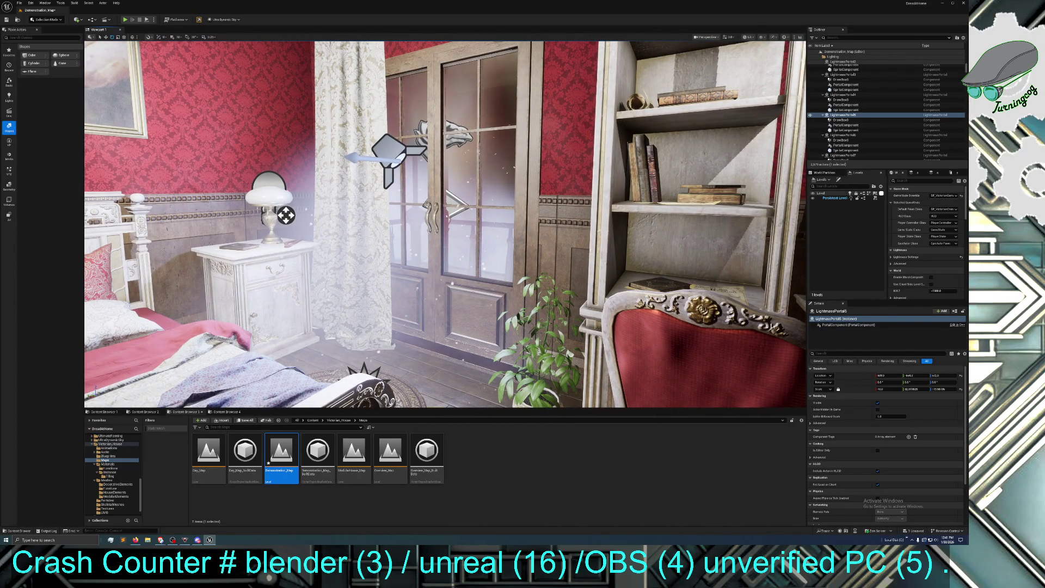
{"action": "left_click", "coordinate": [426, 221]}
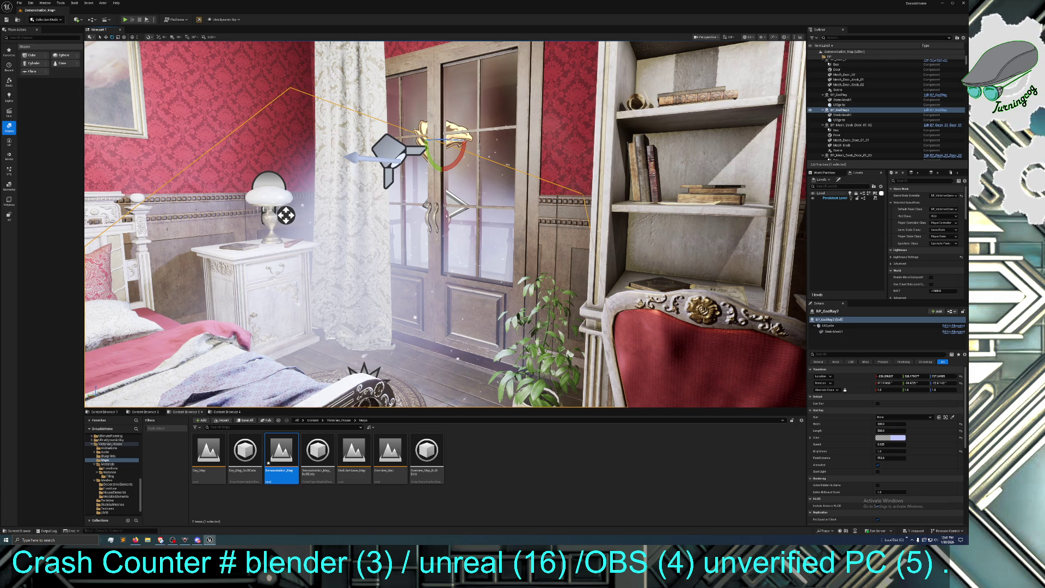
{"action": "left_click", "coordinate": [436, 80]}
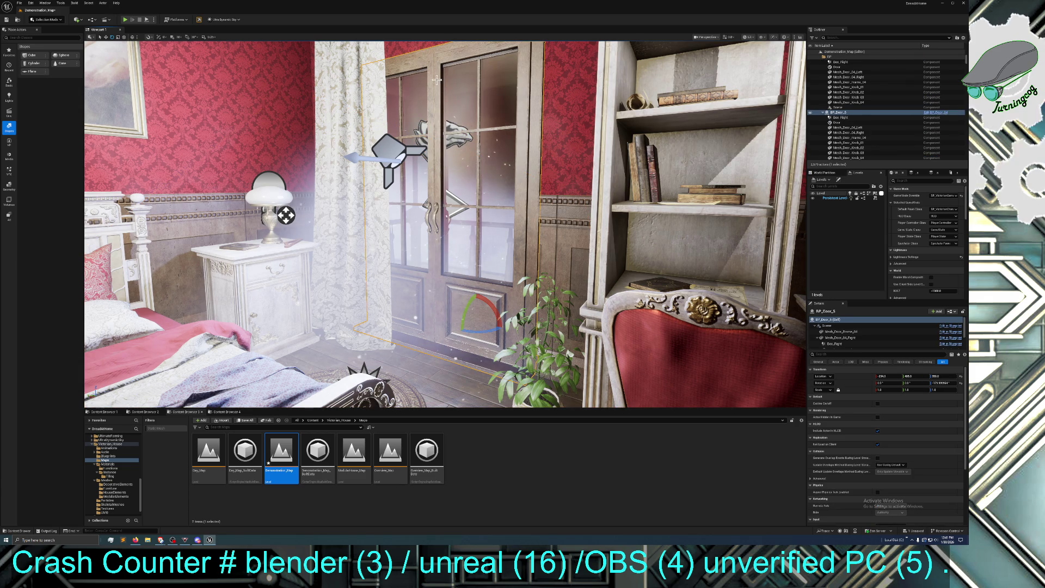
{"action": "left_click", "coordinate": [385, 143]}
{"action": "left_click", "coordinate": [448, 138]}
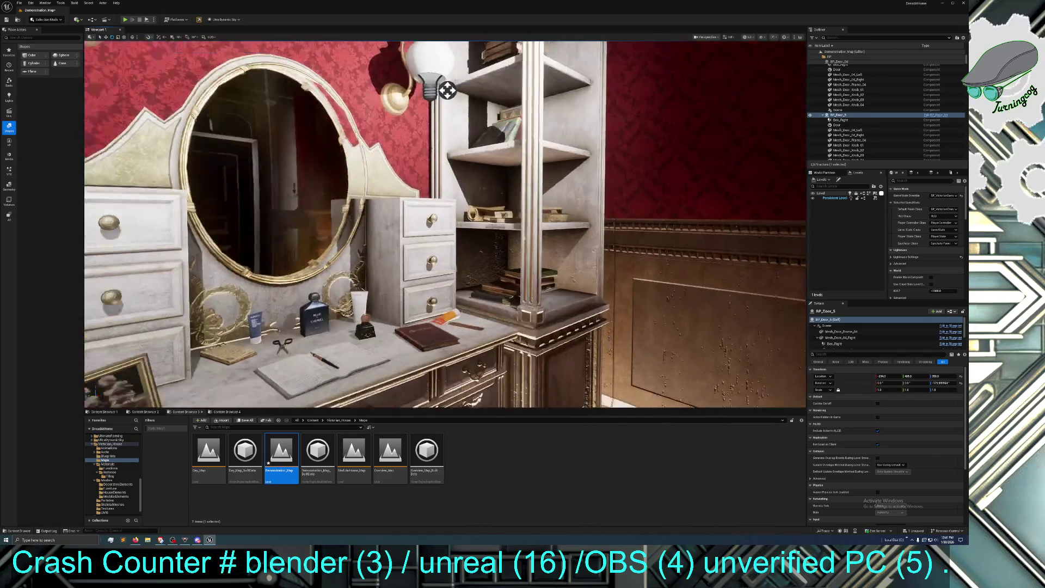
{"action": "key", "text": "f"}
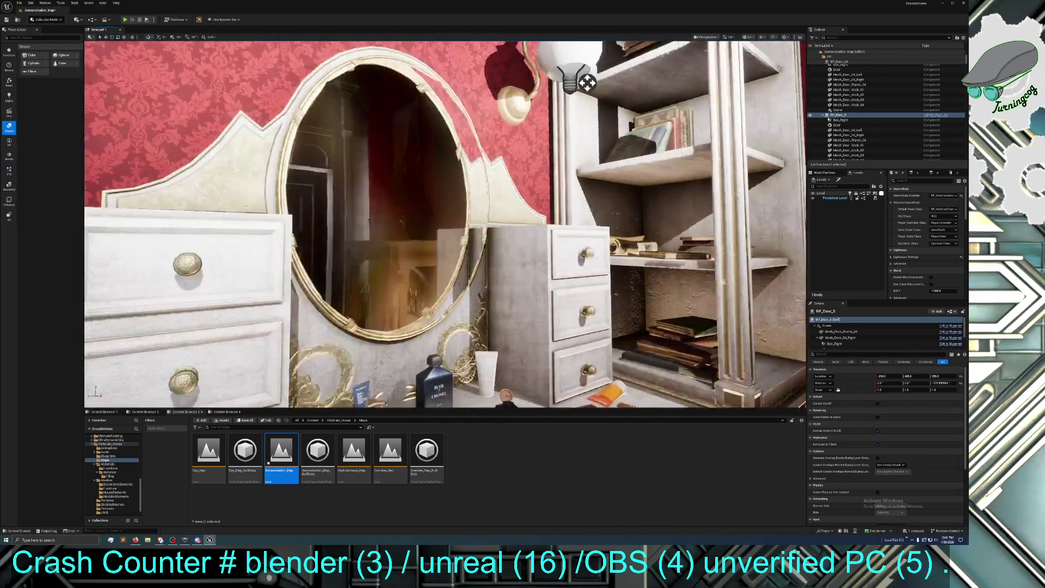
{"action": "key", "text": "f"}
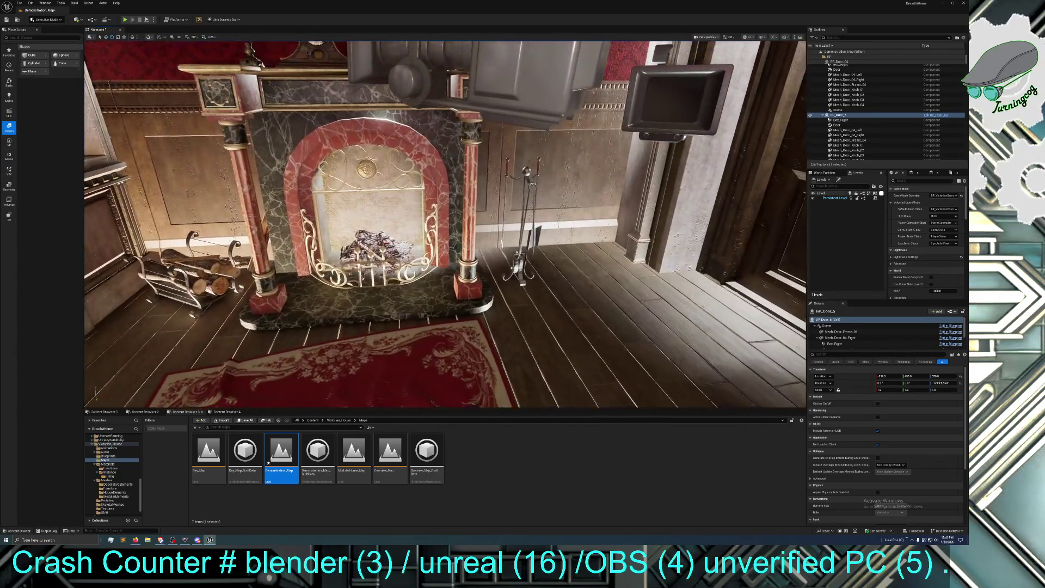
{"action": "scroll", "coordinate": [445, 225], "scroll_direction": "up", "scroll_amount": 5}
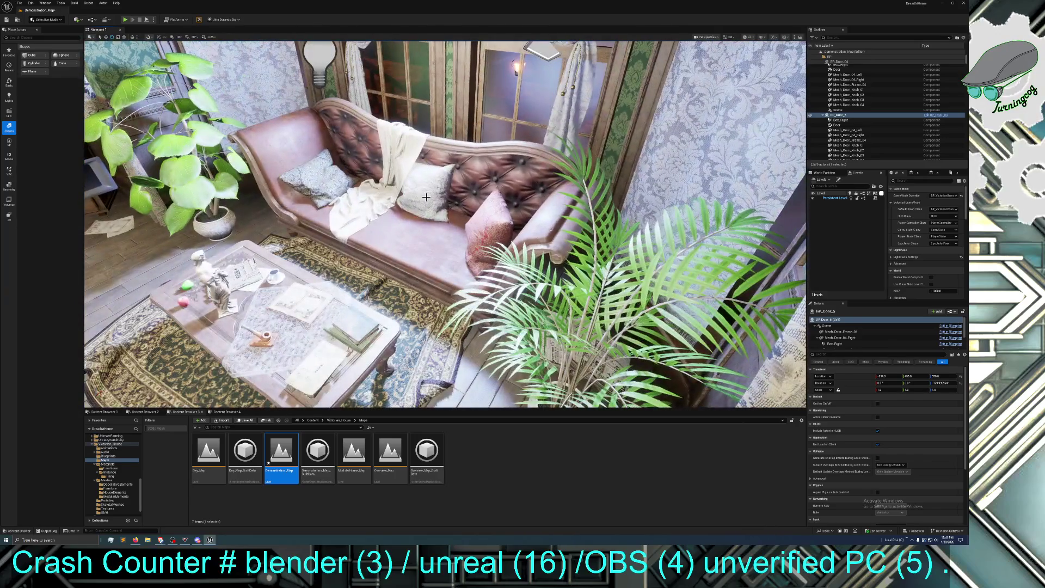
{"action": "left_click", "coordinate": [426, 198]}
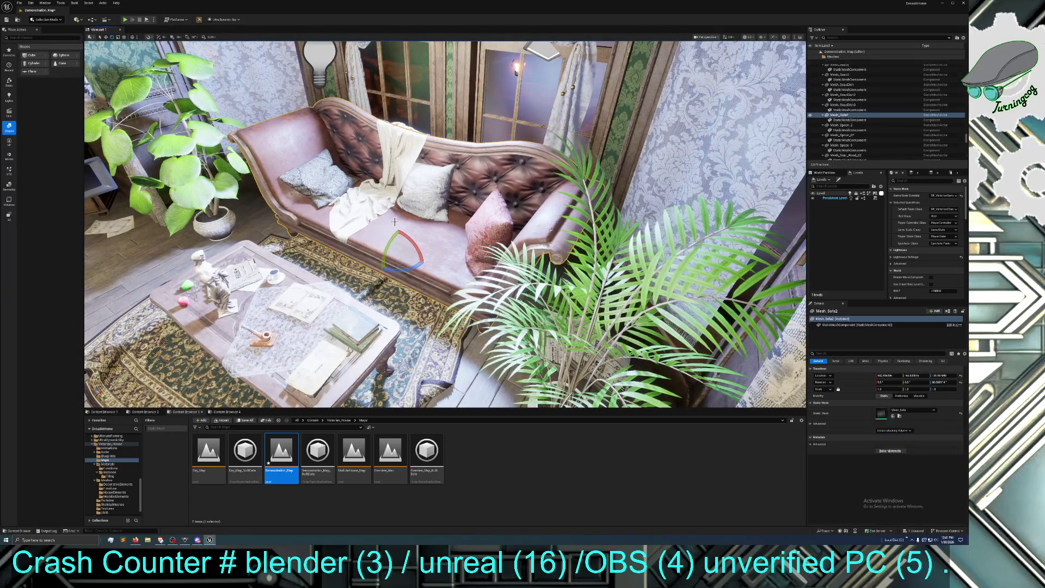
{"action": "left_click", "coordinate": [106, 37]}
{"action": "left_click_drag", "start_coordinate": [411, 242], "coordinate": [281, 296]}
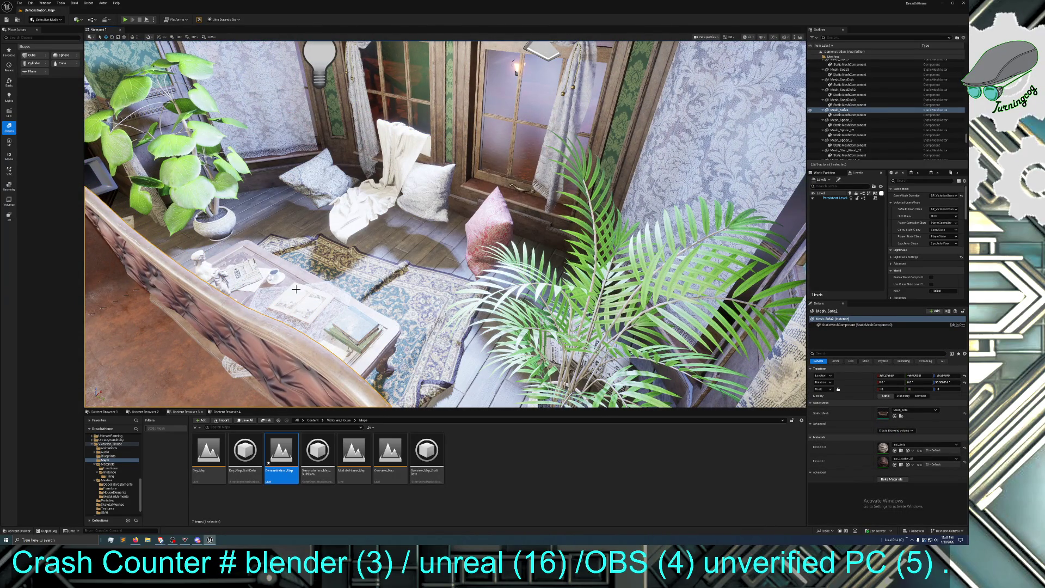
{"action": "left_click", "coordinate": [30, 3]}
{"action": "left_click", "coordinate": [53, 23]}
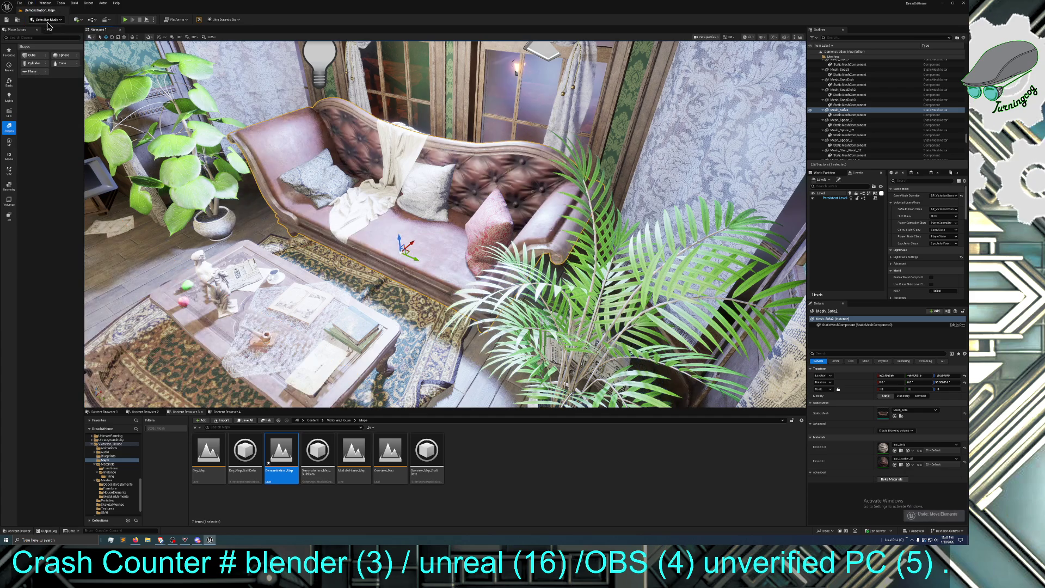
{"action": "left_click", "coordinate": [317, 171]}
{"action": "left_click", "coordinate": [359, 198], "text": "ctrl"}
{"action": "left_click", "coordinate": [427, 193], "text": "ctrl"}
{"action": "scroll", "coordinate": [489, 230], "scroll_direction": "up", "scroll_amount": 2}
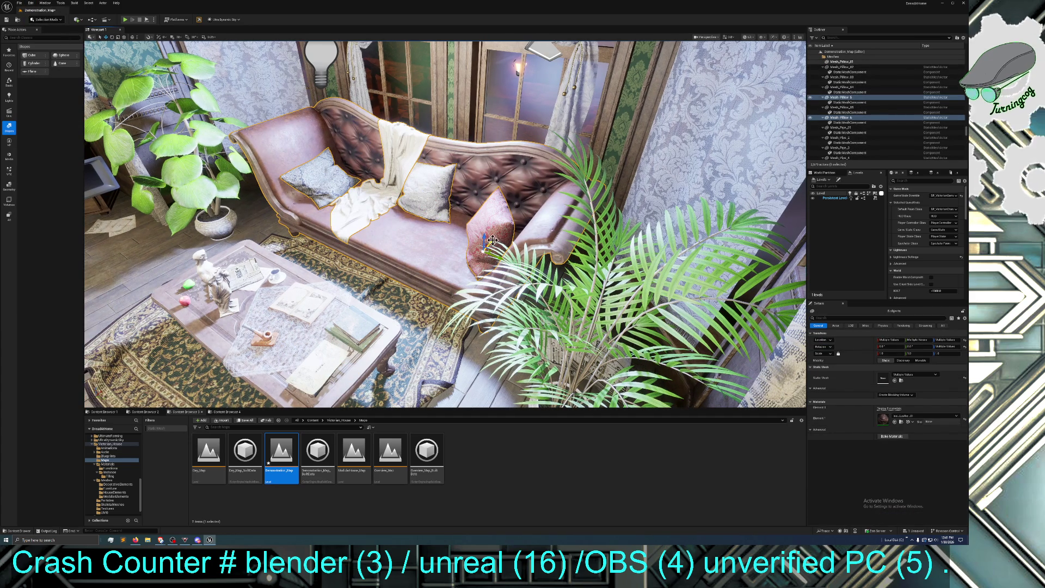
{"action": "left_click", "coordinate": [493, 240], "text": "ctrl"}
{"action": "left_click_drag", "start_coordinate": [493, 240], "coordinate": [368, 163]}
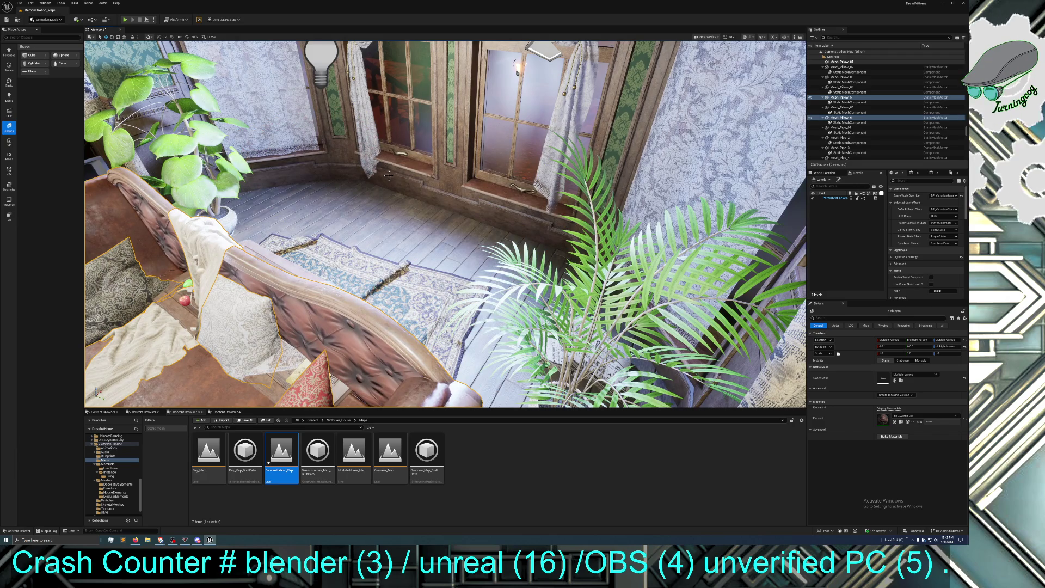
{"action": "left_click", "coordinate": [402, 173]}
{"action": "left_click", "coordinate": [461, 184]}
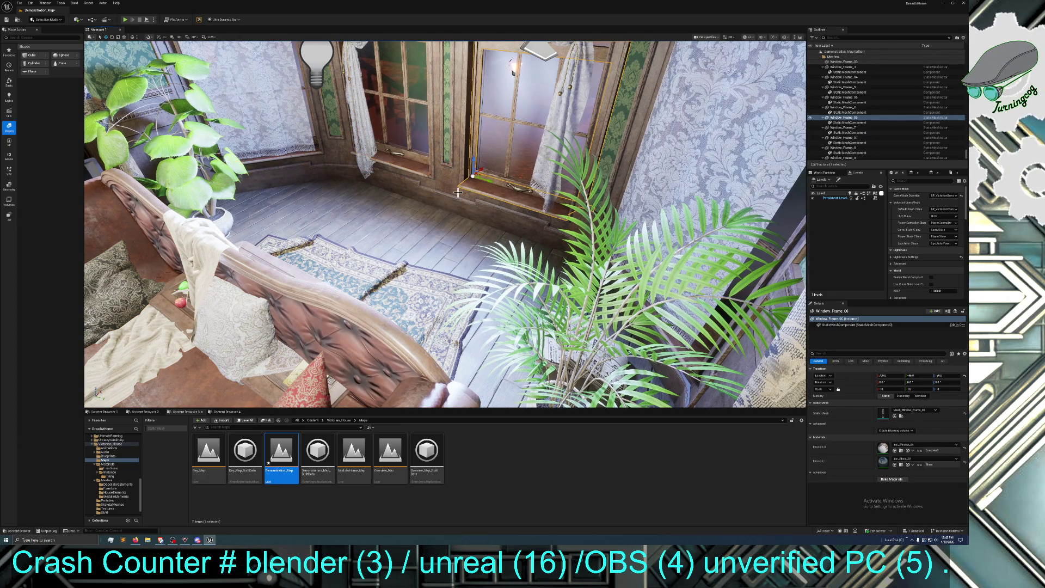
{"action": "left_click", "coordinate": [461, 200]}
{"action": "mouse_move", "coordinate": [433, 200]}
{"action": "left_mouse_down"}
{"action": "mouse_move", "coordinate": [413, 180]}
{"action": "mouse_move", "coordinate": [376, 190]}
{"action": "mouse_move", "coordinate": [332, 180]}
{"action": "left_mouse_up"}
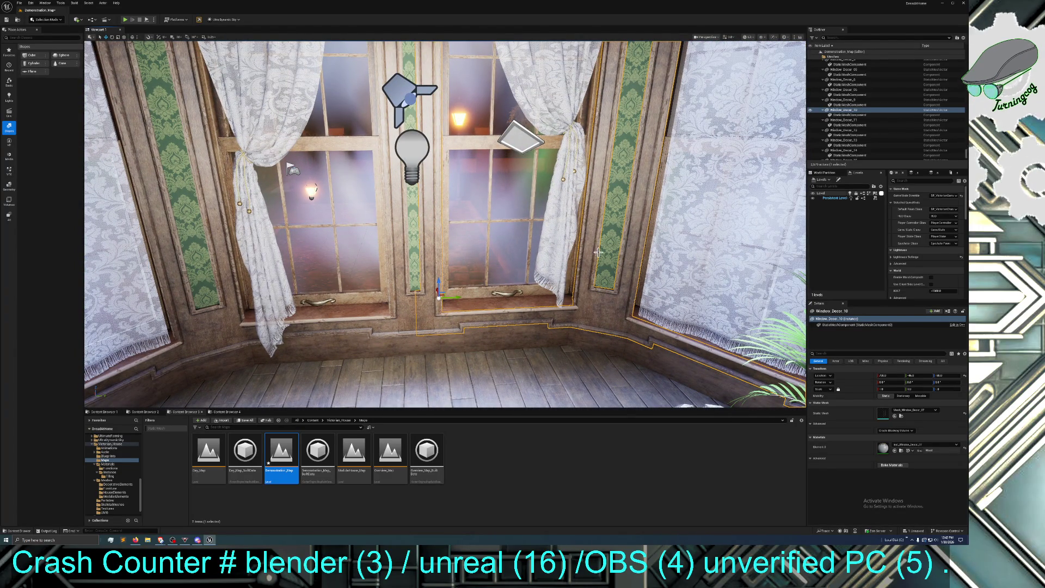
{"action": "left_click_drag", "start_coordinate": [436, 342], "coordinate": [411, 350]}
{"action": "left_click", "coordinate": [410, 350]}
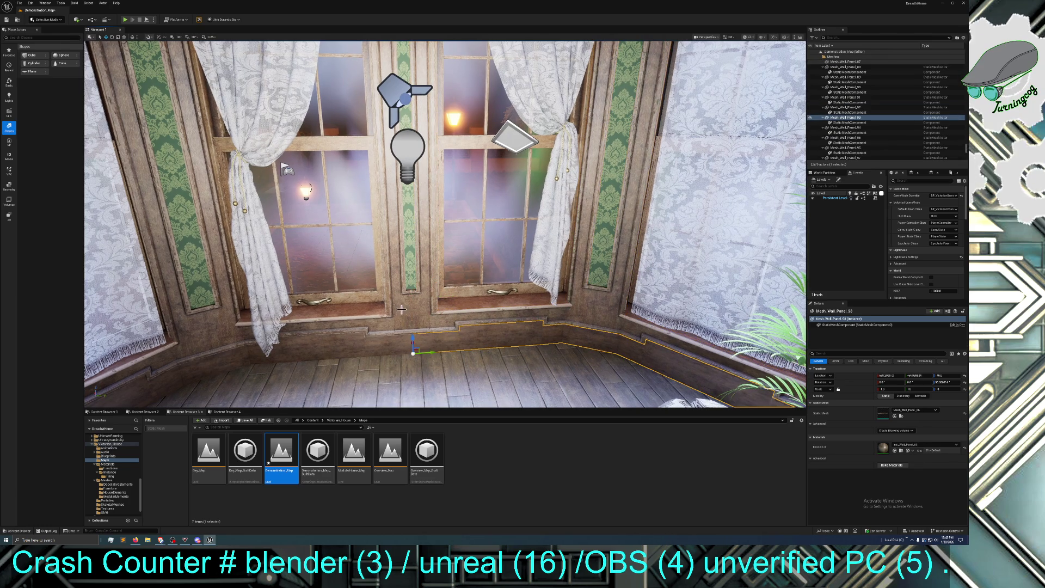
{"action": "key", "text": "f"}
{"action": "left_click_drag", "start_coordinate": [429, 315], "coordinate": [428, 315]}
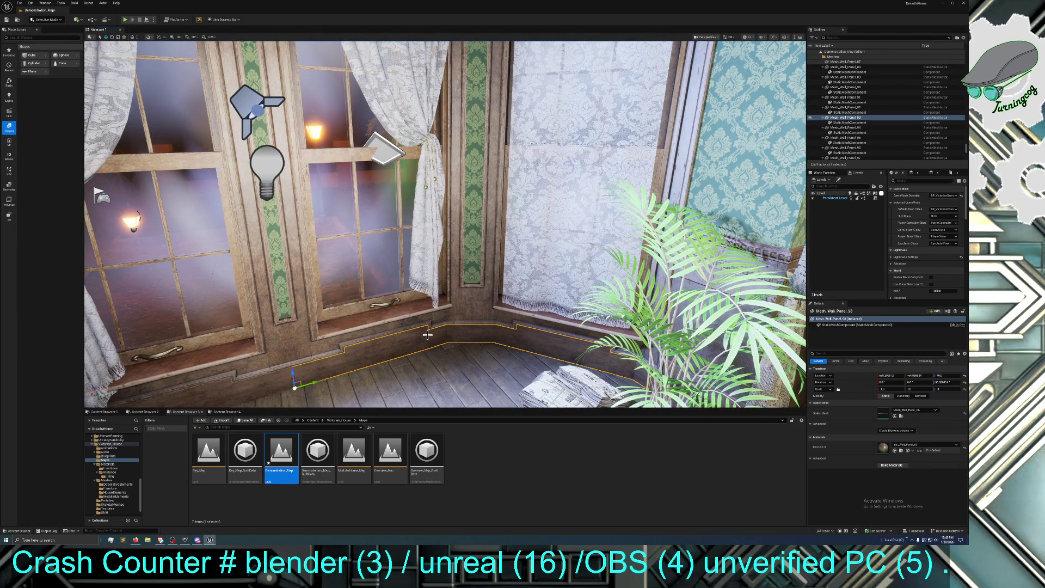
{"action": "left_click_drag", "start_coordinate": [427, 335], "coordinate": [399, 323]}
{"action": "left_click", "coordinate": [399, 323]}
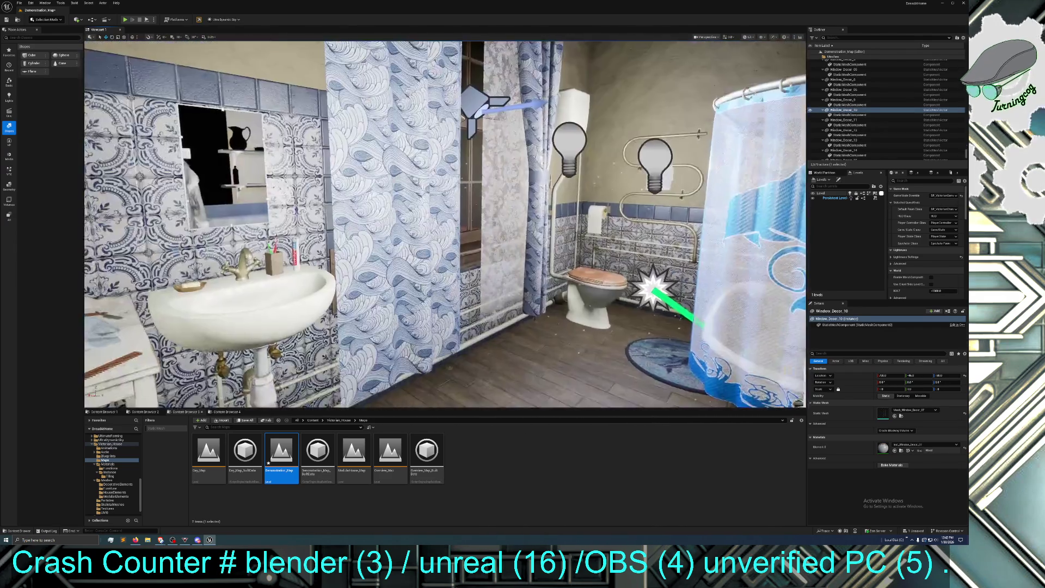
{"action": "left_click_drag", "start_coordinate": [445, 223], "coordinate": [445, 223]}
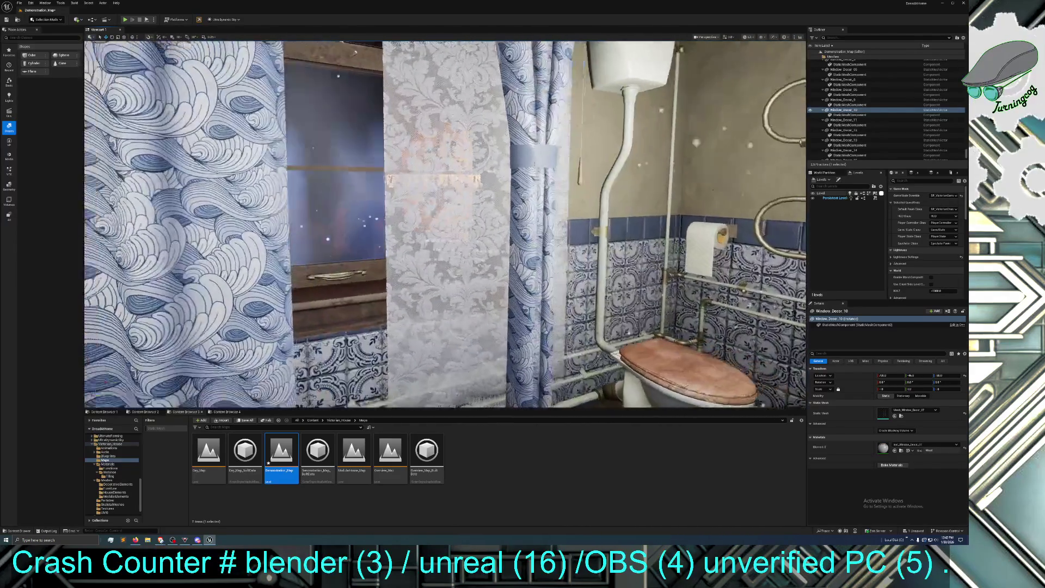
{"action": "left_click", "coordinate": [504, 324]}
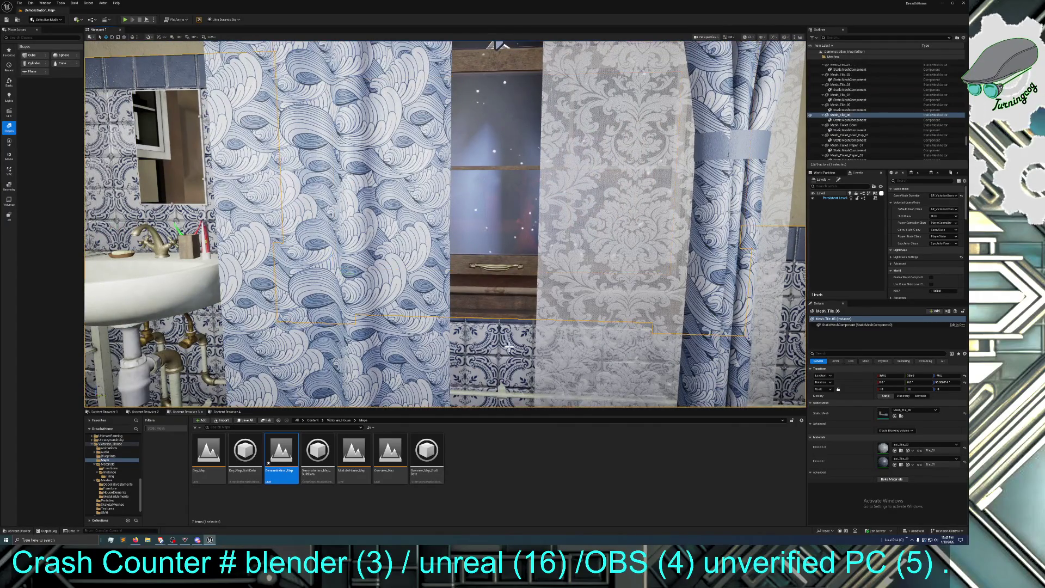
{"action": "key", "text": "f"}
{"action": "left_click_drag", "start_coordinate": [445, 223], "coordinate": [445, 224]}
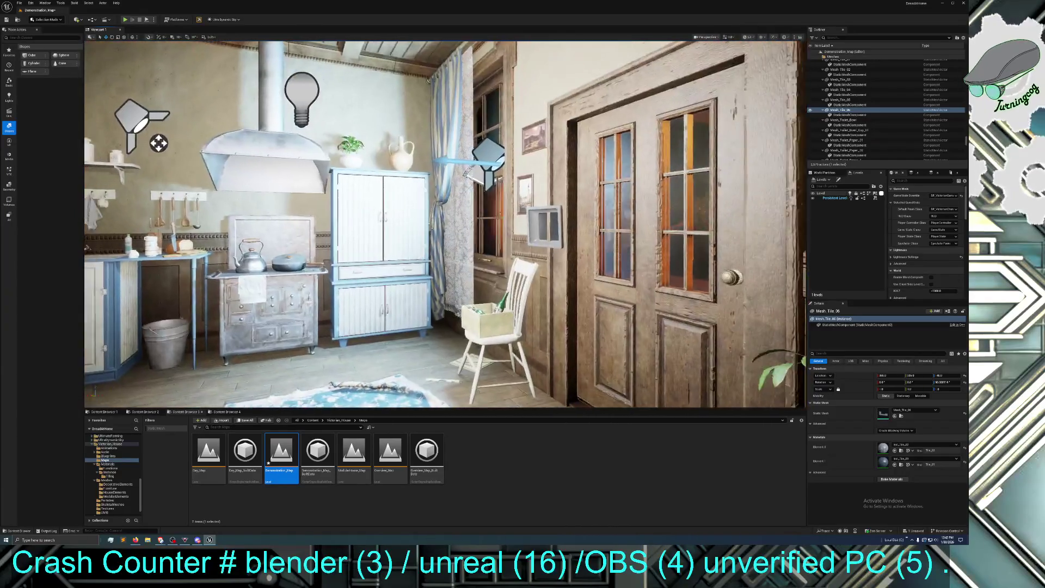
{"action": "left_click_drag", "start_coordinate": [157, 144], "coordinate": [157, 144]}
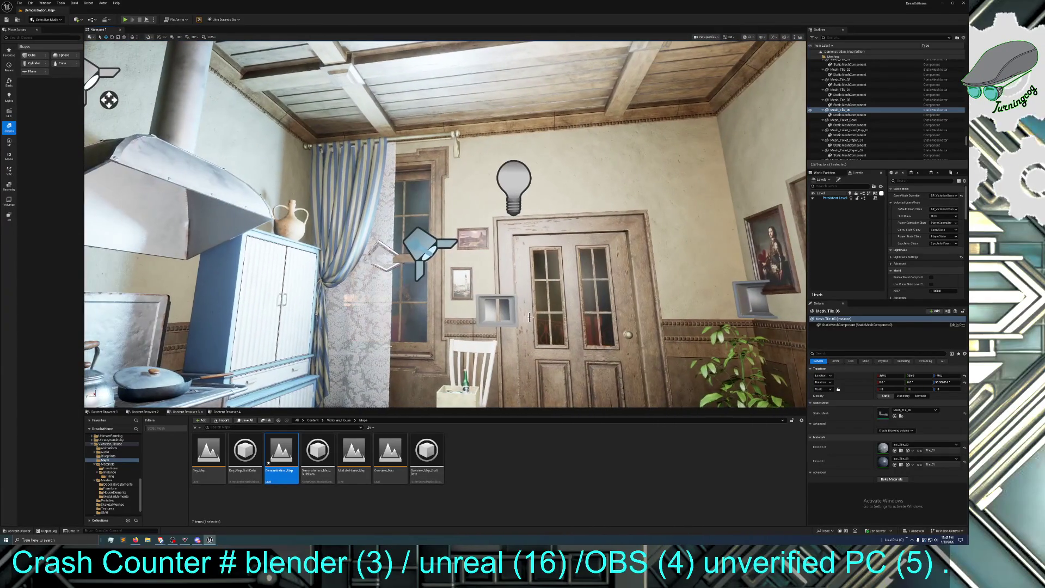
{"action": "left_click", "coordinate": [448, 224]}
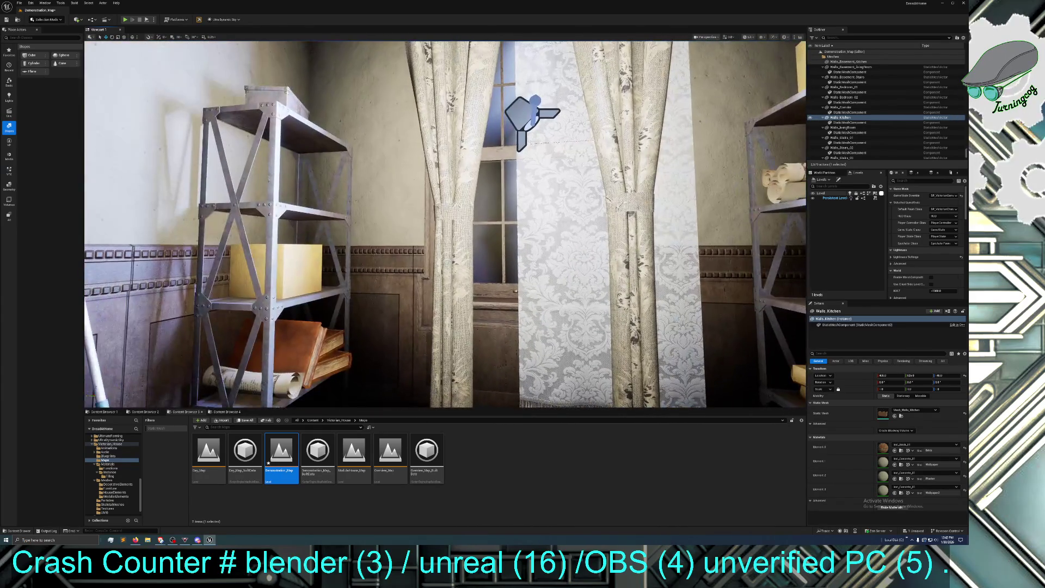
{"action": "left_click", "coordinate": [843, 137]}
{"action": "key", "text": "f"}
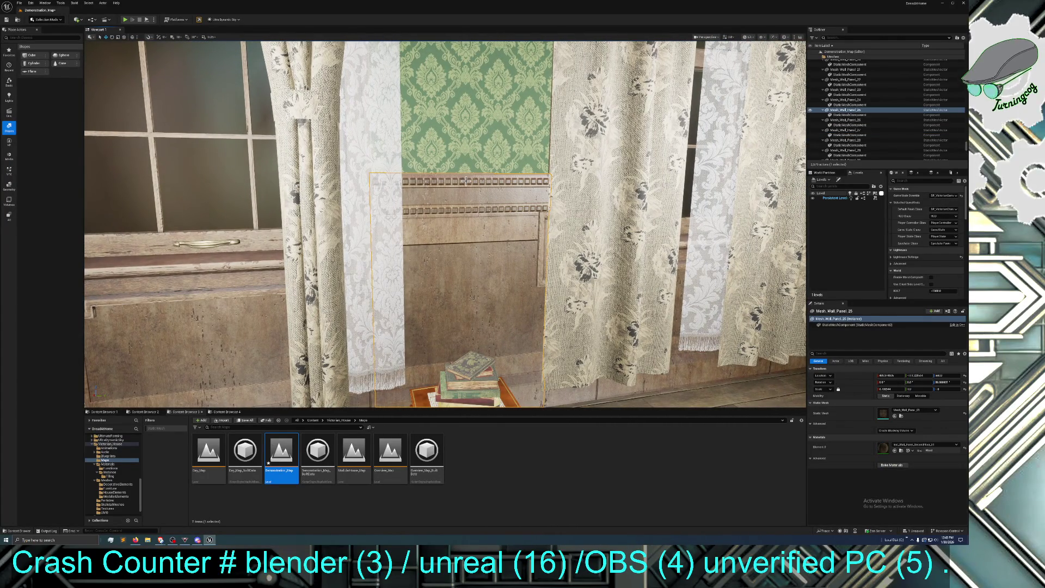
{"action": "left_click", "coordinate": [450, 149]}
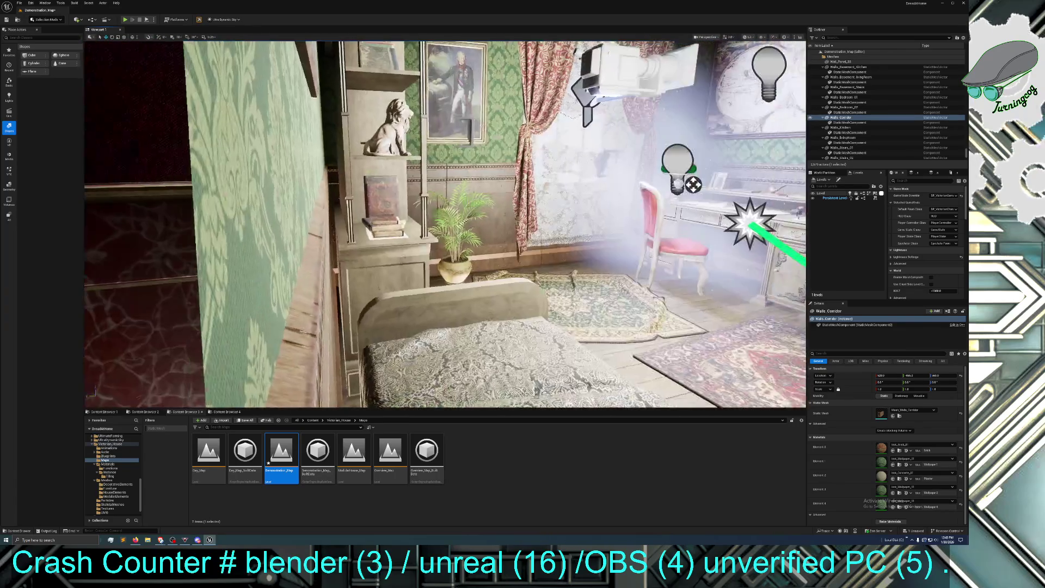
{"action": "key", "text": "w"}
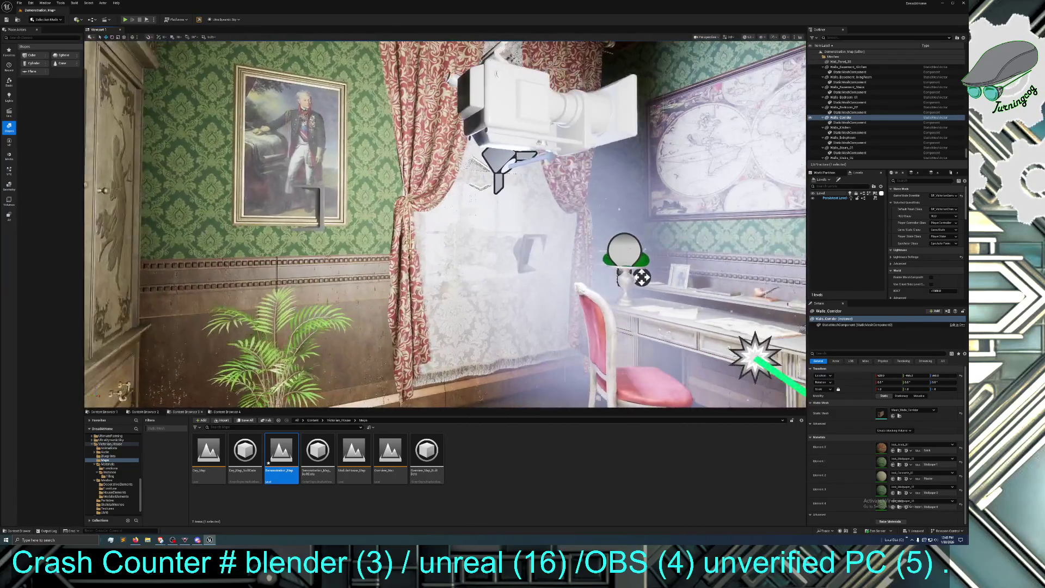
{"action": "key", "text": "s"}
{"action": "left_click", "coordinate": [420, 265]}
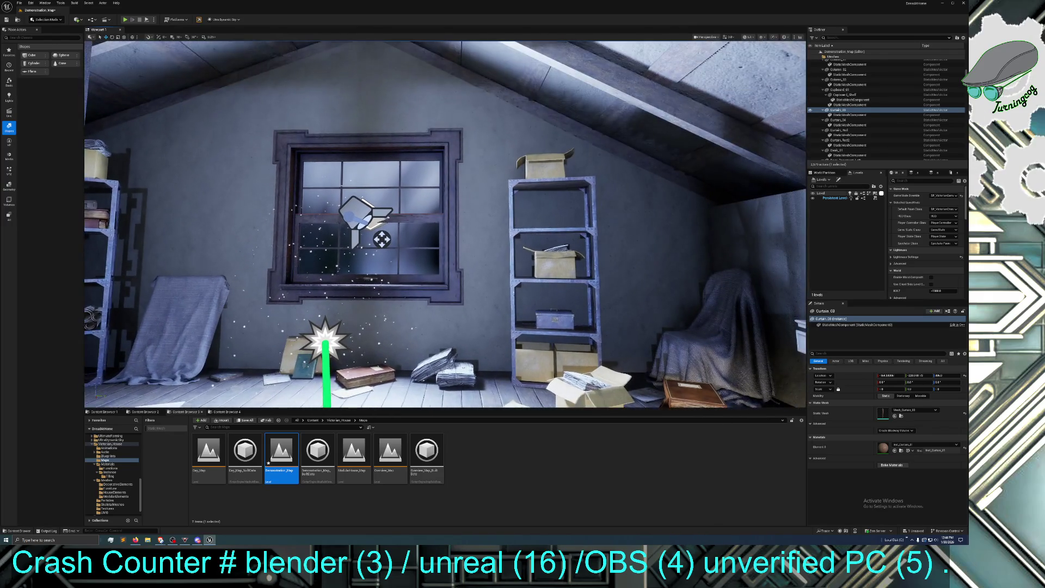
{"action": "left_click_drag", "start_coordinate": [298, 327], "coordinate": [298, 315]}
{"action": "left_click", "coordinate": [422, 205]}
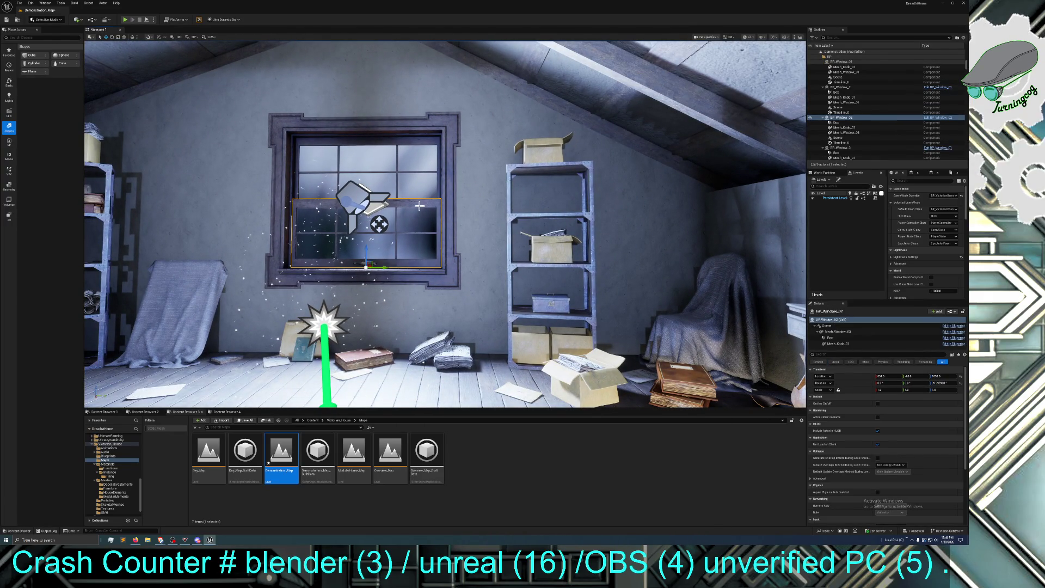
{"action": "left_click_drag", "start_coordinate": [364, 251], "coordinate": [364, 227]}
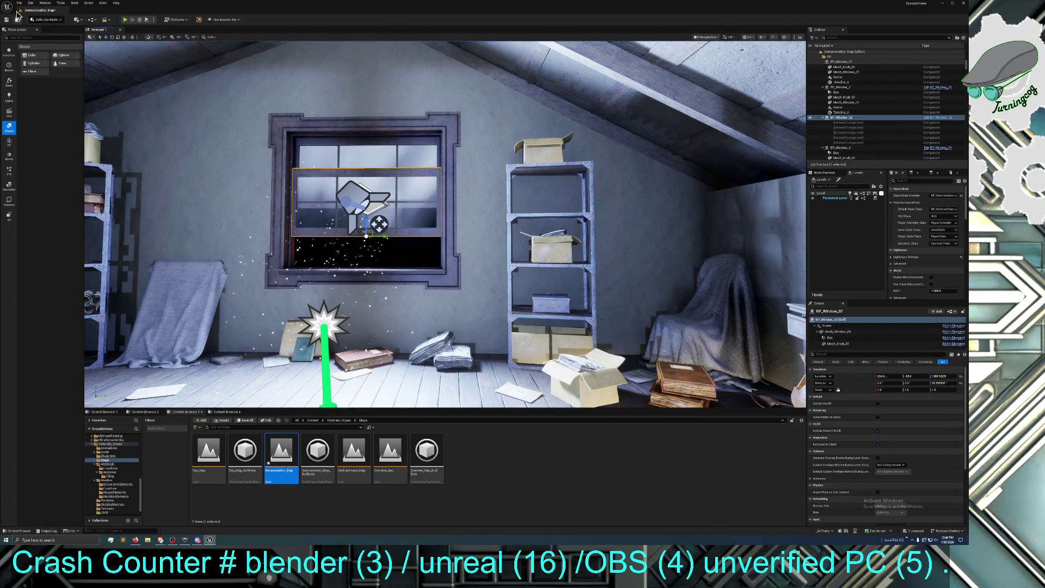
{"action": "left_click", "coordinate": [31, 3]}
{"action": "left_click", "coordinate": [55, 23]}
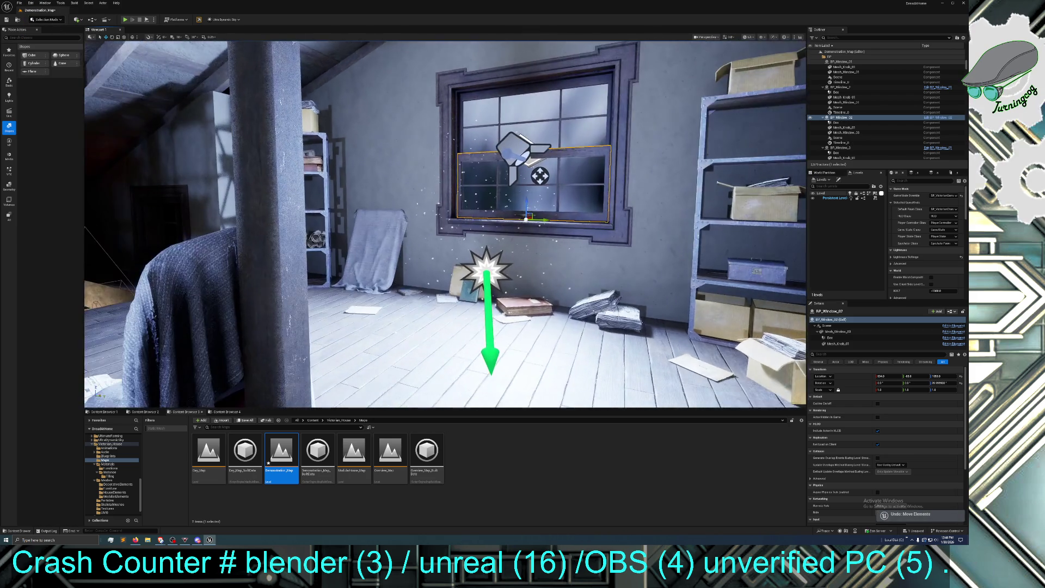
{"action": "mouse_move", "coordinate": [446, 223]}
{"action": "left_mouse_down"}
{"action": "mouse_move", "coordinate": [381, 228]}
{"action": "mouse_move", "coordinate": [479, 223]}
{"action": "left_mouse_up"}
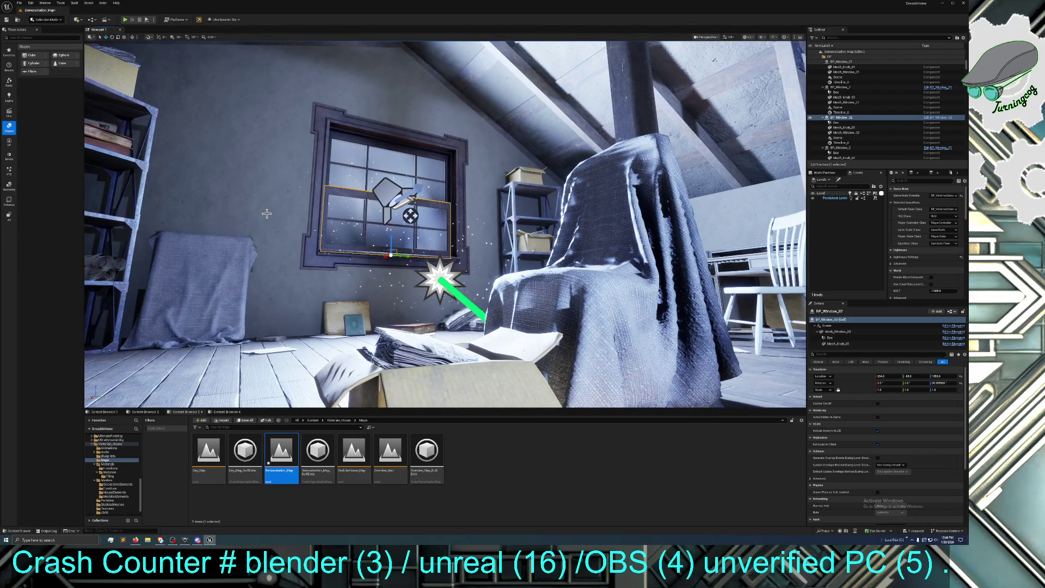
{"action": "left_click", "coordinate": [225, 199]}
{"action": "left_click_drag", "start_coordinate": [445, 223], "coordinate": [555, 223]}
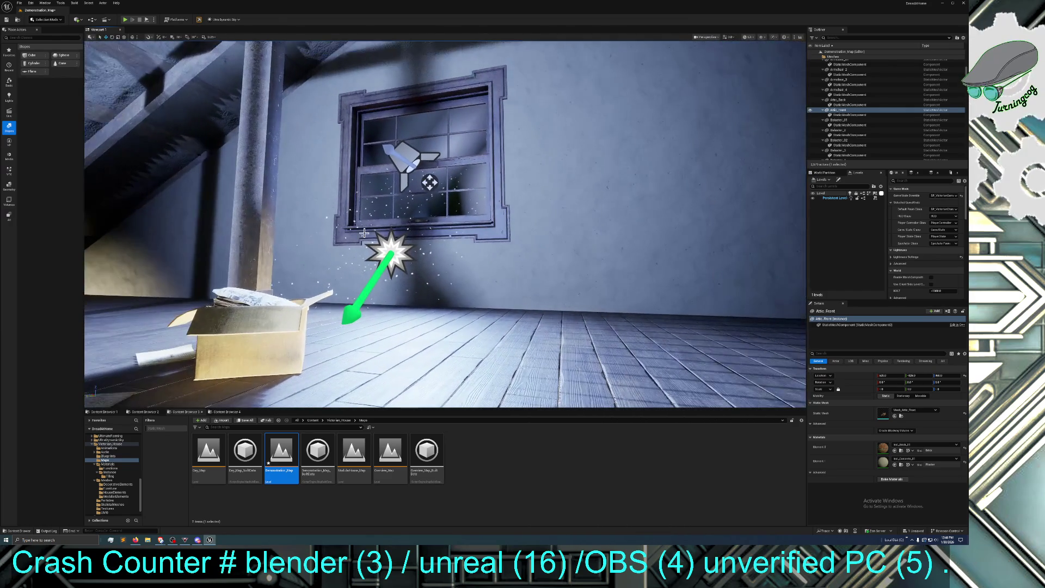
{"action": "left_click", "coordinate": [599, 163]}
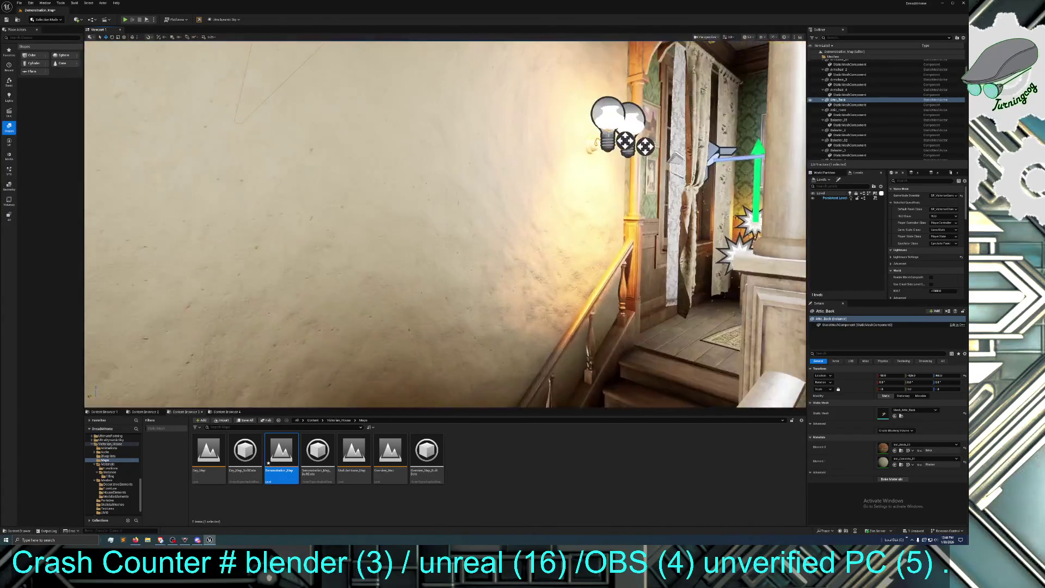
{"action": "left_click_drag", "start_coordinate": [556, 223], "coordinate": [577, 239]}
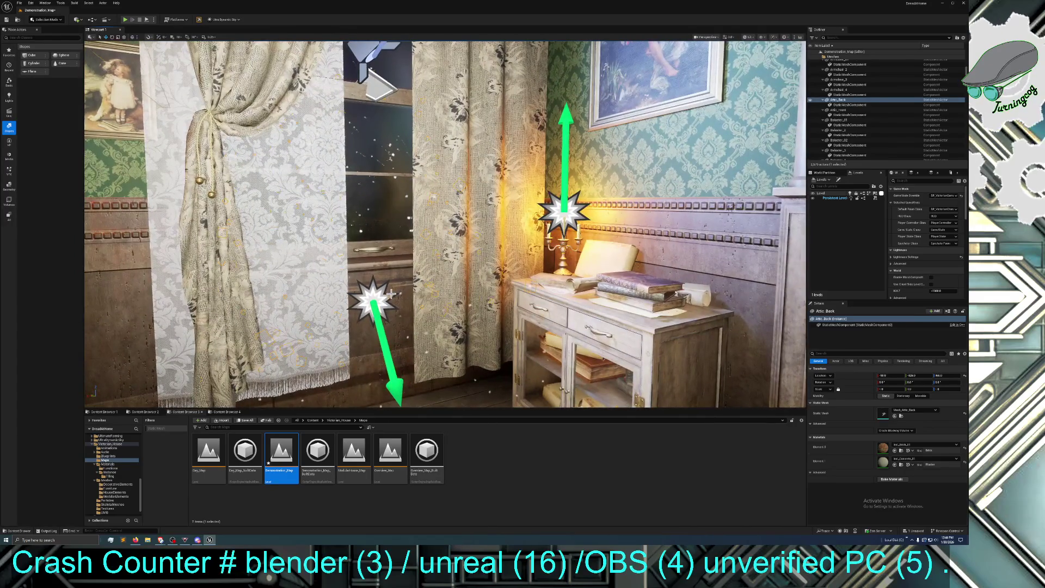
{"action": "left_click", "coordinate": [392, 294]}
{"action": "left_click", "coordinate": [322, 304]}
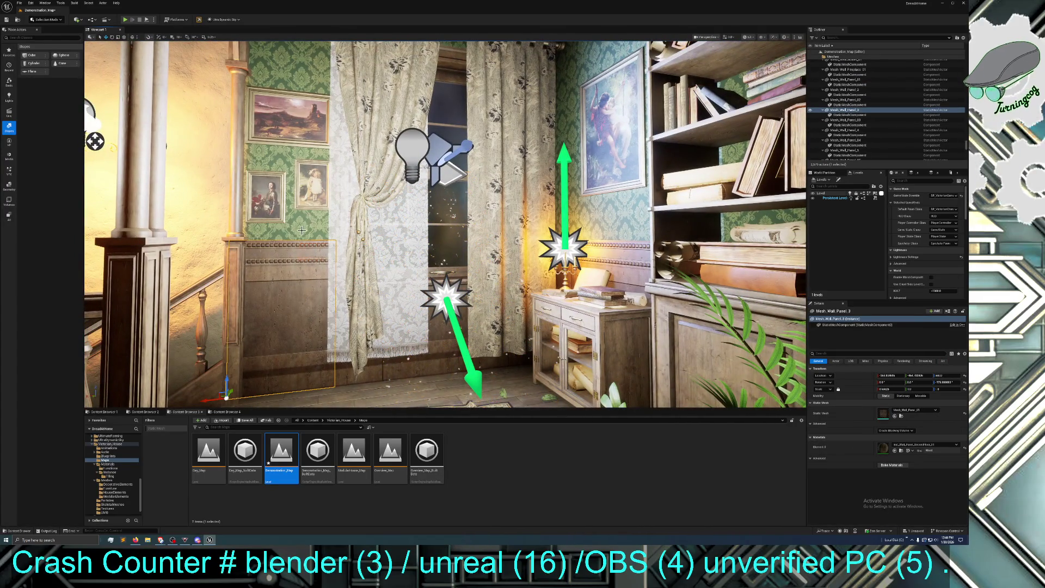
{"action": "left_click", "coordinate": [375, 365]}
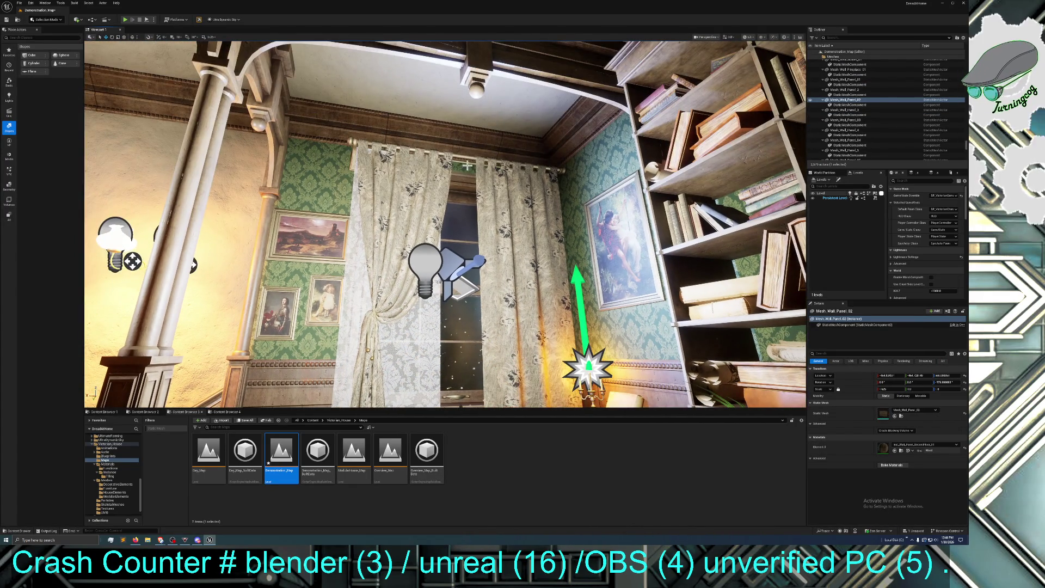
{"action": "left_click", "coordinate": [470, 166]}
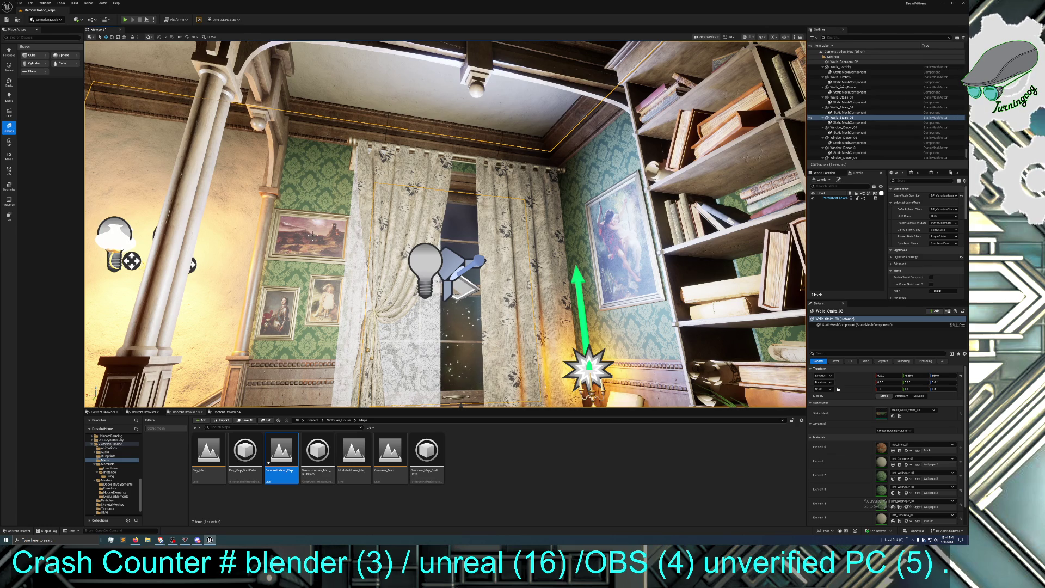
{"action": "mouse_move", "coordinate": [244, 297]}
{"action": "left_mouse_down"}
{"action": "mouse_move", "coordinate": [264, 293]}
{"action": "mouse_move", "coordinate": [253, 296]}
{"action": "left_mouse_up"}
{"action": "left_click_drag", "start_coordinate": [327, 294], "coordinate": [463, 251]}
{"action": "left_click", "coordinate": [463, 251]}
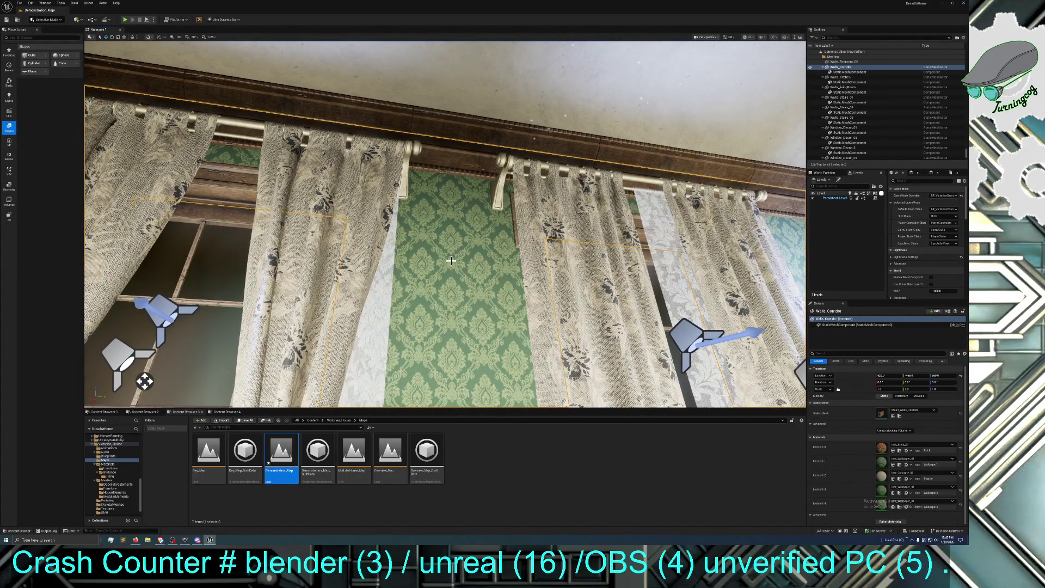
{"action": "left_click", "coordinate": [375, 119], "text": "ctrl"}
{"action": "left_click_drag", "start_coordinate": [375, 119], "coordinate": [468, 308]}
{"action": "key", "text": "f"}
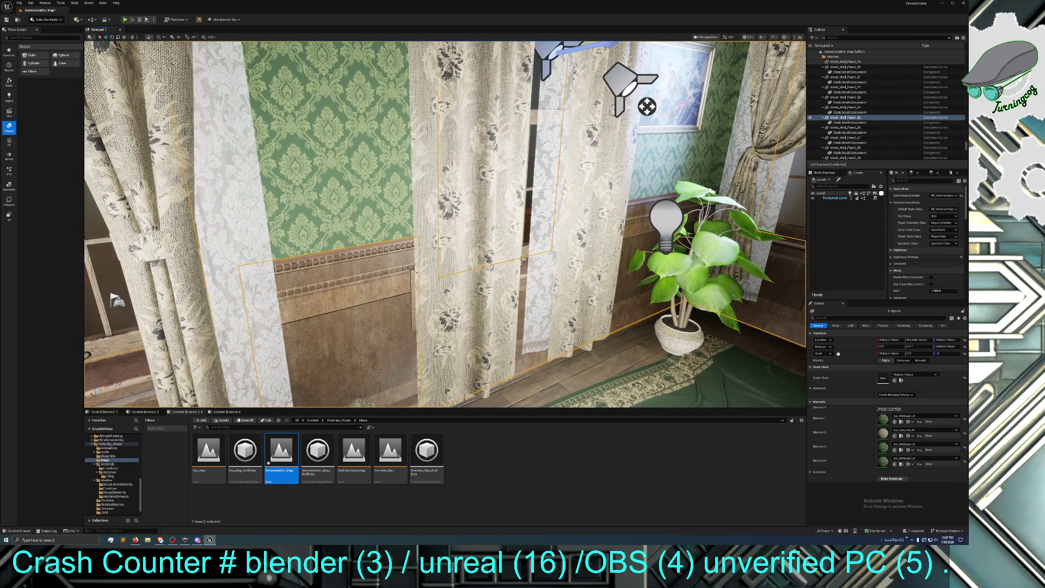
{"action": "left_click", "coordinate": [526, 226], "text": "ctrl"}
{"action": "left_click", "coordinate": [536, 96], "text": "ctrl"}
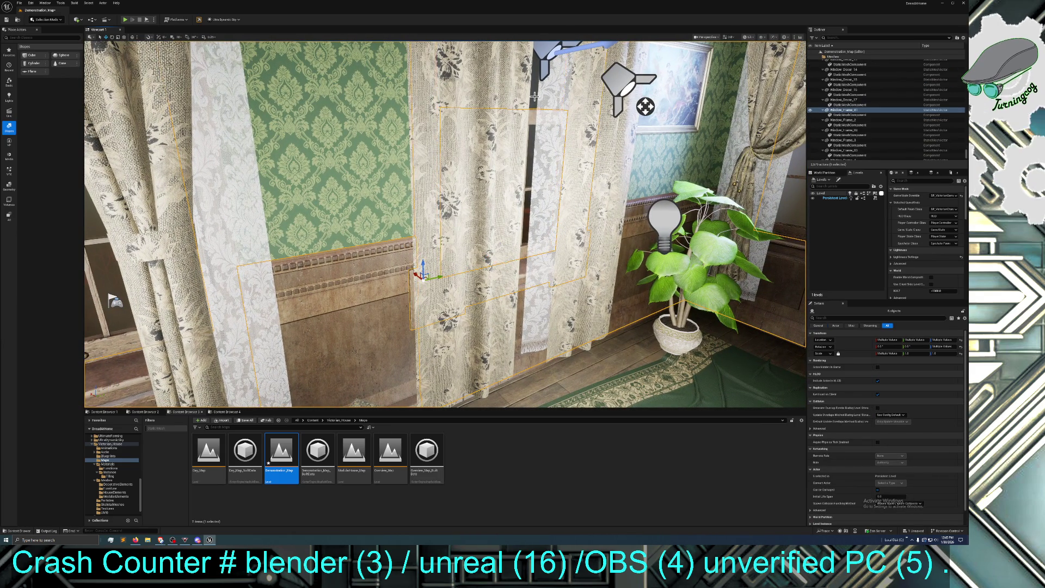
{"action": "key", "text": "f"}
{"action": "left_click", "coordinate": [318, 108], "text": "ctrl"}
{"action": "key", "text": "f"}
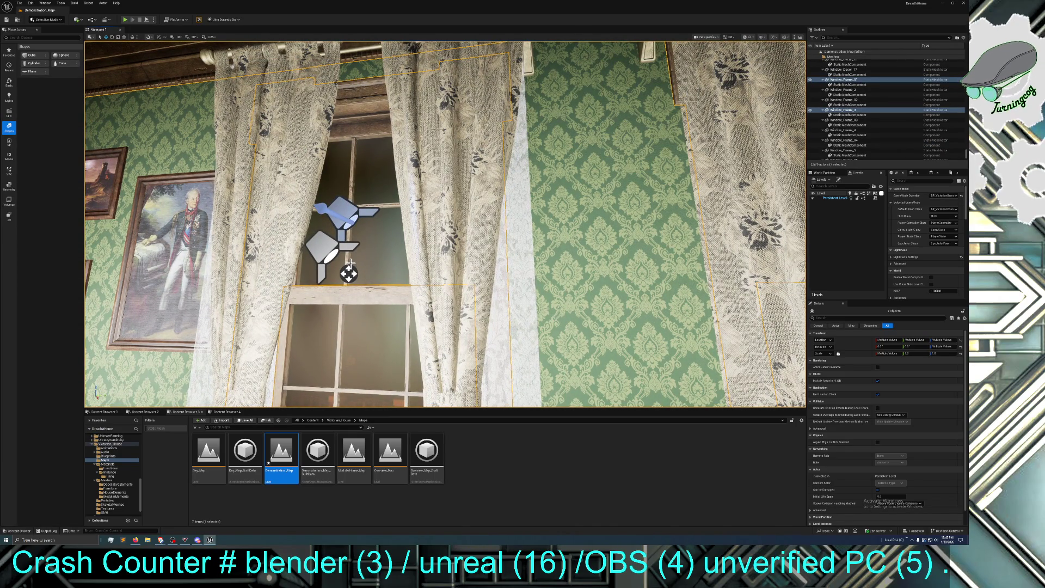
{"action": "left_click_drag", "start_coordinate": [351, 263], "coordinate": [123, 267]}
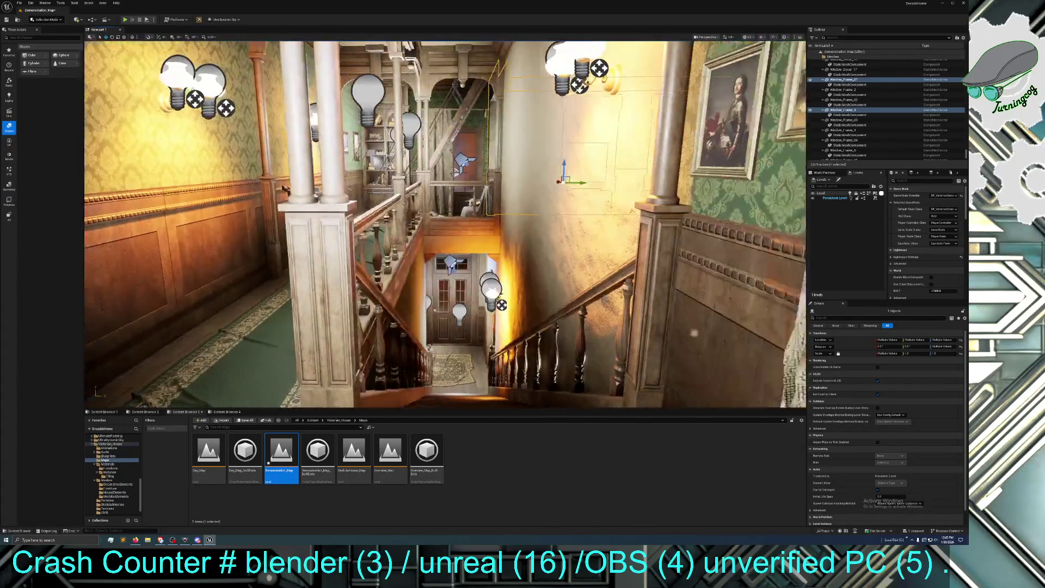
{"action": "left_click_drag", "start_coordinate": [122, 267], "coordinate": [111, 267]}
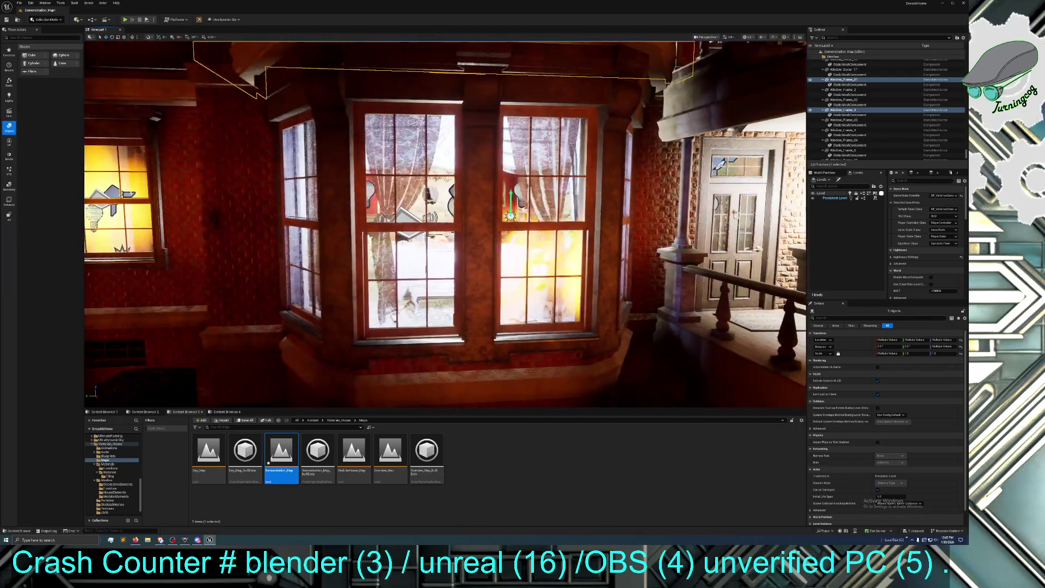
{"action": "left_click_drag", "start_coordinate": [112, 267], "coordinate": [90, 266]}
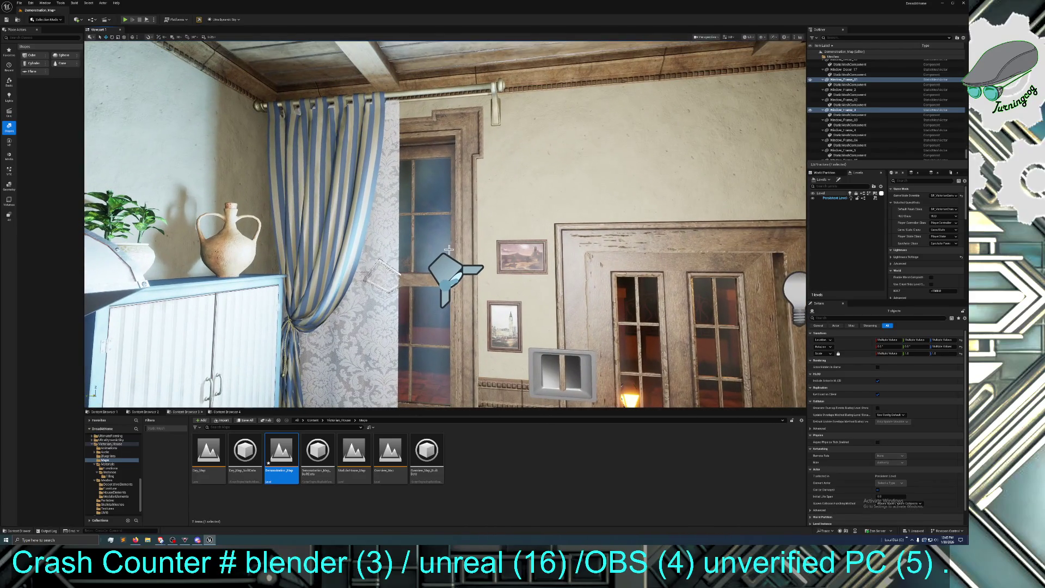
{"action": "left_click_drag", "start_coordinate": [448, 249], "coordinate": [551, 256]}
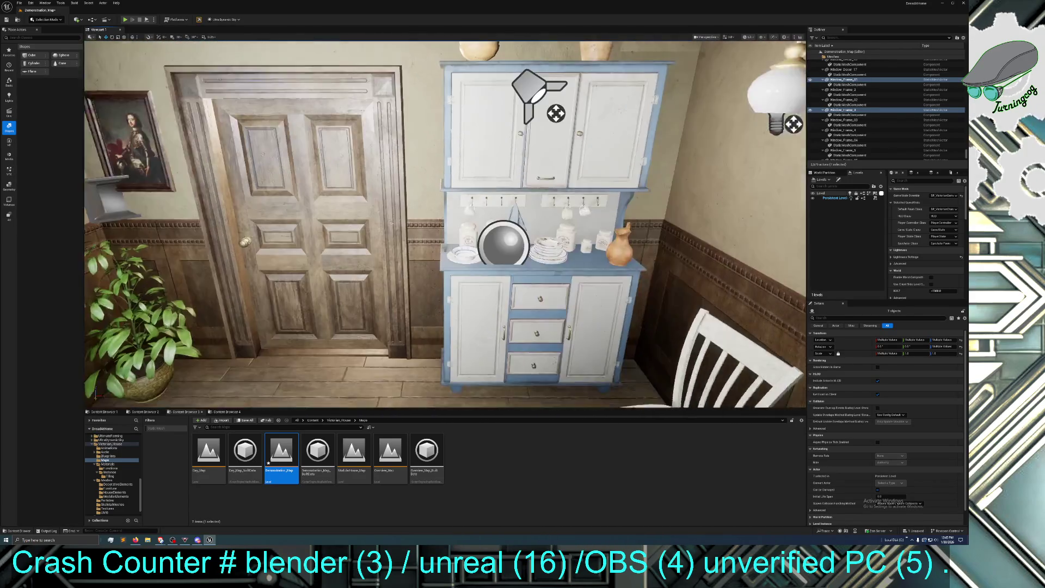
{"action": "scroll", "coordinate": [445, 224], "scroll_direction": "up", "scroll_amount": 5}
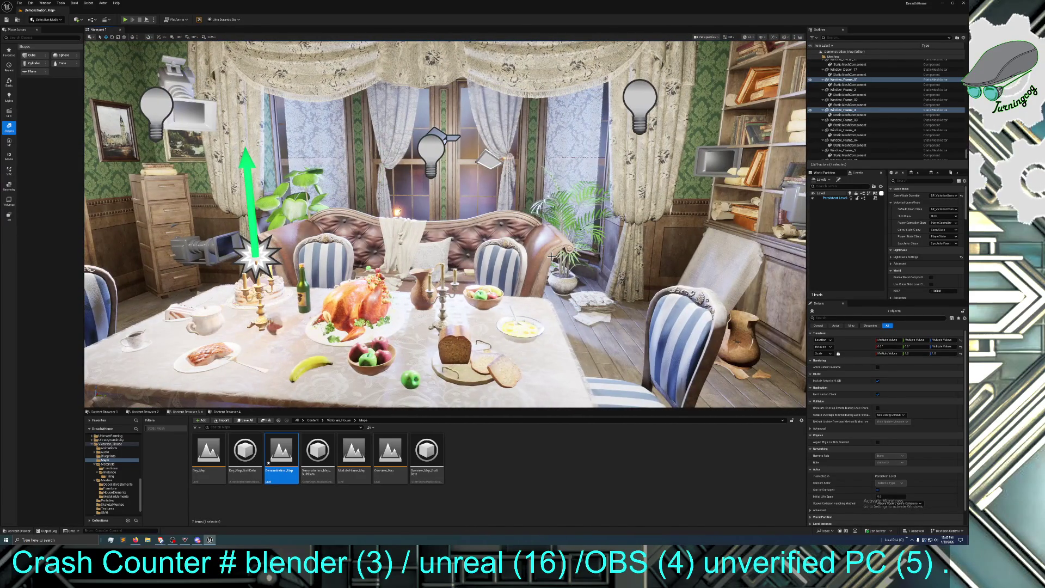
- Inspect P_Dust6, Walls_Stairs_01, Window_Decor_11 and the sofa cloth, then frame the fireplace table
{"action": "left_click", "coordinate": [551, 256]}
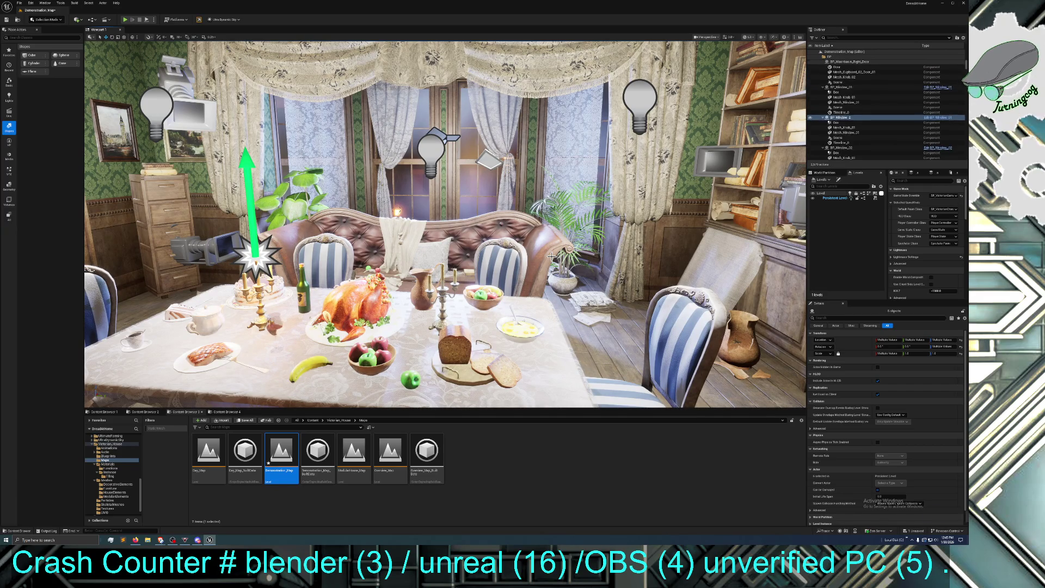
{"action": "left_click", "coordinate": [552, 256]}
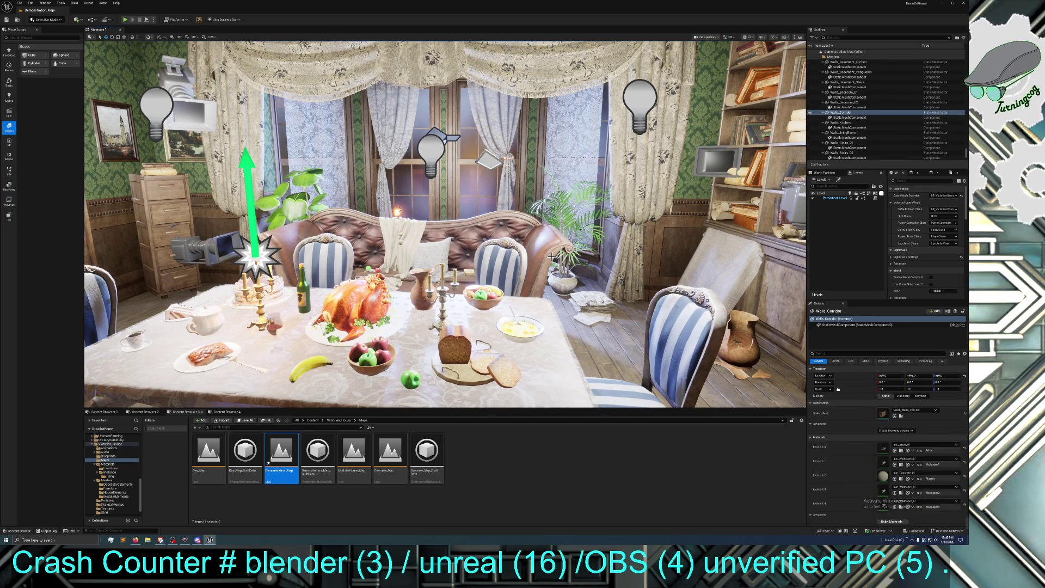
{"action": "left_click", "coordinate": [552, 255]}
{"action": "left_click", "coordinate": [552, 256]}
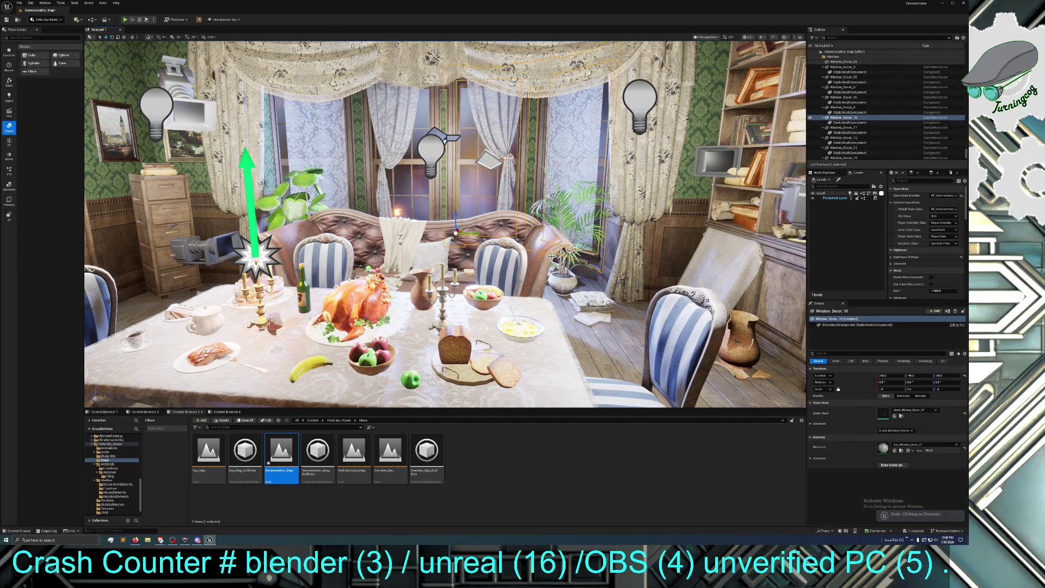
{"action": "left_click", "coordinate": [554, 242]}
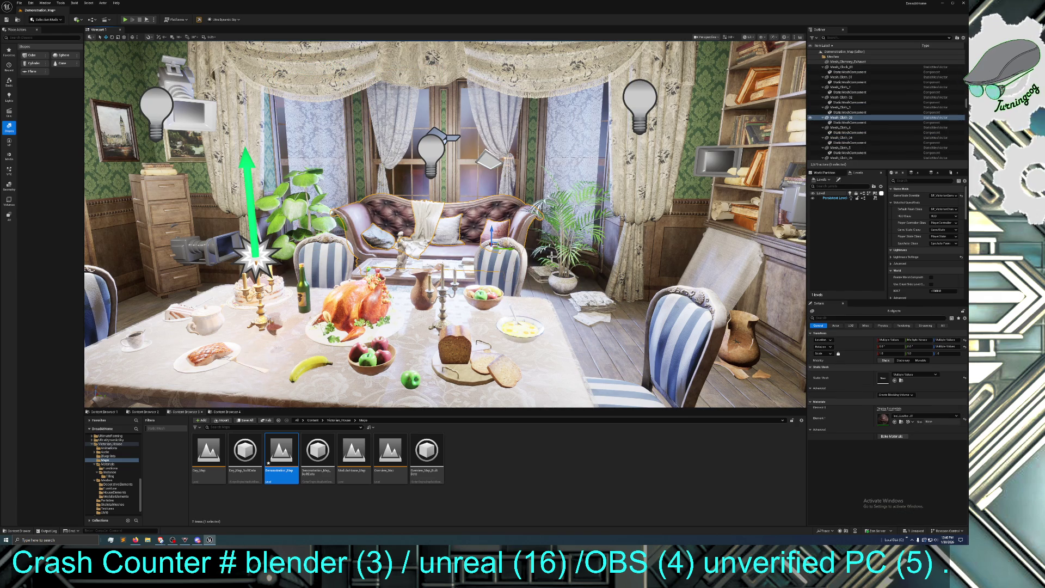
{"action": "left_click_drag", "start_coordinate": [554, 242], "coordinate": [446, 253]}
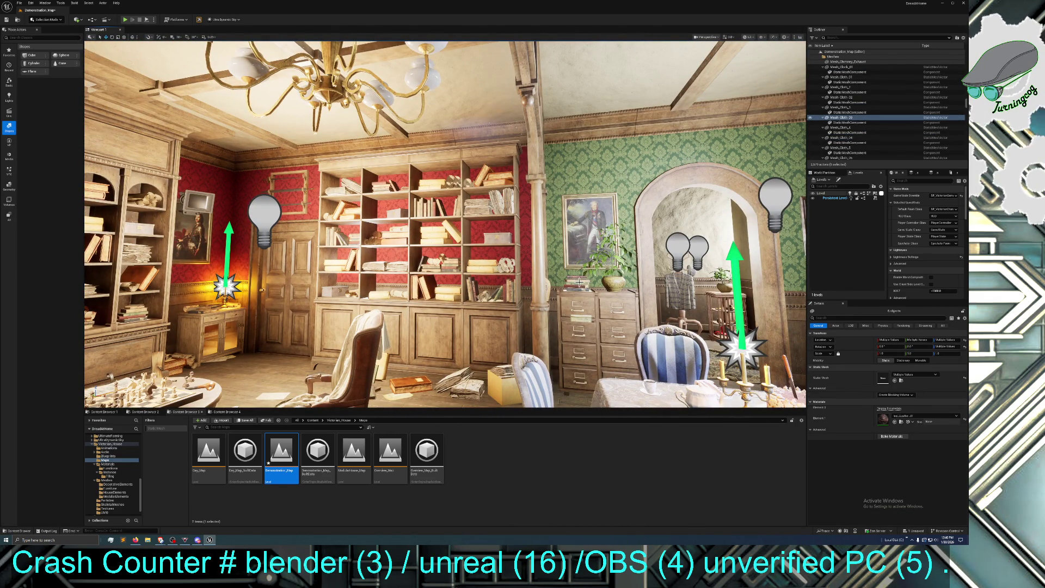
{"action": "key", "text": "f"}
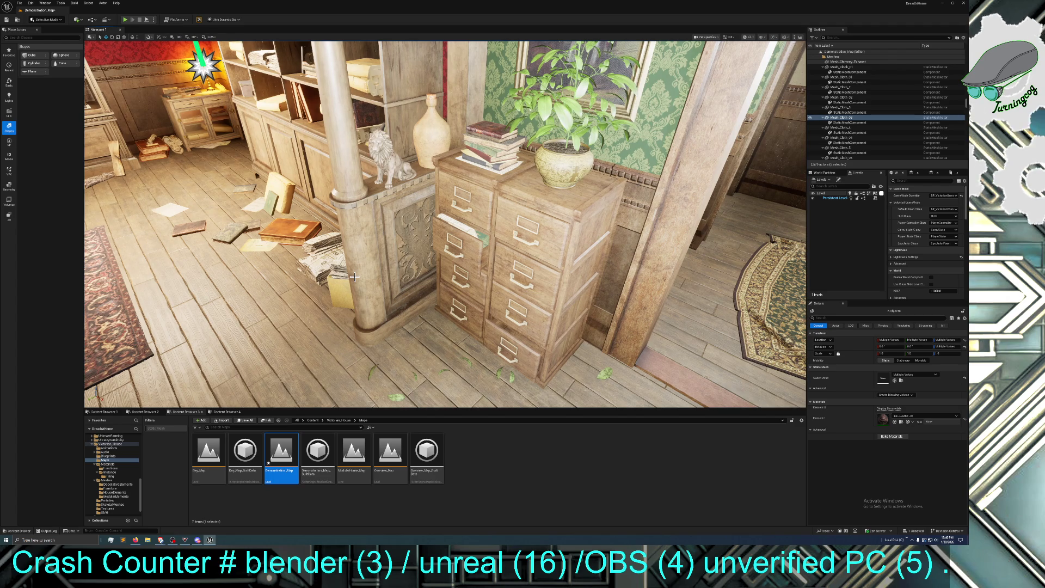
- Fly through the fireplace room and hallway, then go up to the top-level Content folder
{"action": "left_click_drag", "start_coordinate": [353, 279], "coordinate": [300, 315]}
{"action": "mouse_move", "coordinate": [271, 282]}
{"action": "left_mouse_down"}
{"action": "mouse_move", "coordinate": [307, 275]}
{"action": "mouse_move", "coordinate": [266, 304]}
{"action": "mouse_move", "coordinate": [267, 291]}
{"action": "left_mouse_up"}
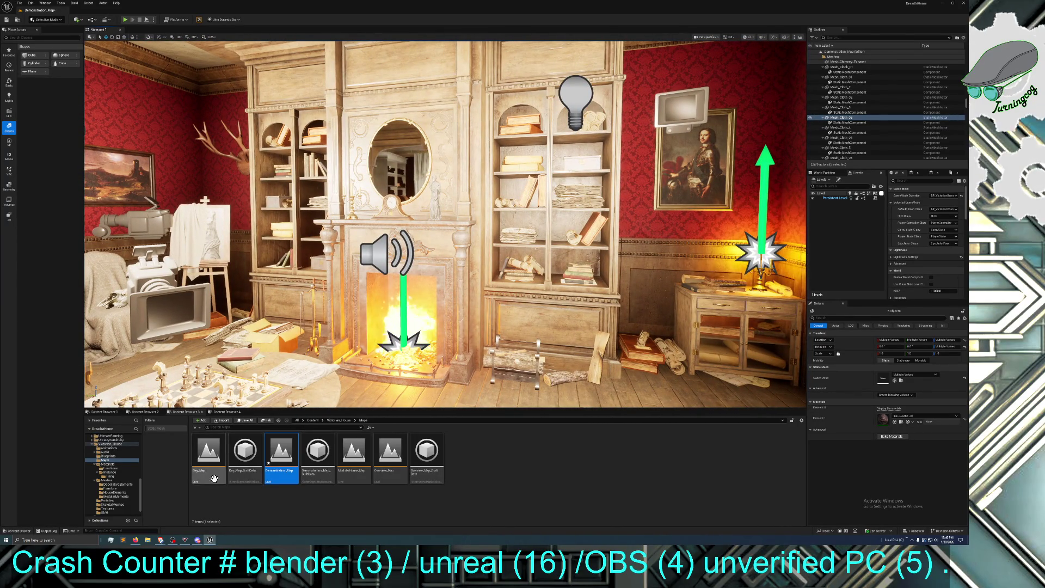
{"action": "left_click", "coordinate": [308, 421]}
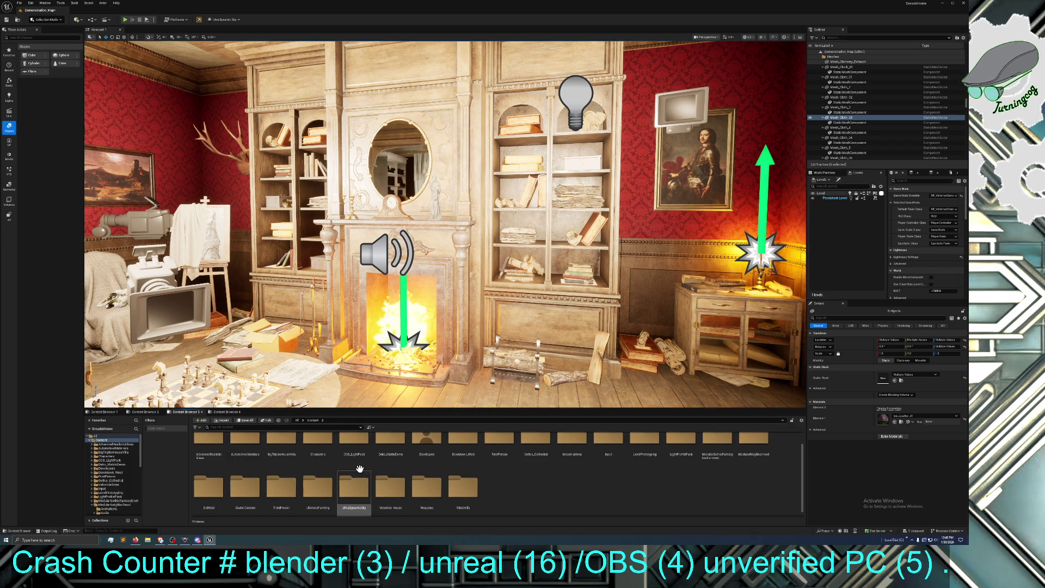
{"action": "scroll", "coordinate": [502, 496], "scroll_direction": "up", "scroll_amount": 1}
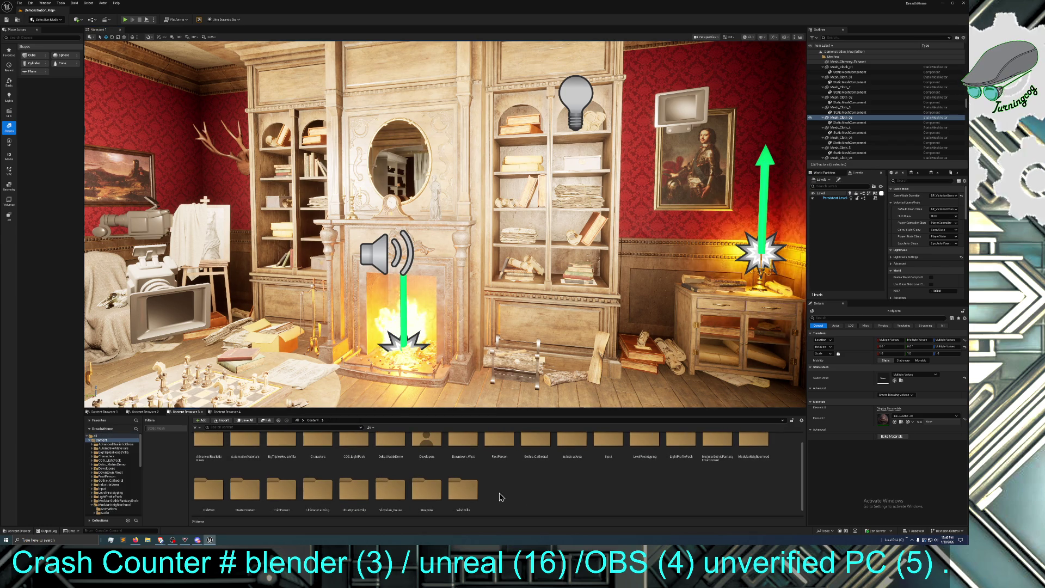
{"action": "scroll", "coordinate": [502, 497], "scroll_direction": "up", "scroll_amount": 1}
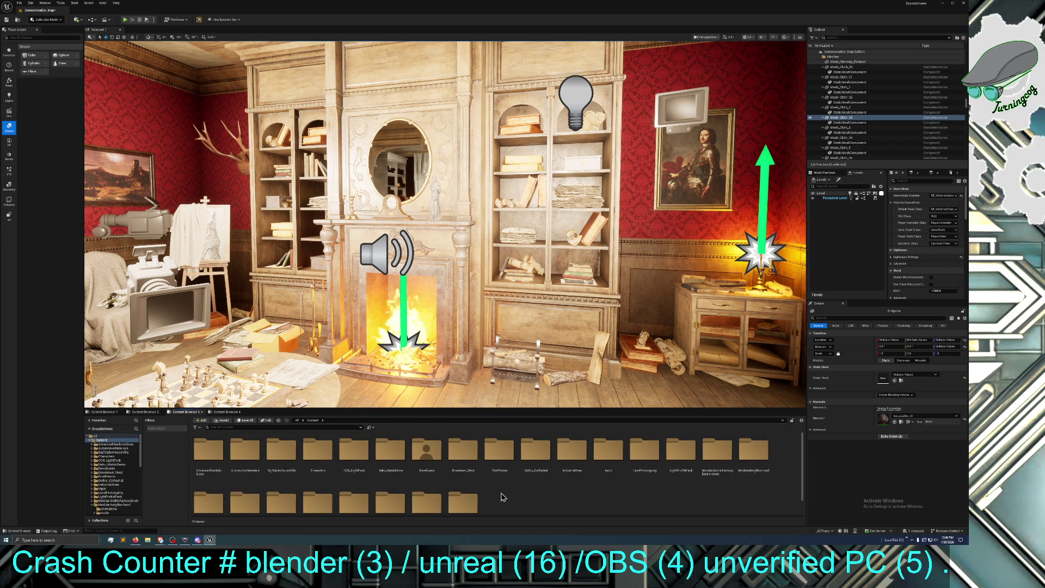
- Open the Gothic_Cathedral map from its Maps folder, saving Demonstration_Map when prompted
{"action": "double_click", "coordinate": [530, 454]}
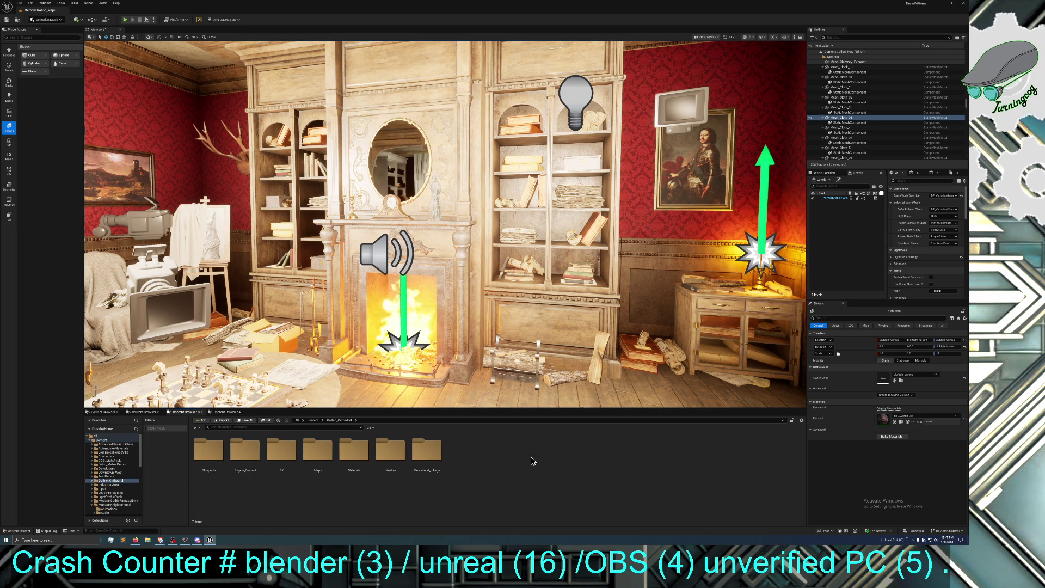
{"action": "double_click", "coordinate": [209, 452]}
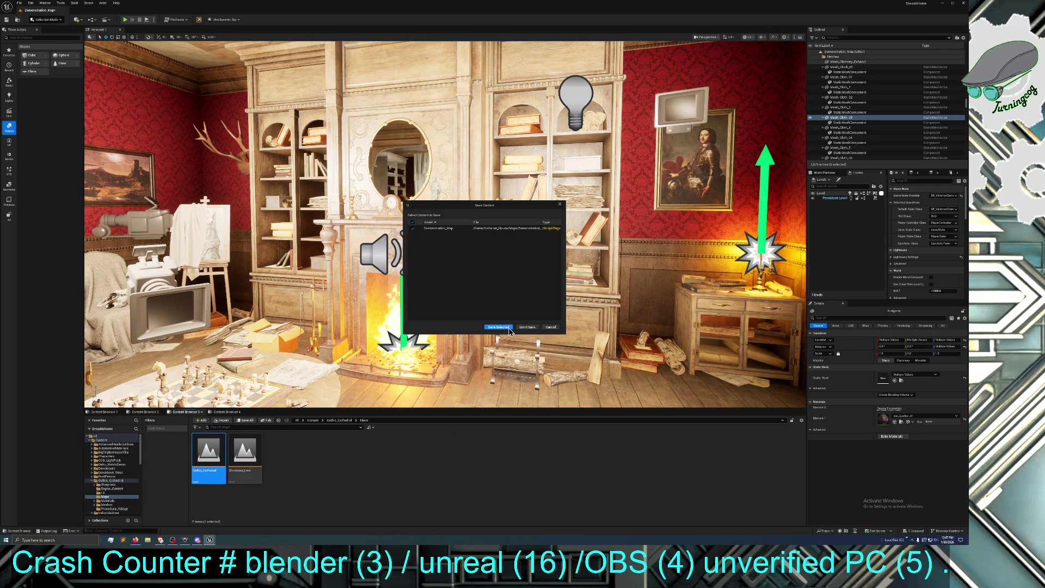
{"action": "left_click", "coordinate": [507, 328]}
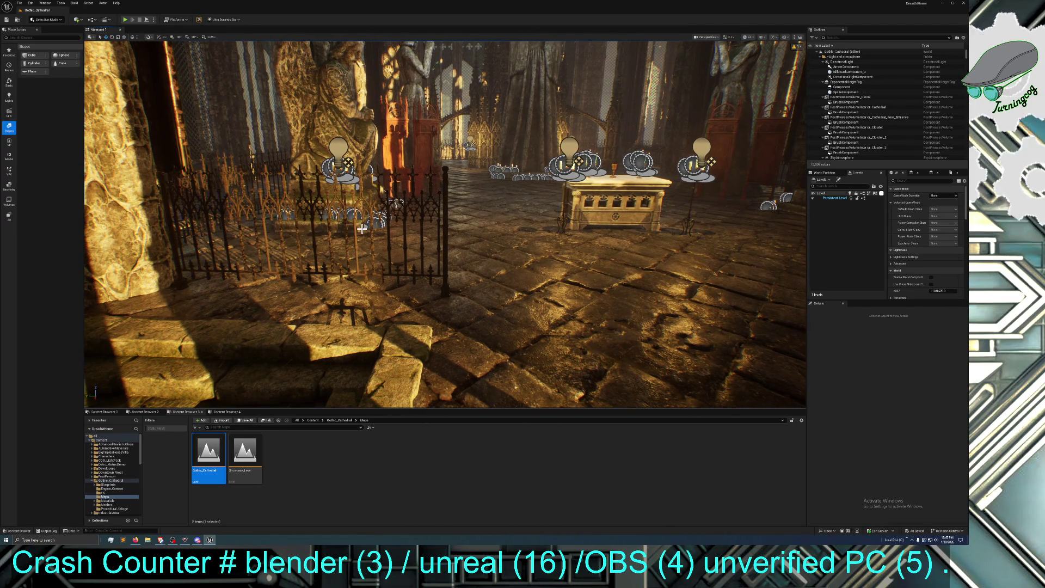
{"action": "left_click", "coordinate": [362, 229]}
{"action": "left_click", "coordinate": [422, 211]}
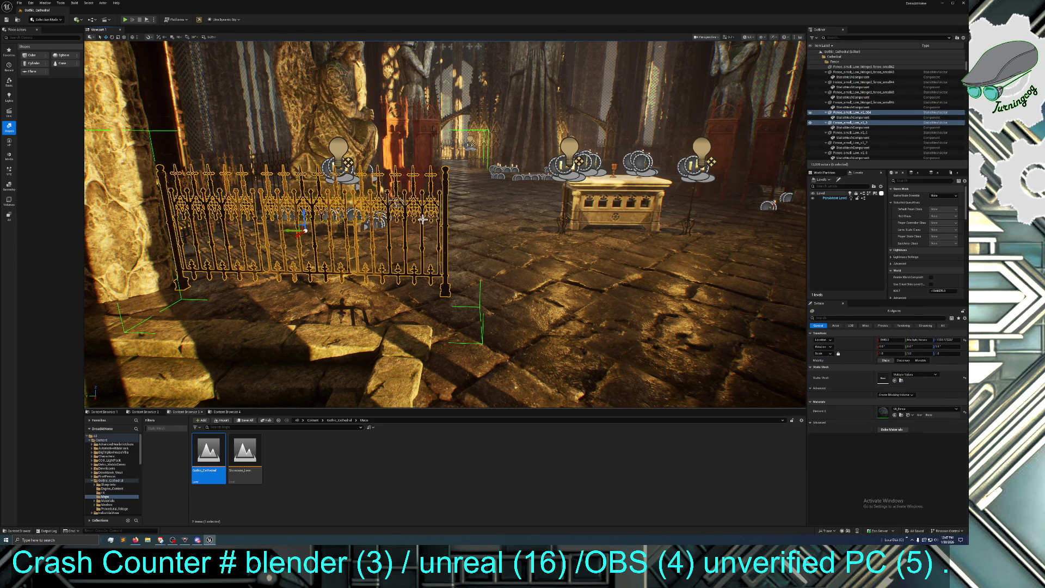
{"action": "mouse_move", "coordinate": [422, 230]}
{"action": "left_mouse_down"}
{"action": "mouse_move", "coordinate": [545, 207]}
{"action": "mouse_move", "coordinate": [414, 218]}
{"action": "mouse_move", "coordinate": [410, 152]}
{"action": "left_mouse_up"}
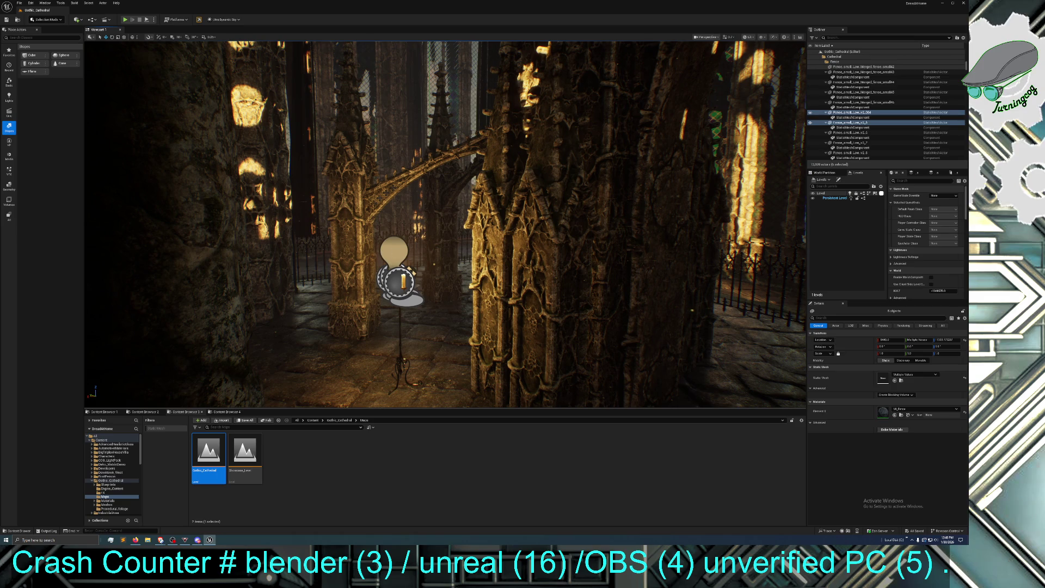
{"action": "left_click", "coordinate": [391, 252]}
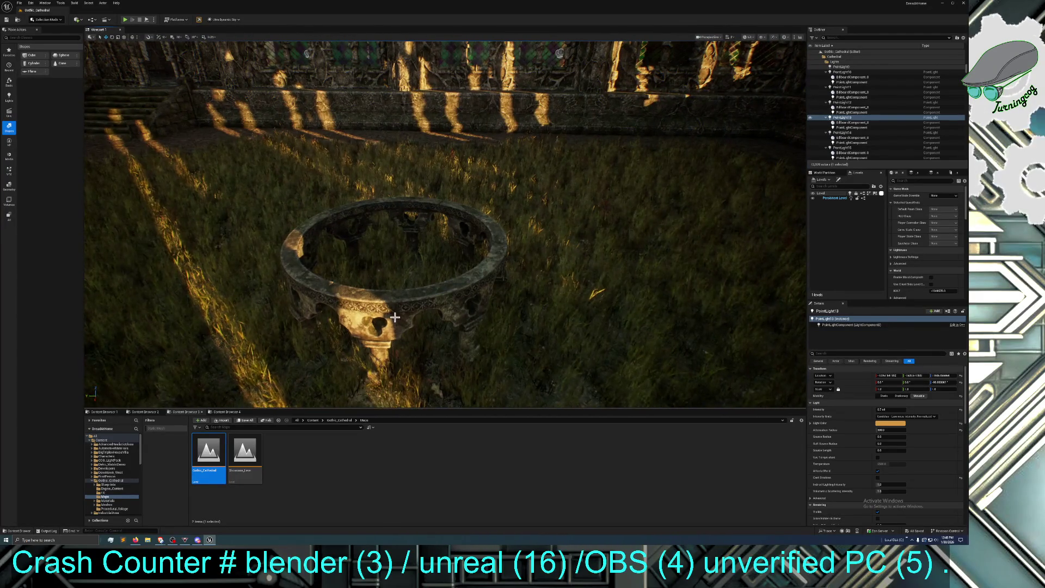
{"action": "left_click", "coordinate": [395, 309]}
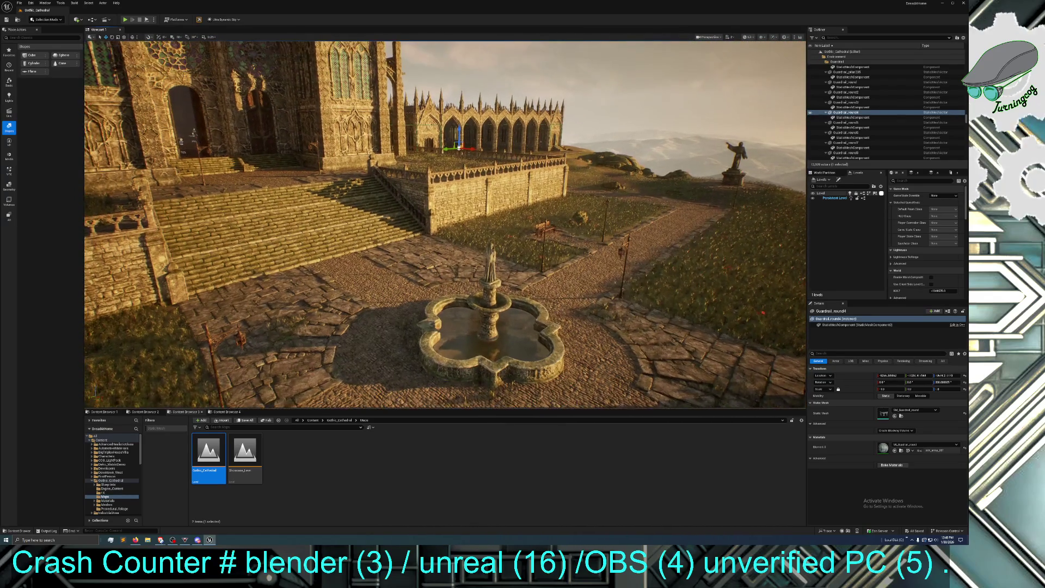
{"action": "key", "text": "w"}
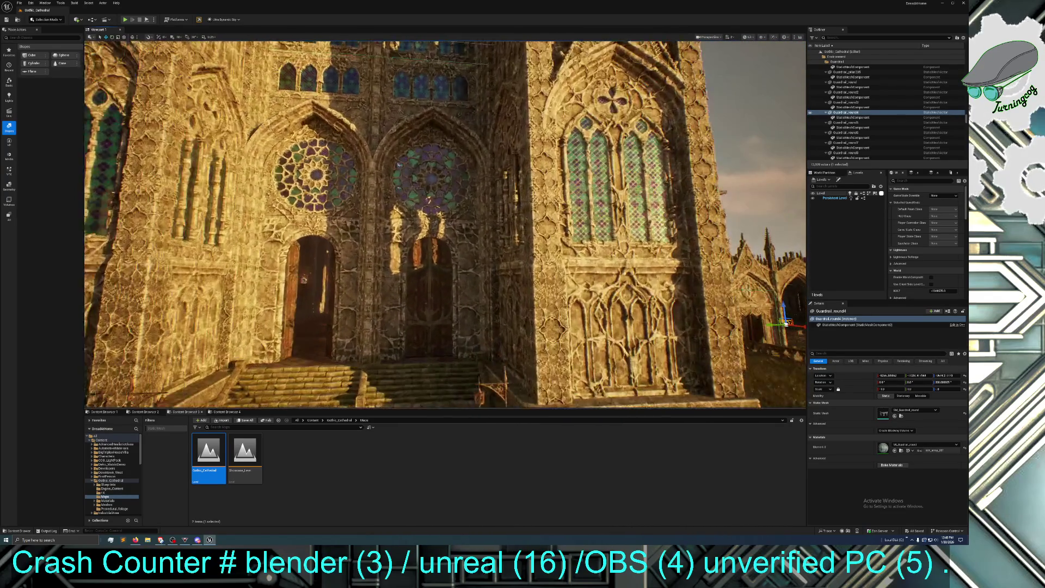
{"action": "key", "text": "w"}
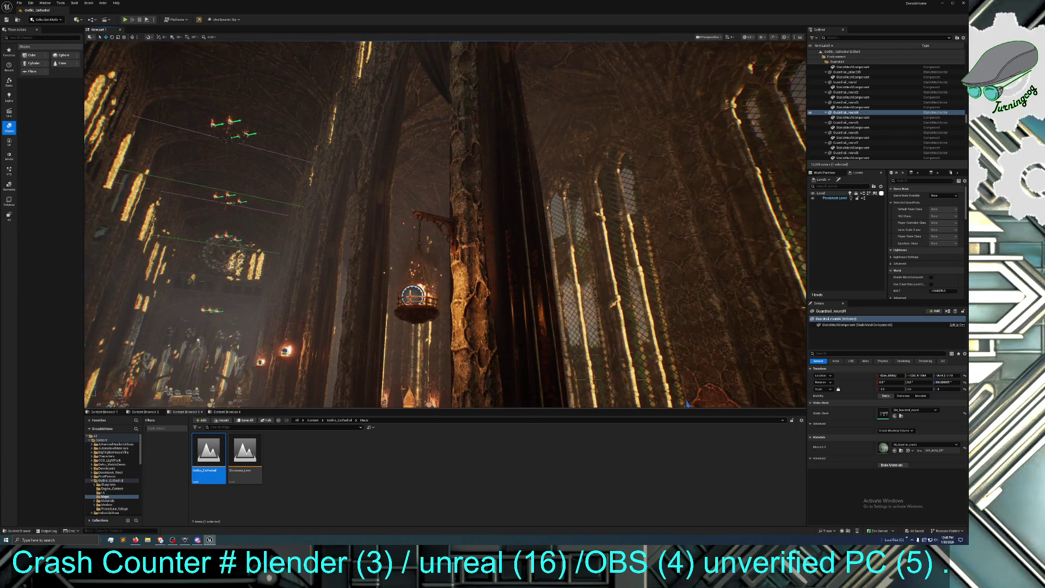
{"action": "key", "text": "w"}
{"action": "key", "text": "w"}
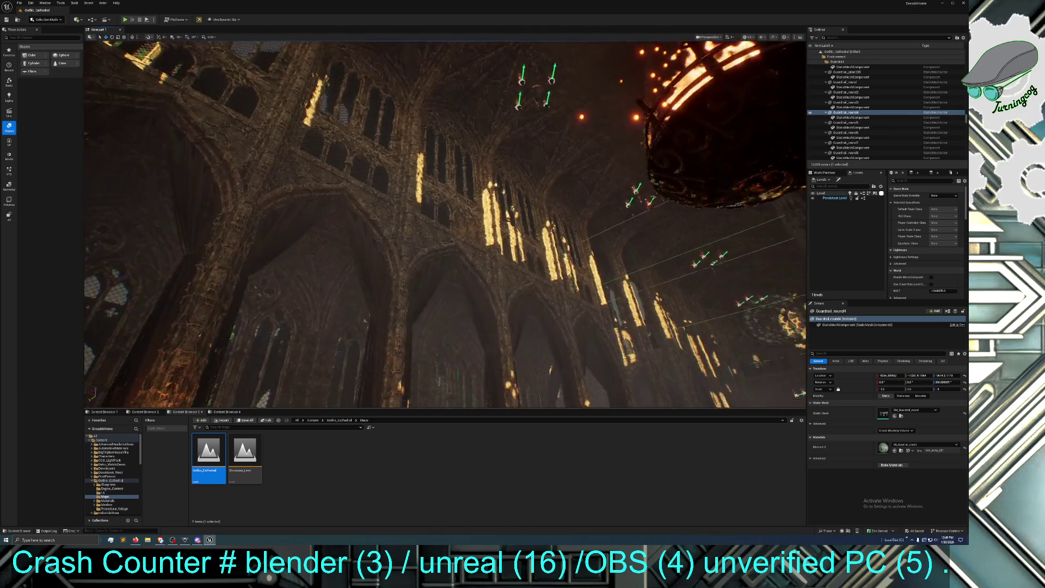
{"action": "left_click", "coordinate": [427, 308]}
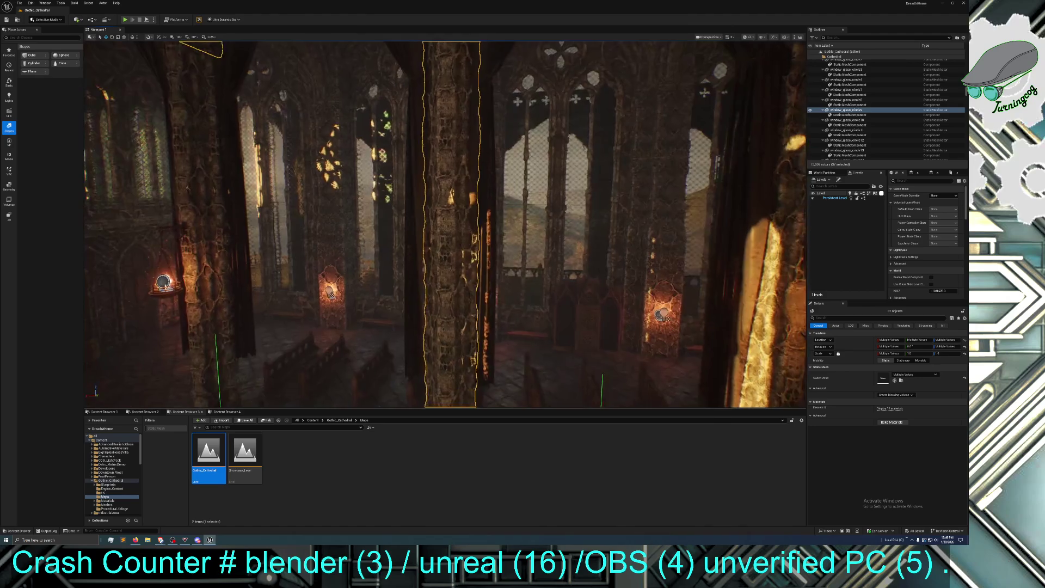
{"action": "scroll", "coordinate": [446, 224], "scroll_direction": "up", "scroll_amount": 3}
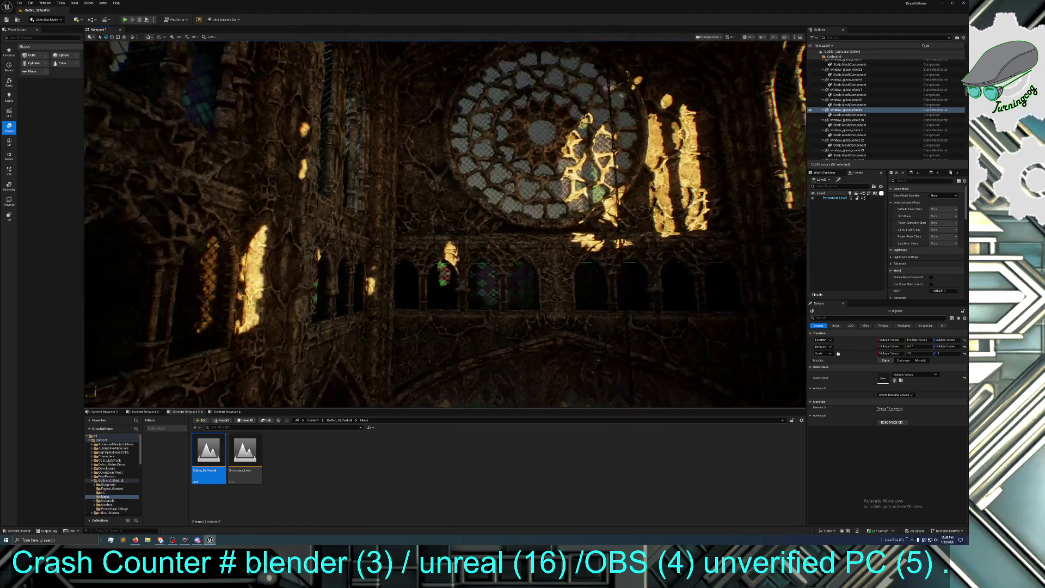
{"action": "left_click", "coordinate": [412, 313]}
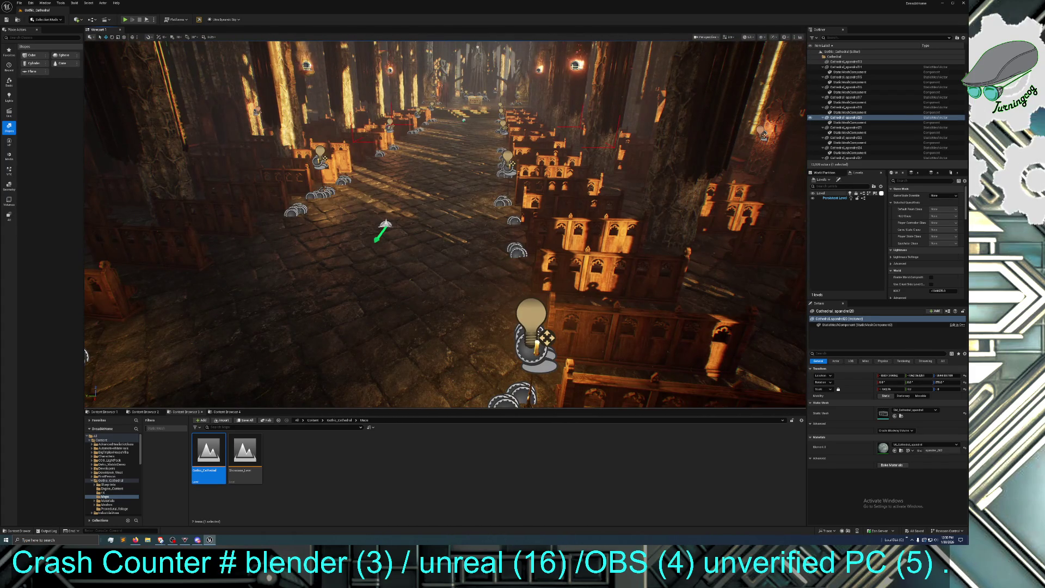
{"action": "left_click", "coordinate": [387, 311]}
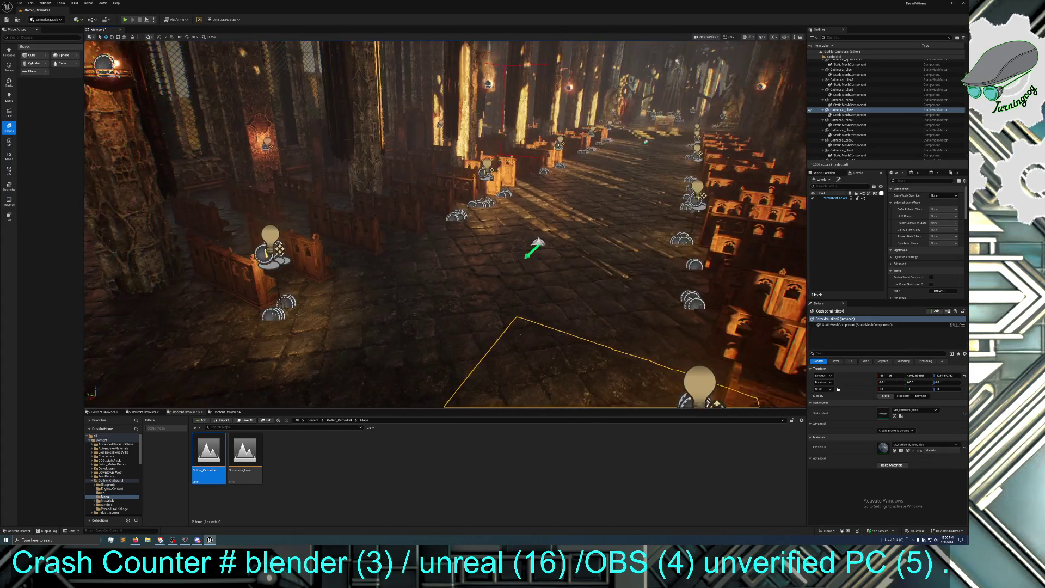
{"action": "left_click", "coordinate": [392, 296]}
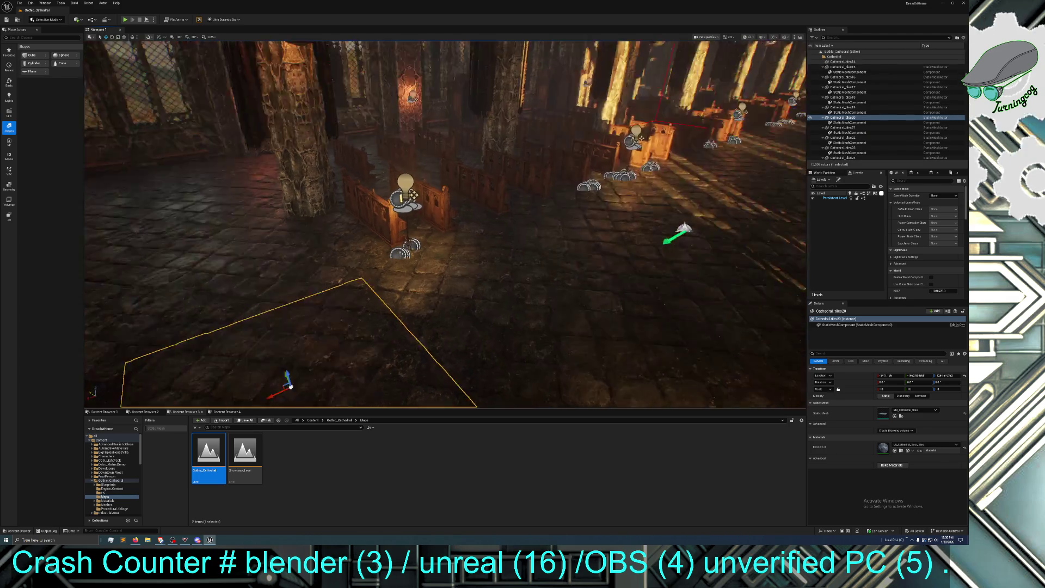
{"action": "left_click", "coordinate": [424, 307]}
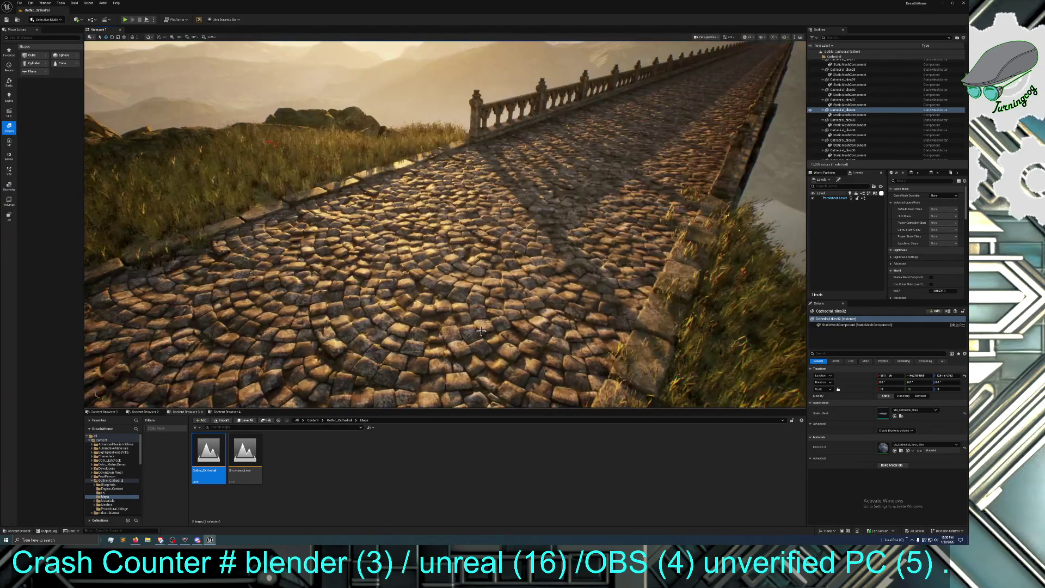
{"action": "left_click", "coordinate": [158, 395]}
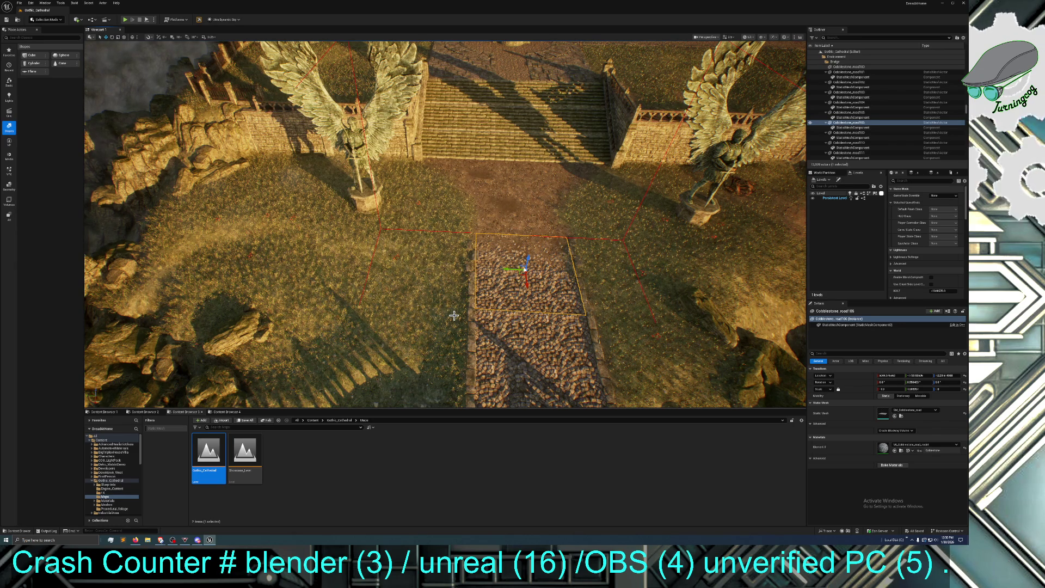
- Browse the furniture, HouseElements and tiling material collections for the cobblestone asset
{"action": "left_click", "coordinate": [901, 416]}
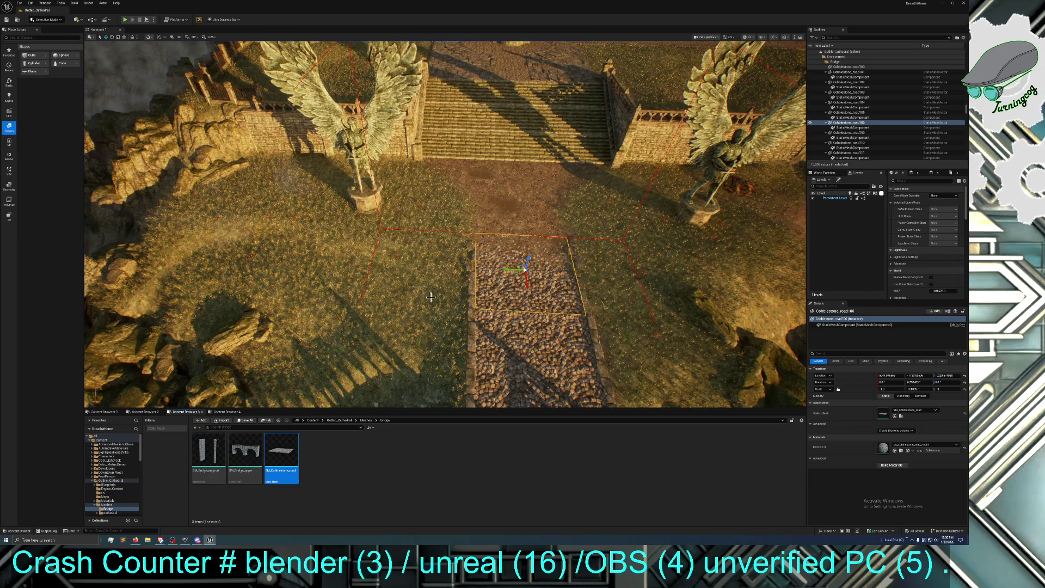
{"action": "left_click", "coordinate": [226, 412]}
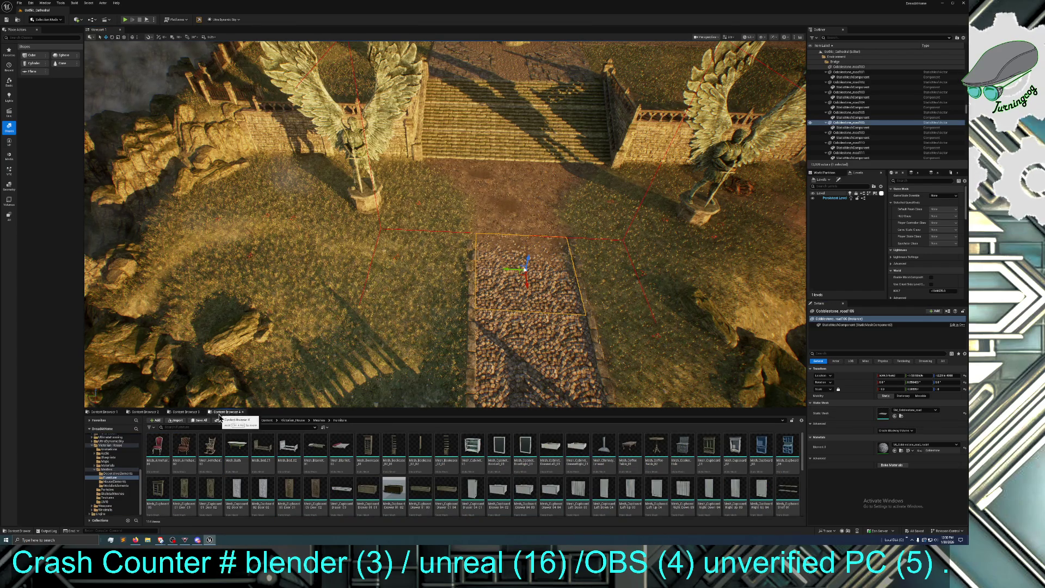
{"action": "left_click", "coordinate": [143, 411]}
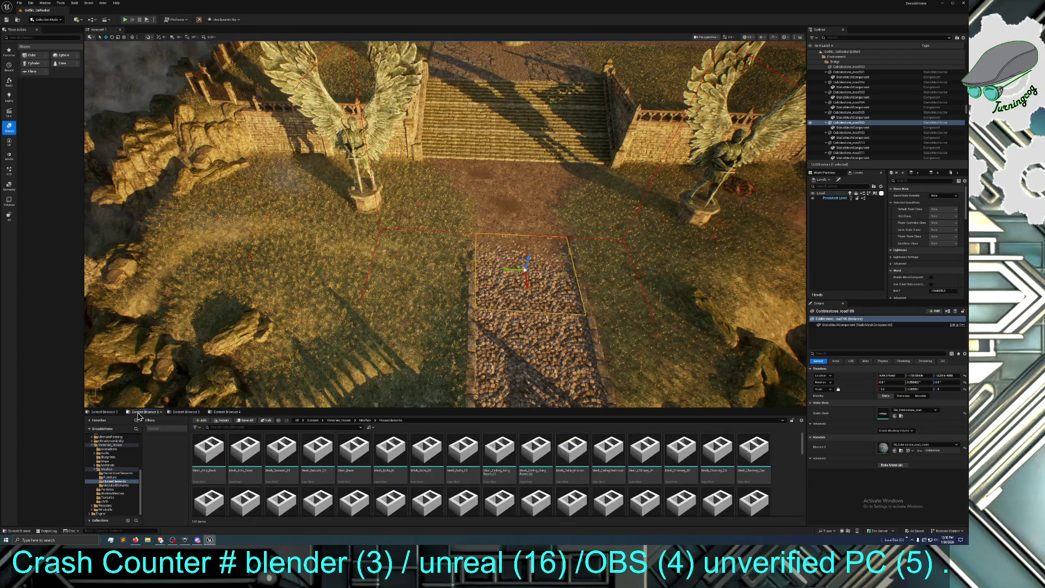
{"action": "scroll", "coordinate": [391, 457], "scroll_direction": "down", "scroll_amount": 1}
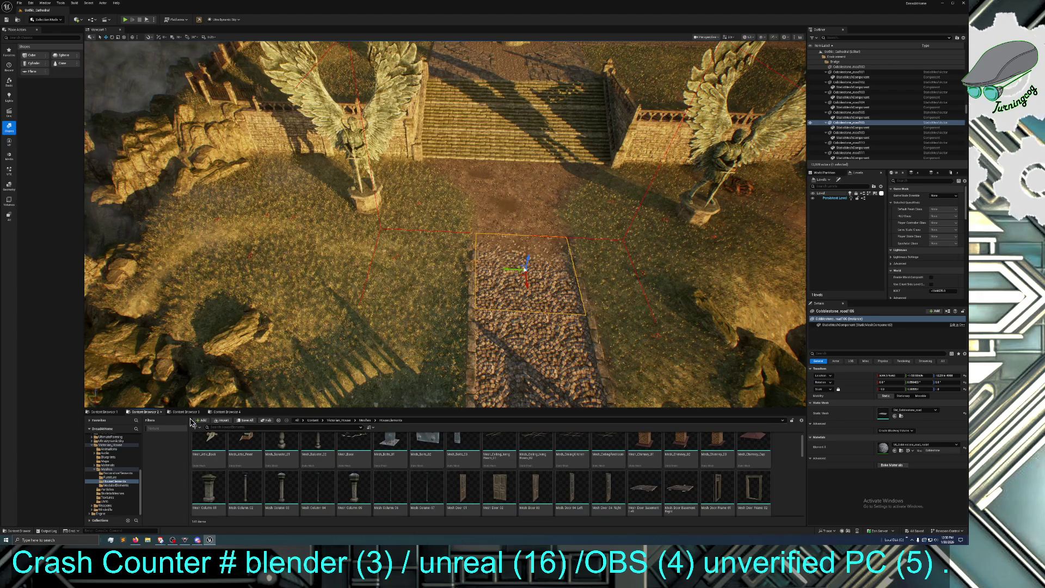
{"action": "left_click", "coordinate": [106, 412]}
{"action": "left_click", "coordinate": [149, 412]}
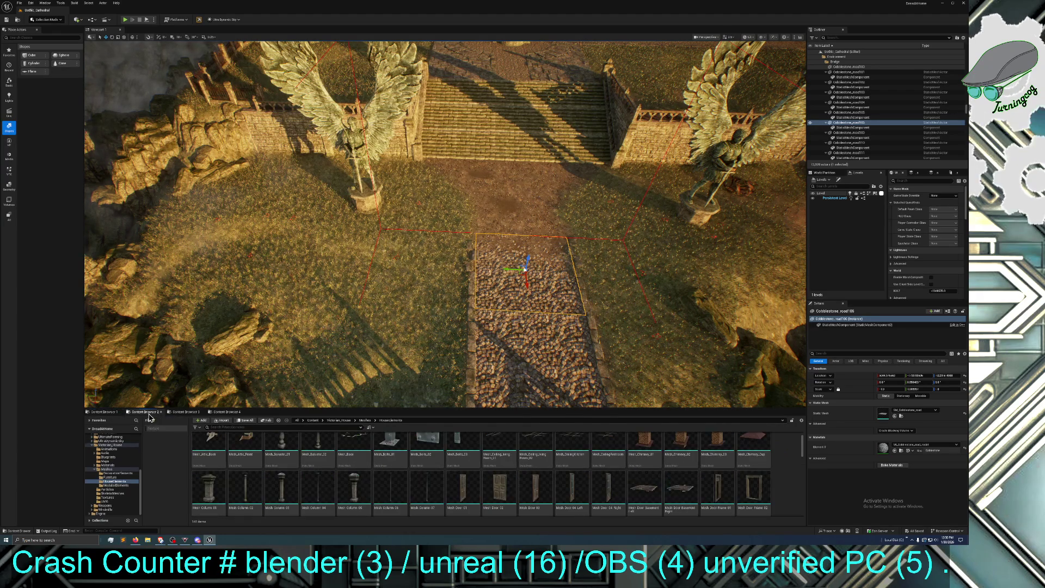
- Navigate to Content > ModularNeighborhood > Maps and open Demo_Map
{"action": "left_click", "coordinate": [312, 421]}
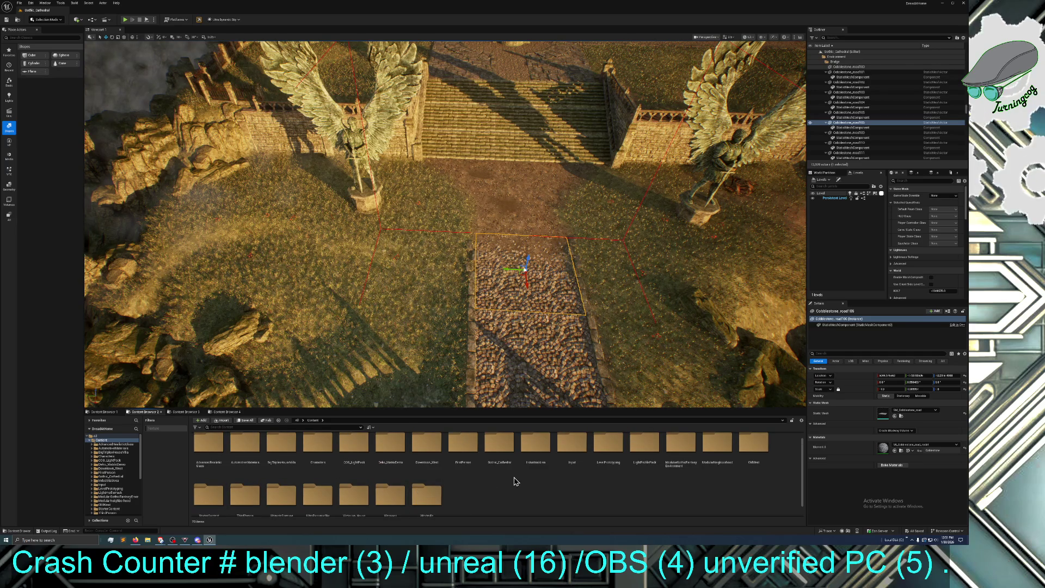
{"action": "left_click", "coordinate": [713, 447]}
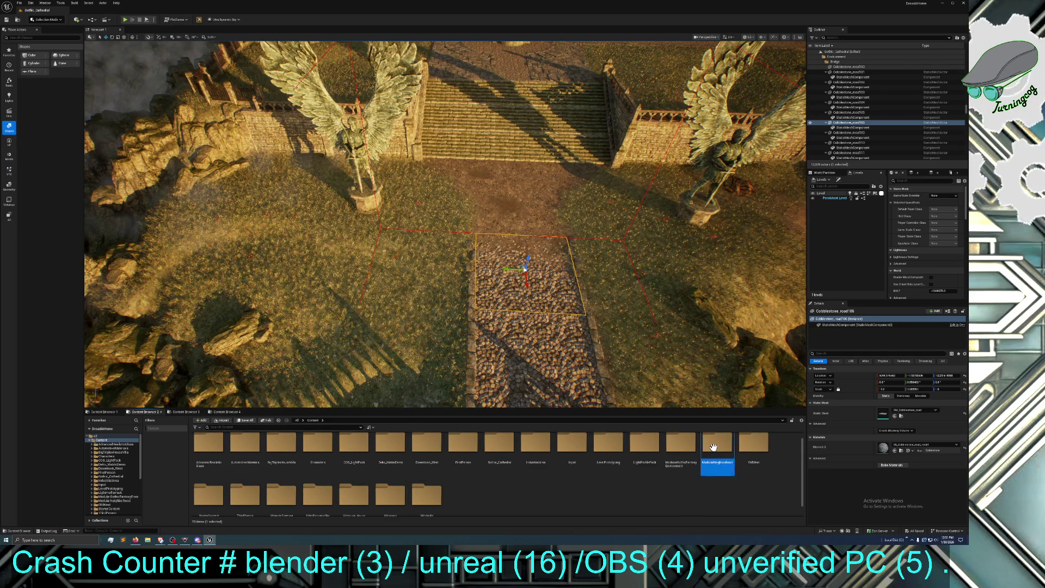
{"action": "double_click", "coordinate": [713, 447]}
{"action": "scroll", "coordinate": [276, 497], "scroll_direction": "down", "scroll_amount": 1}
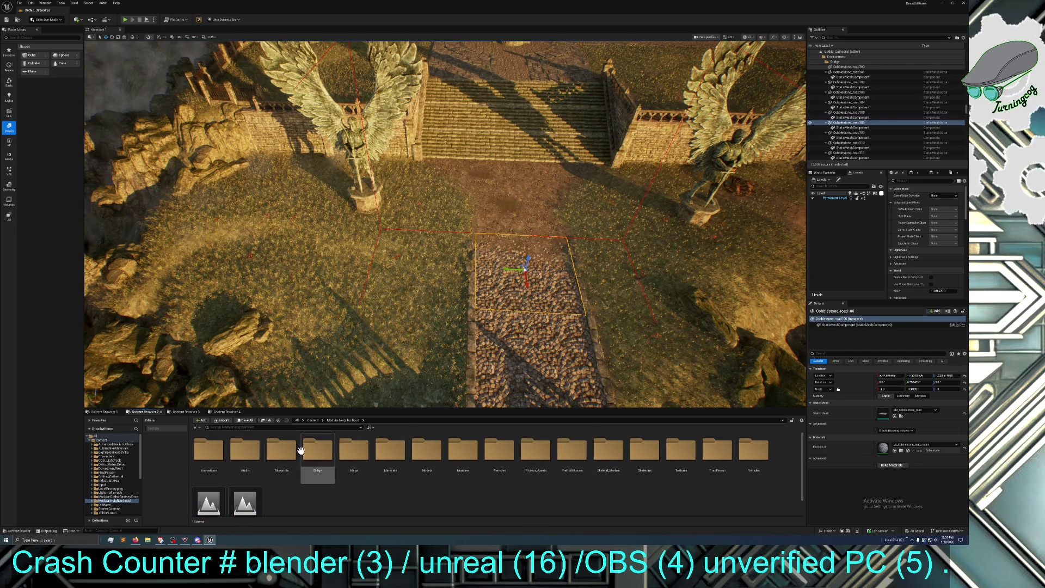
{"action": "left_click", "coordinate": [314, 421]}
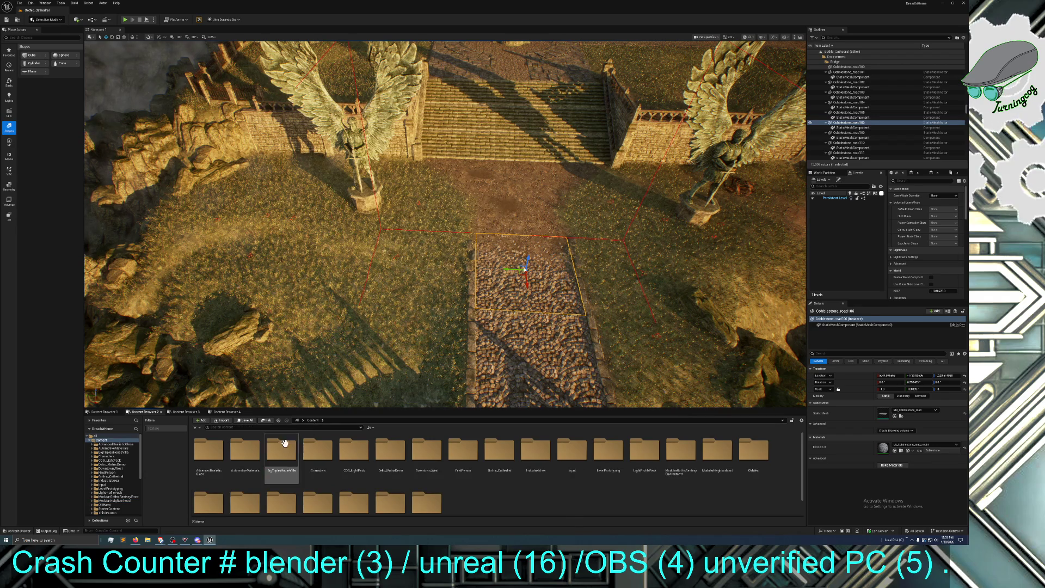
{"action": "key", "text": "alt+Left"}
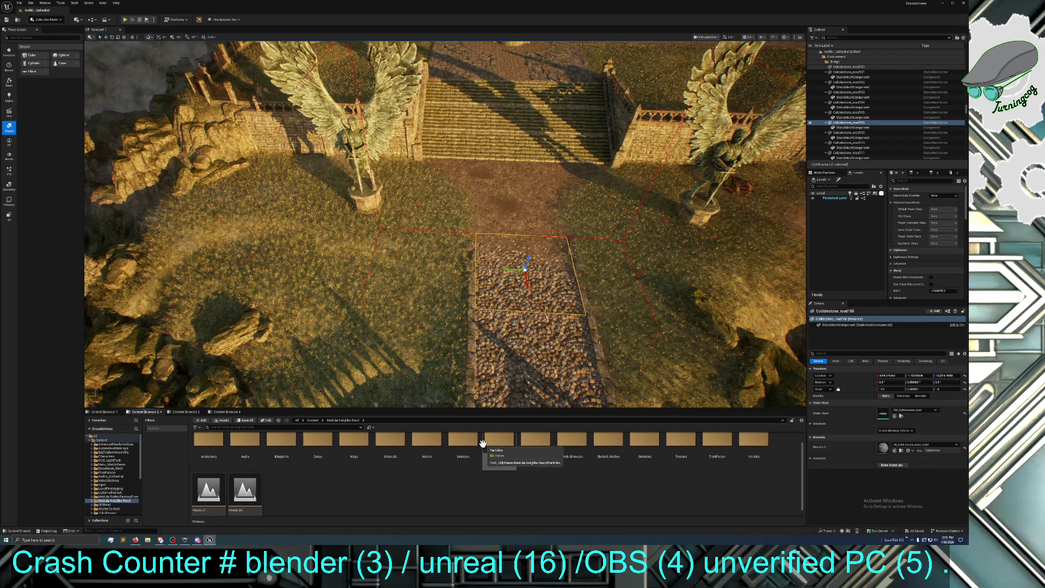
{"action": "double_click", "coordinate": [337, 439]}
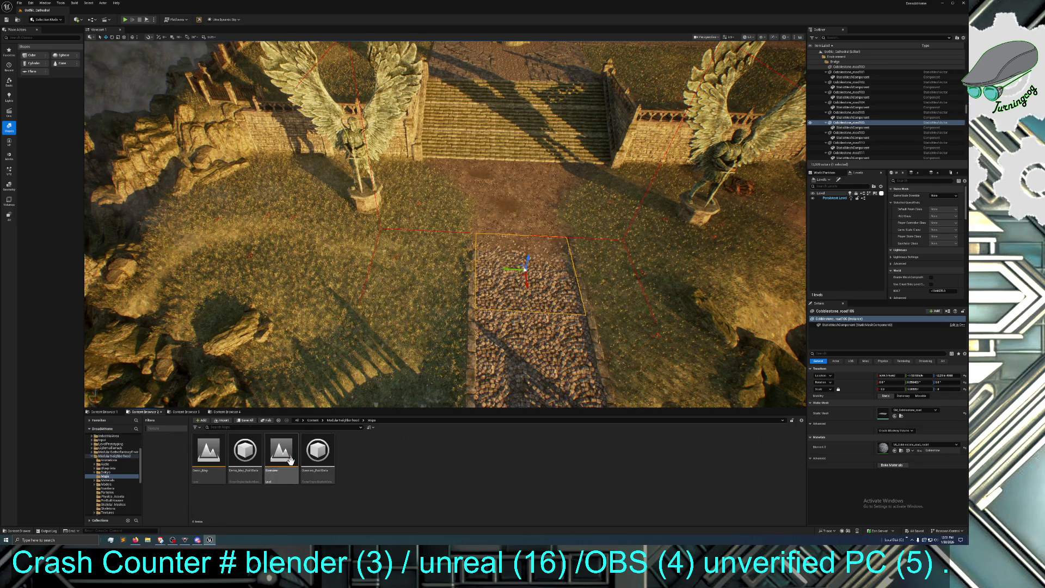
{"action": "left_click", "coordinate": [206, 458]}
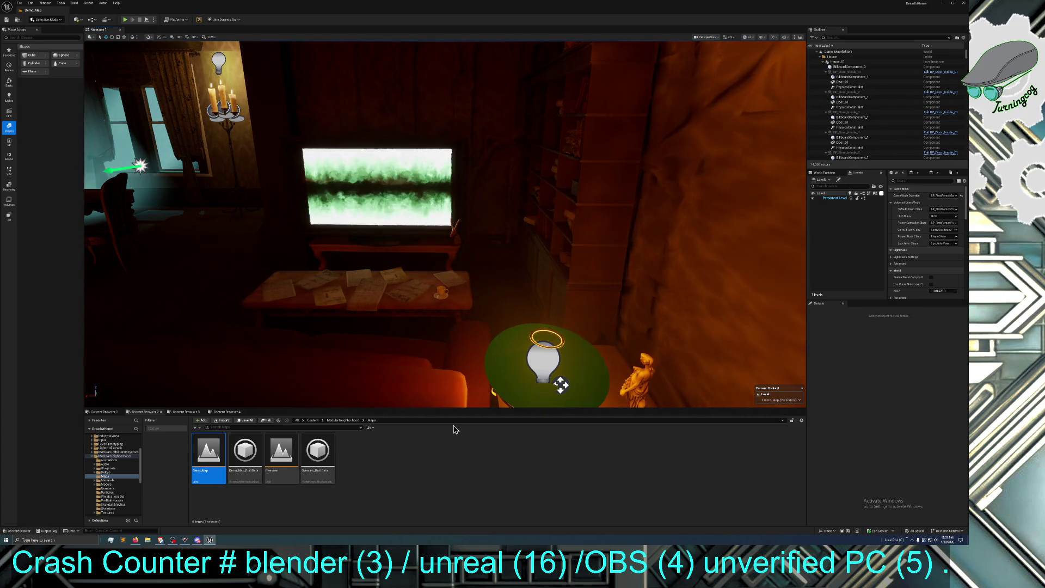
- Drop SM_Cobblestone_road from the Bridge collection onto the floor near Floor_01_Basic12
{"action": "mouse_move", "coordinate": [392, 349]}
{"action": "left_mouse_down"}
{"action": "mouse_move", "coordinate": [218, 343]}
{"action": "mouse_move", "coordinate": [389, 365]}
{"action": "left_mouse_up"}
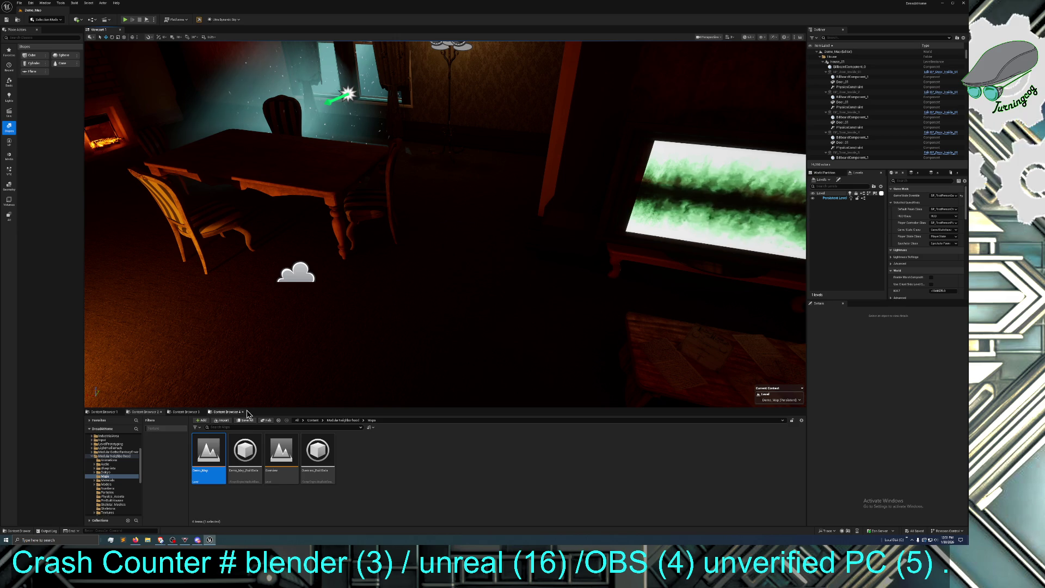
{"action": "left_click", "coordinate": [226, 413]}
{"action": "left_click", "coordinate": [194, 413]}
{"action": "left_click_drag", "start_coordinate": [281, 451], "coordinate": [433, 313]}
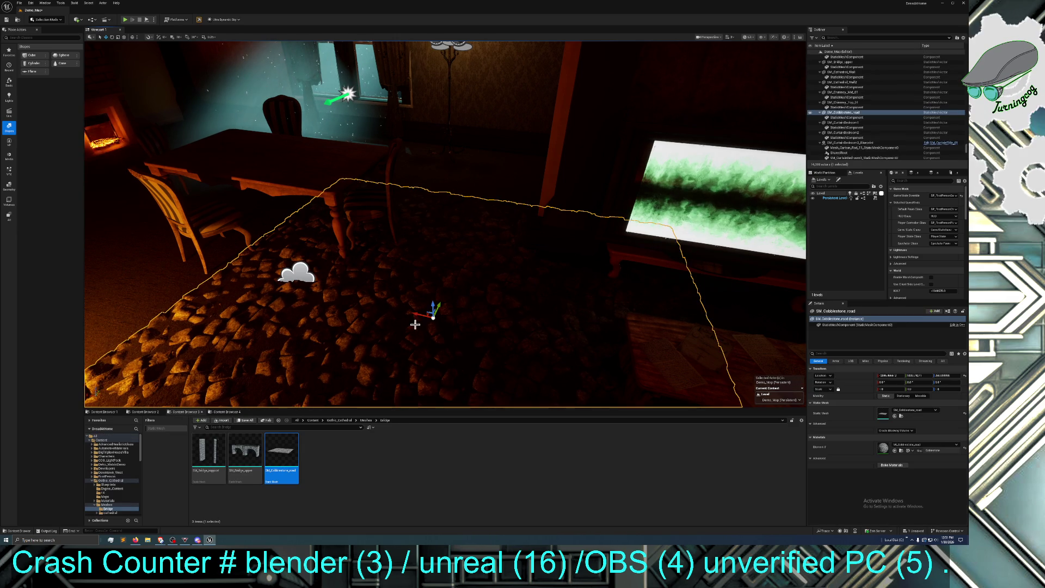
{"action": "right_click", "coordinate": [458, 327]}
{"action": "left_click", "coordinate": [384, 333]}
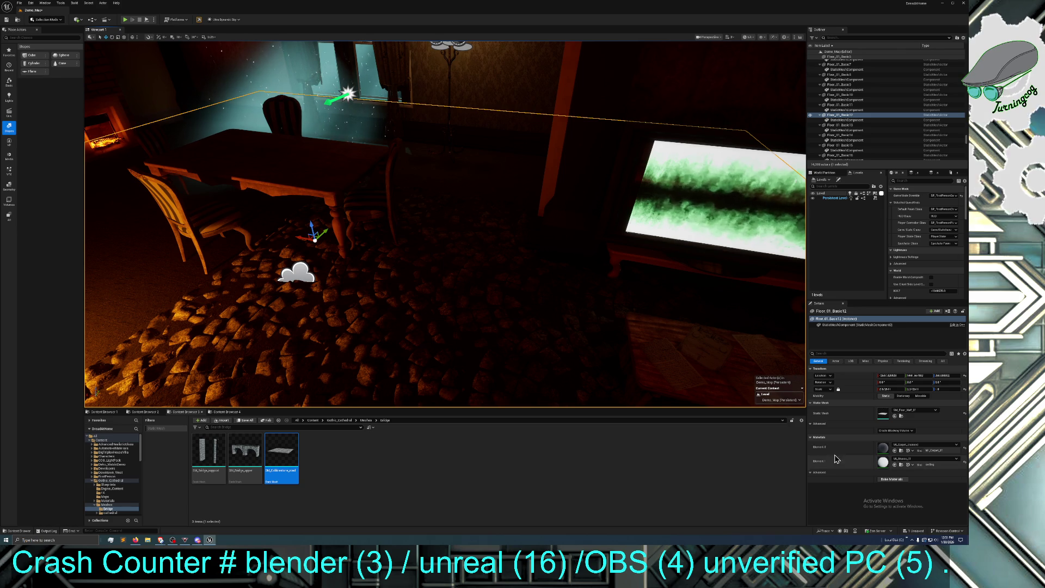
- Try applying M_Carpet_Diamond to the floor twice, then select the cobblestone piece
{"action": "left_click", "coordinate": [901, 451]}
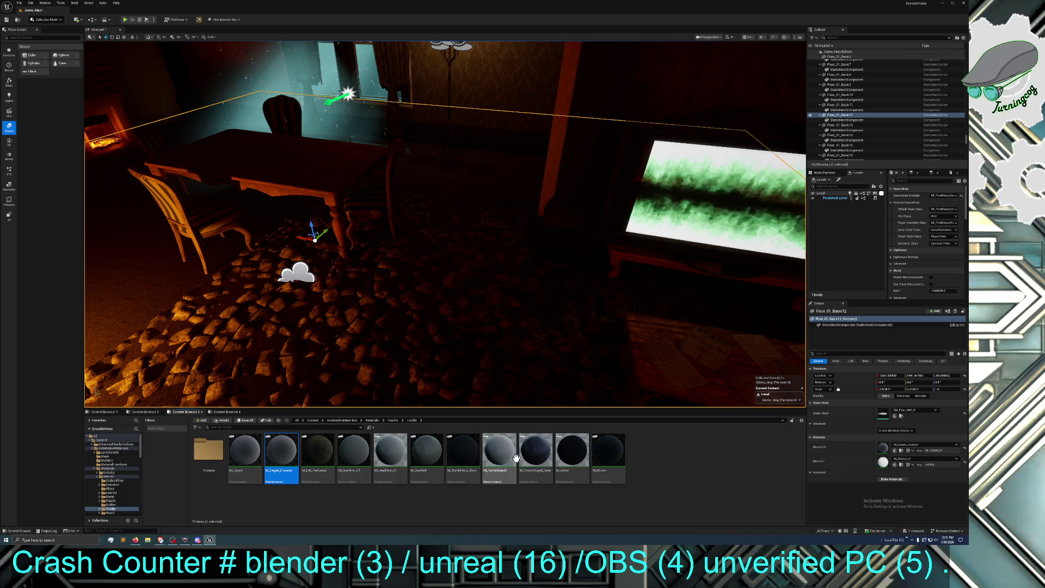
{"action": "left_click_drag", "start_coordinate": [286, 453], "coordinate": [430, 342]}
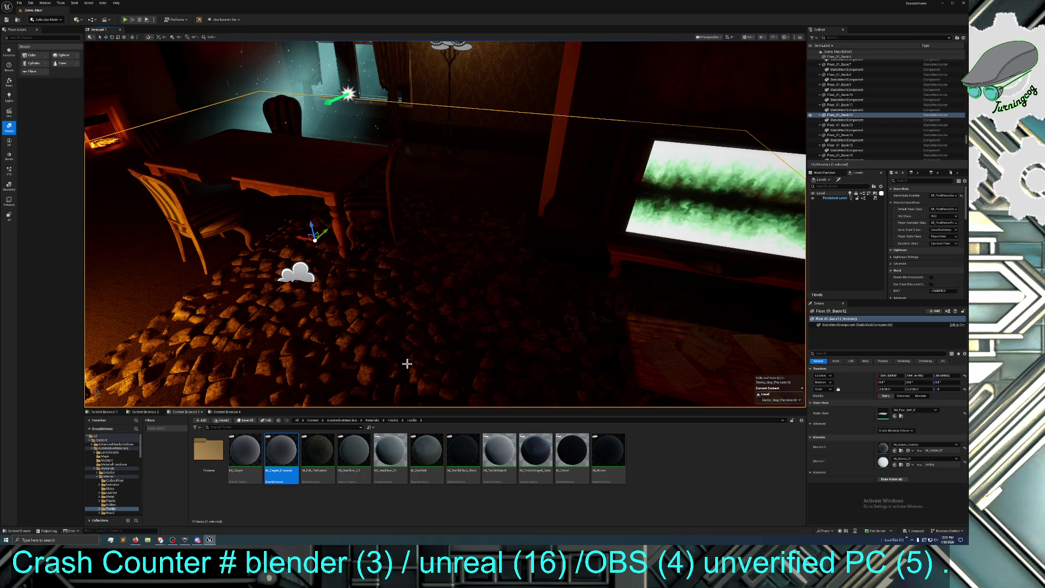
{"action": "left_click_drag", "start_coordinate": [429, 357], "coordinate": [429, 351]}
{"action": "left_click_drag", "start_coordinate": [281, 450], "coordinate": [386, 351]}
{"action": "left_click", "coordinate": [421, 333]}
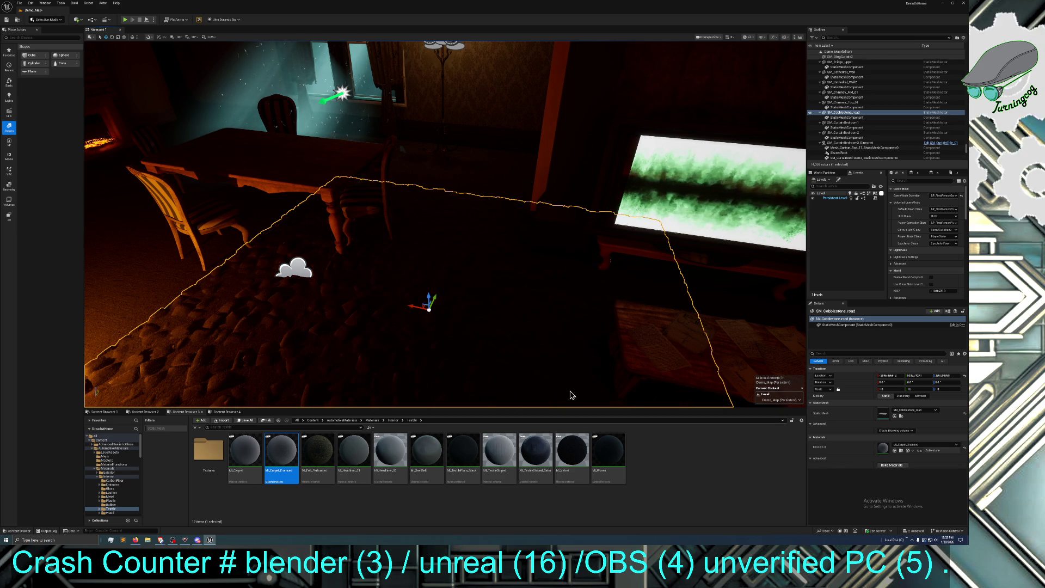
- Rotate the cobblestone piece 180 degrees on Z using a larger rotation snap
{"action": "mouse_move", "coordinate": [420, 346]}
{"action": "left_mouse_down"}
{"action": "mouse_move", "coordinate": [420, 362]}
{"action": "mouse_move", "coordinate": [576, 204]}
{"action": "mouse_move", "coordinate": [576, 305]}
{"action": "left_mouse_up"}
{"action": "key", "text": "f"}
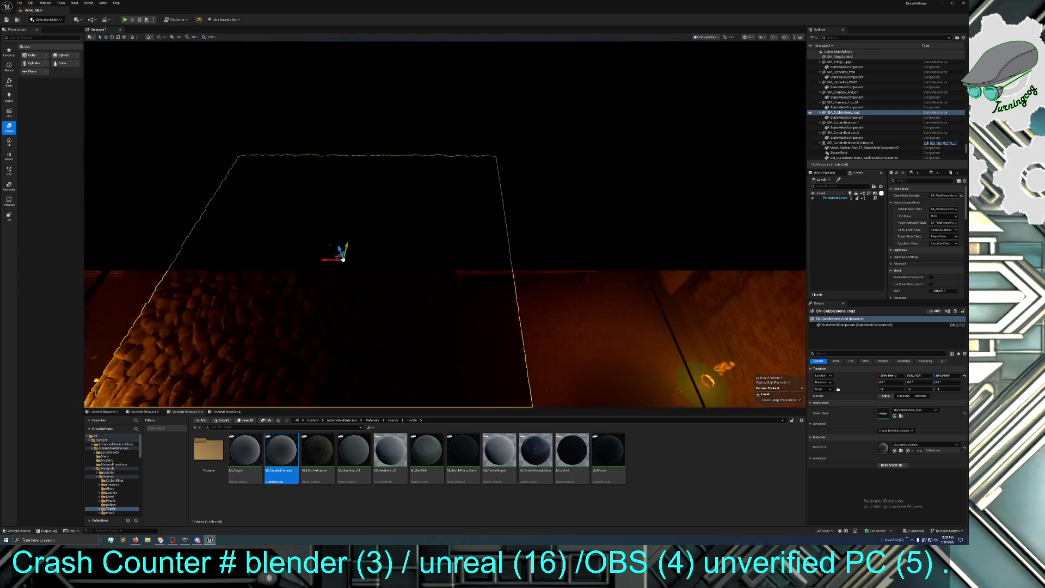
{"action": "left_click_drag", "start_coordinate": [452, 309], "coordinate": [453, 308]}
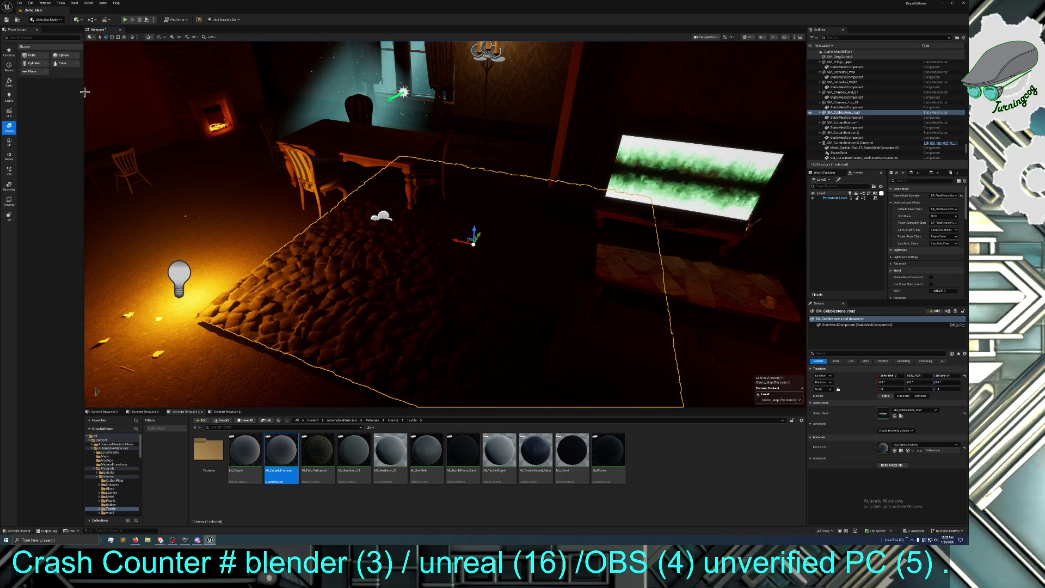
{"action": "left_click", "coordinate": [111, 38]}
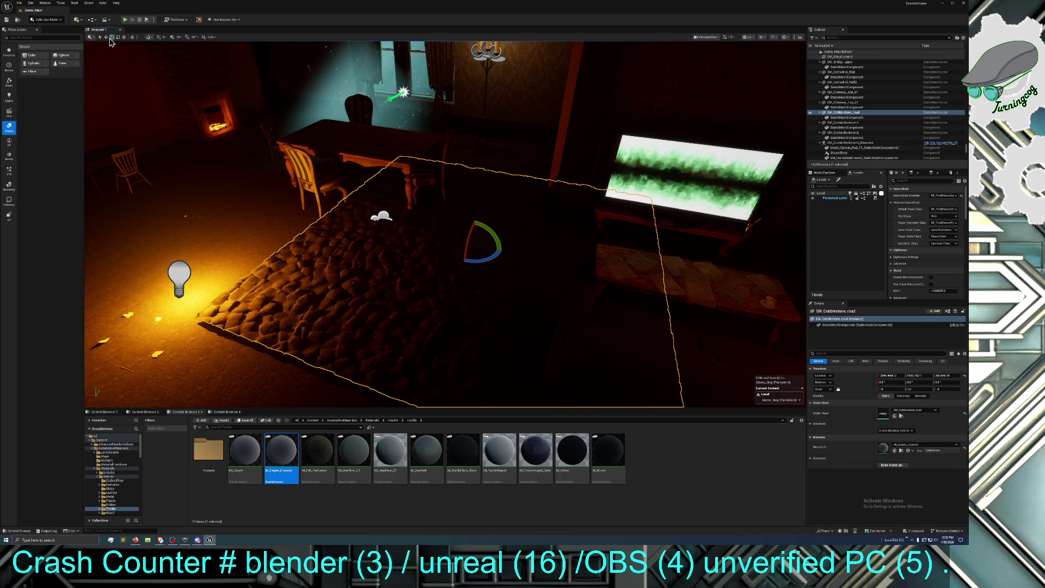
{"action": "left_click", "coordinate": [192, 38]}
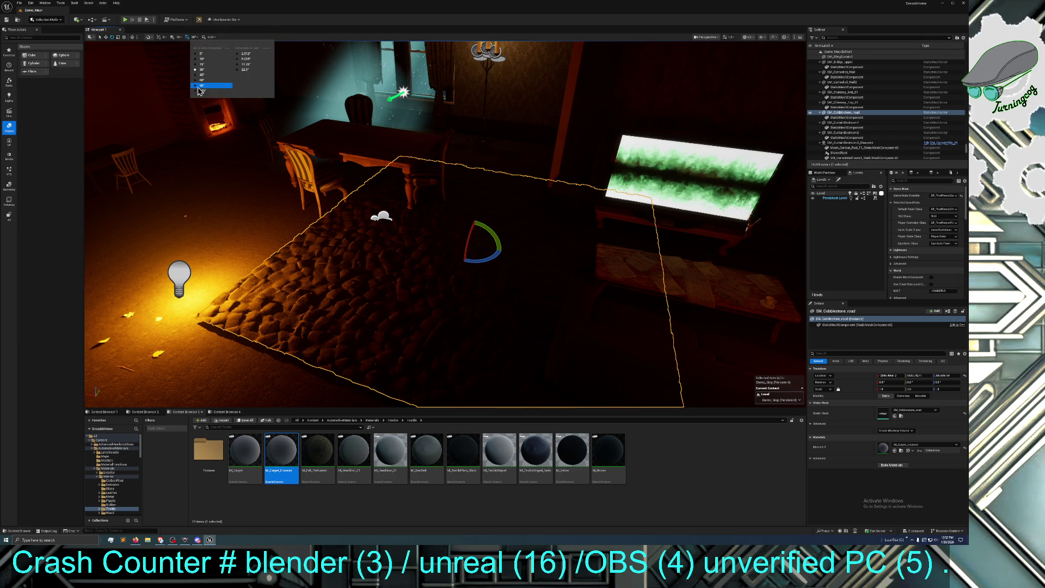
{"action": "left_click", "coordinate": [199, 88]}
{"action": "mouse_move", "coordinate": [490, 251]}
{"action": "left_mouse_down"}
{"action": "mouse_move", "coordinate": [458, 257]}
{"action": "mouse_move", "coordinate": [446, 239]}
{"action": "mouse_move", "coordinate": [510, 263]}
{"action": "mouse_move", "coordinate": [460, 267]}
{"action": "mouse_move", "coordinate": [445, 237]}
{"action": "mouse_move", "coordinate": [489, 260]}
{"action": "left_mouse_up"}
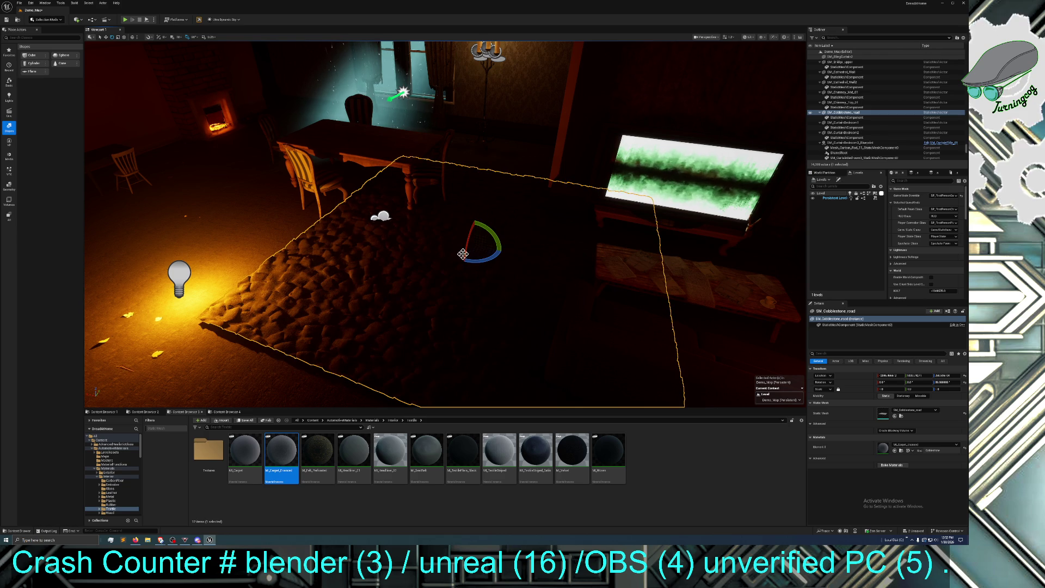
- Move the cobblestone piece across the floor, adjust its height, and duplicate it
{"action": "left_click", "coordinate": [106, 37]}
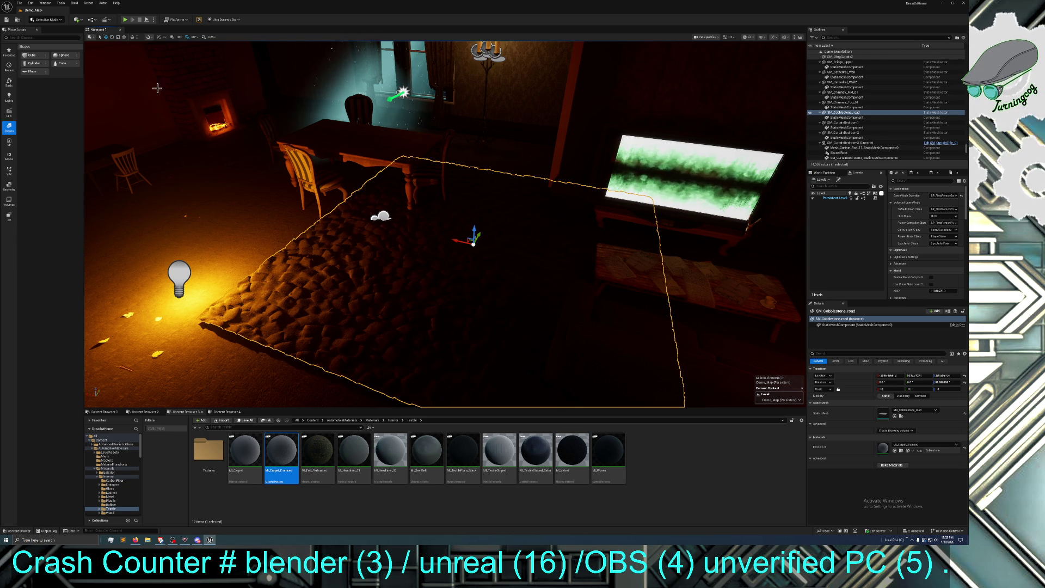
{"action": "mouse_move", "coordinate": [466, 243]}
{"action": "left_mouse_down"}
{"action": "mouse_move", "coordinate": [373, 224]}
{"action": "mouse_move", "coordinate": [612, 261]}
{"action": "mouse_move", "coordinate": [589, 259]}
{"action": "mouse_move", "coordinate": [601, 187]}
{"action": "mouse_move", "coordinate": [463, 171]}
{"action": "mouse_move", "coordinate": [583, 248]}
{"action": "mouse_move", "coordinate": [603, 246]}
{"action": "left_mouse_up"}
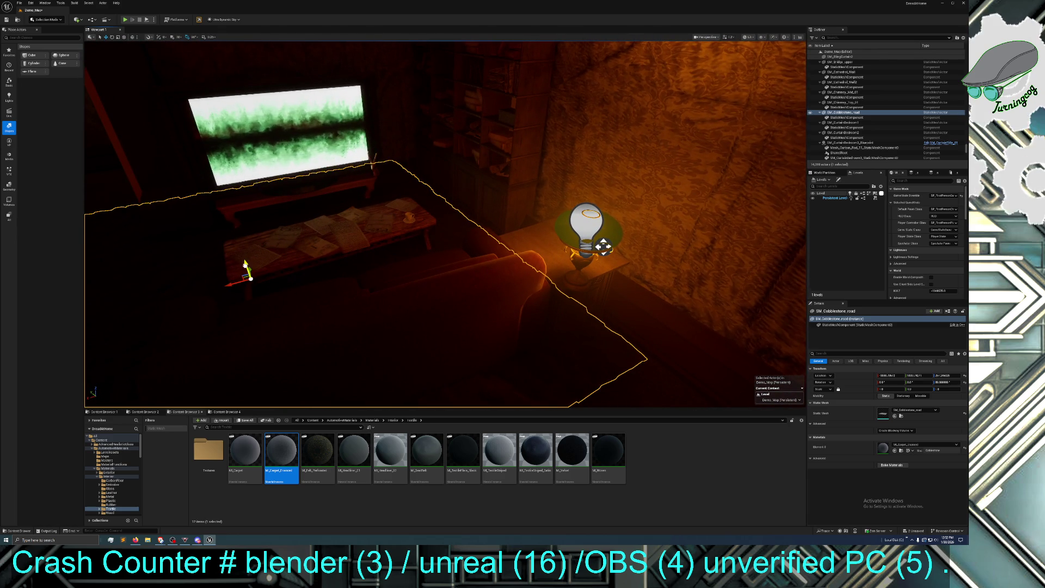
{"action": "left_click_drag", "start_coordinate": [246, 266], "coordinate": [227, 284]}
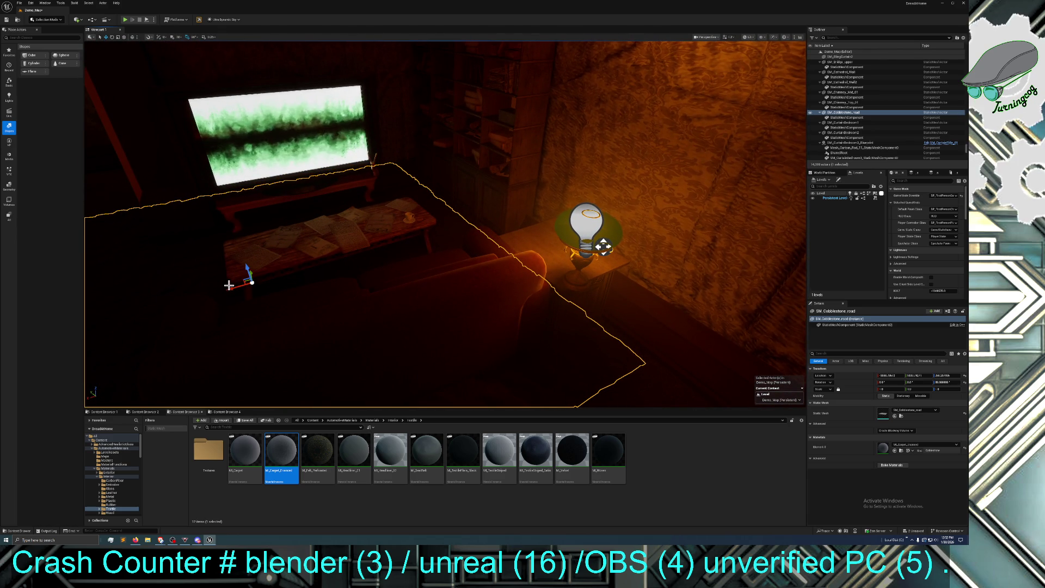
{"action": "left_click_drag", "start_coordinate": [603, 246], "coordinate": [757, 329]}
{"action": "mouse_move", "coordinate": [426, 305]}
{"action": "left_mouse_down"}
{"action": "mouse_move", "coordinate": [261, 308]}
{"action": "mouse_move", "coordinate": [311, 304]}
{"action": "mouse_move", "coordinate": [527, 368]}
{"action": "mouse_move", "coordinate": [551, 390]}
{"action": "mouse_move", "coordinate": [373, 327]}
{"action": "mouse_move", "coordinate": [327, 337]}
{"action": "mouse_move", "coordinate": [359, 381]}
{"action": "mouse_move", "coordinate": [529, 399]}
{"action": "left_mouse_up"}
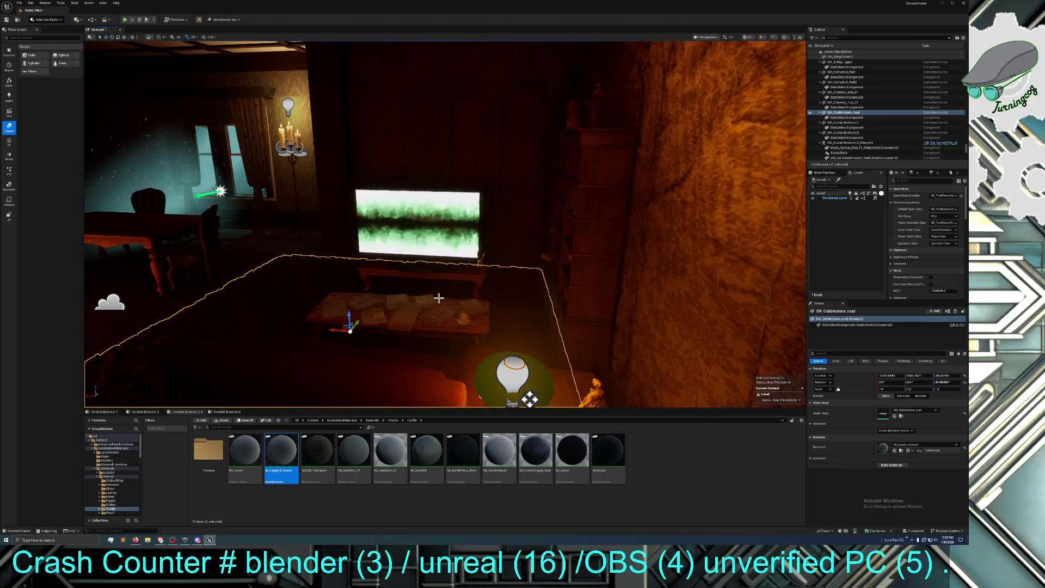
{"action": "key", "text": "ctrl+d"}
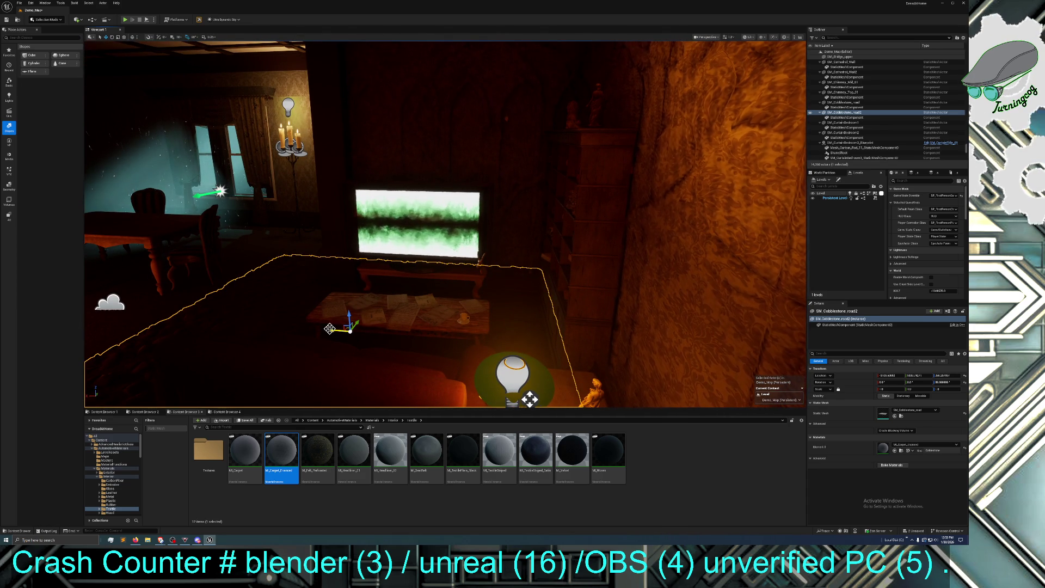
- Slide the second cobblestone copy far left along X across the room floor
{"action": "left_click_drag", "start_coordinate": [322, 330], "coordinate": [86, 304]}
{"action": "mouse_move", "coordinate": [210, 305]}
{"action": "left_mouse_down"}
{"action": "mouse_move", "coordinate": [388, 309]}
{"action": "mouse_move", "coordinate": [278, 312]}
{"action": "mouse_move", "coordinate": [292, 314]}
{"action": "left_mouse_up"}
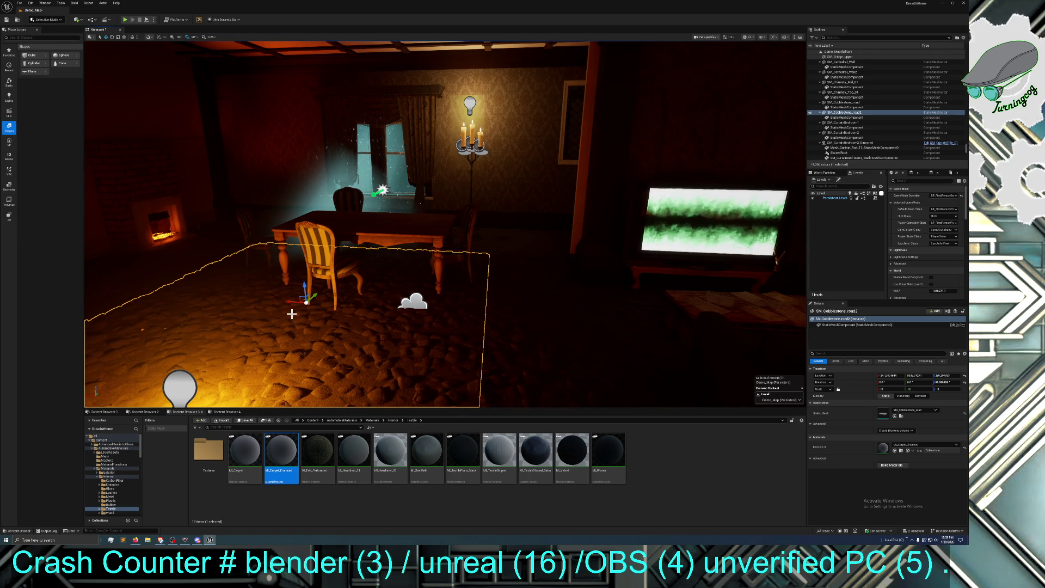
{"action": "left_click", "coordinate": [400, 321], "text": "ctrl"}
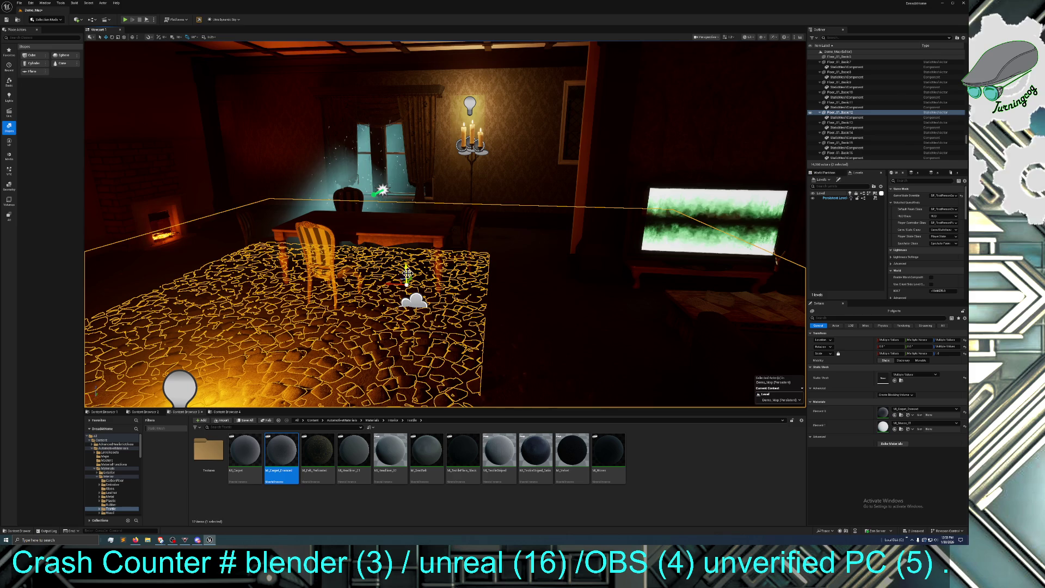
{"action": "left_click_drag", "start_coordinate": [496, 320], "coordinate": [528, 297]}
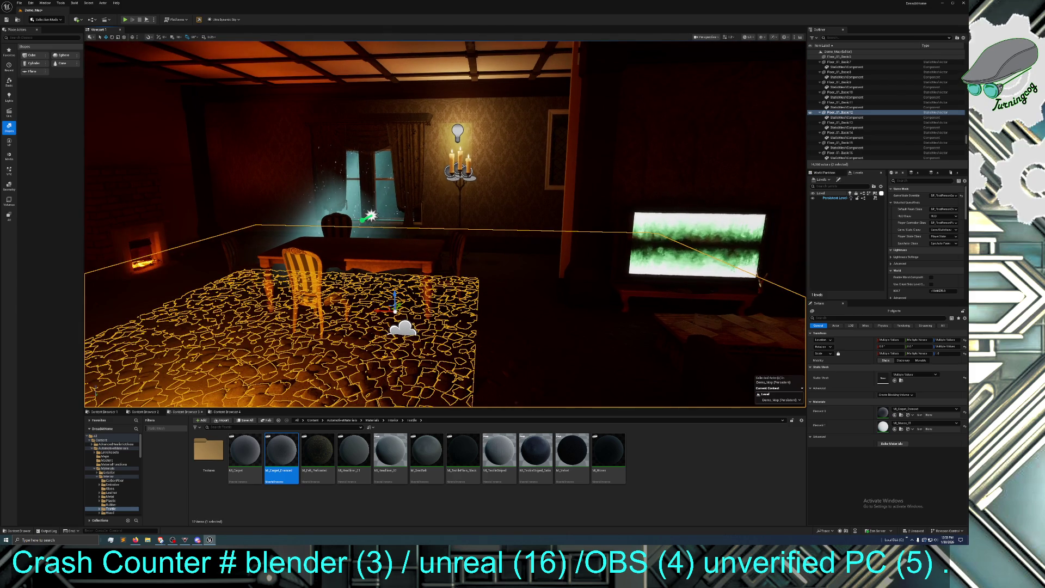
{"action": "left_click", "coordinate": [415, 364]}
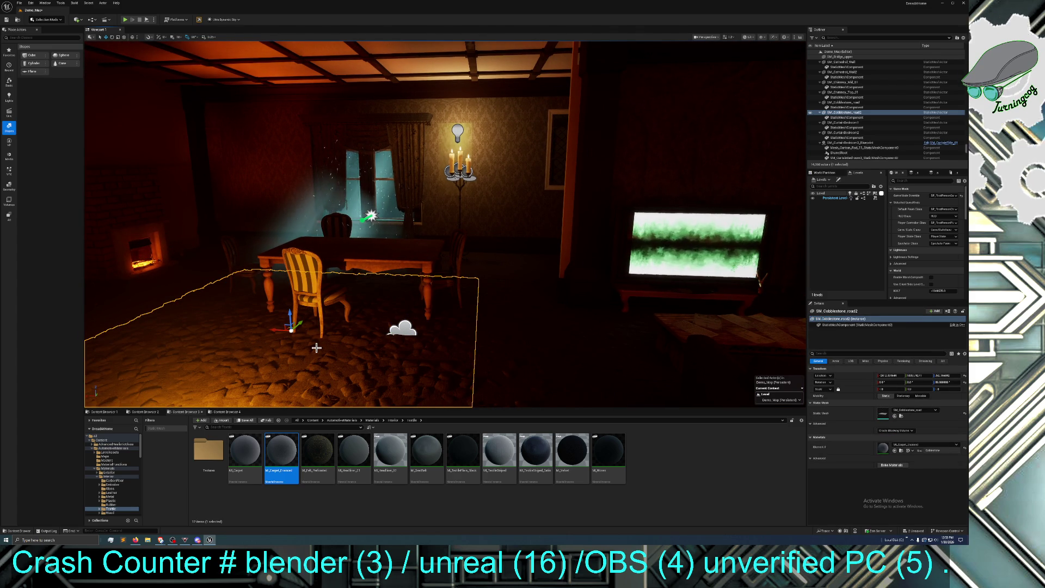
{"action": "mouse_move", "coordinate": [277, 329]}
{"action": "left_mouse_down"}
{"action": "mouse_move", "coordinate": [85, 319]}
{"action": "mouse_move", "coordinate": [277, 366]}
{"action": "left_mouse_up"}
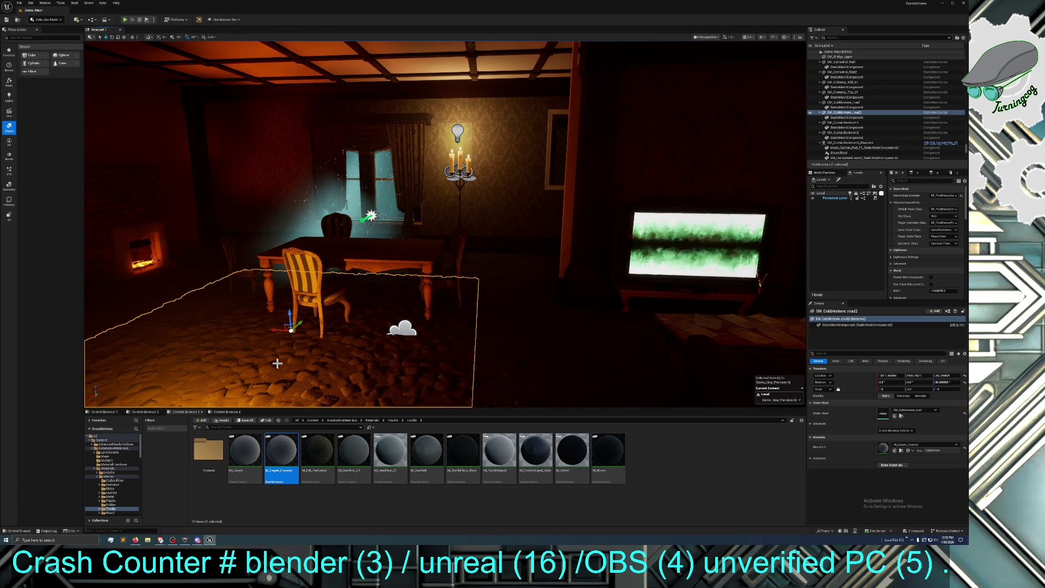
- Duplicate the cobblestone again and slide SM_Cobblestone_road3 left toward the fireplace corner
{"action": "key", "text": "ctrl+d"}
{"action": "mouse_move", "coordinate": [281, 330]}
{"action": "left_mouse_down"}
{"action": "mouse_move", "coordinate": [96, 307]}
{"action": "mouse_move", "coordinate": [109, 300]}
{"action": "mouse_move", "coordinate": [87, 294]}
{"action": "left_mouse_up"}
{"action": "mouse_move", "coordinate": [201, 312]}
{"action": "left_mouse_down"}
{"action": "mouse_move", "coordinate": [91, 294]}
{"action": "mouse_move", "coordinate": [135, 299]}
{"action": "left_mouse_up"}
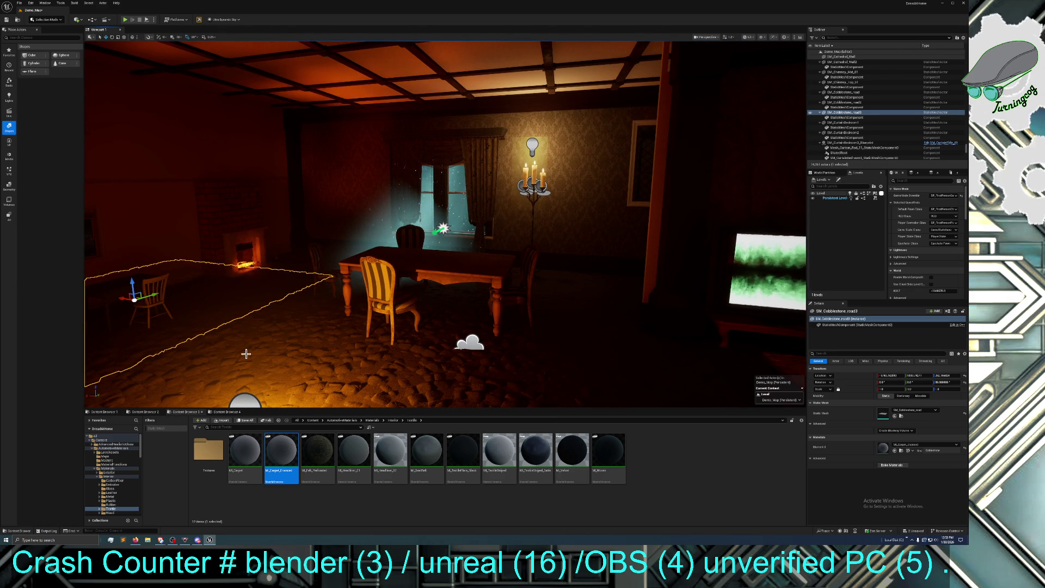
- Select three cobblestone floor pieces, duplicate them, and move the copies toward the back wall
{"action": "left_click", "coordinate": [265, 356], "text": "ctrl"}
{"action": "left_click", "coordinate": [578, 381], "text": "ctrl"}
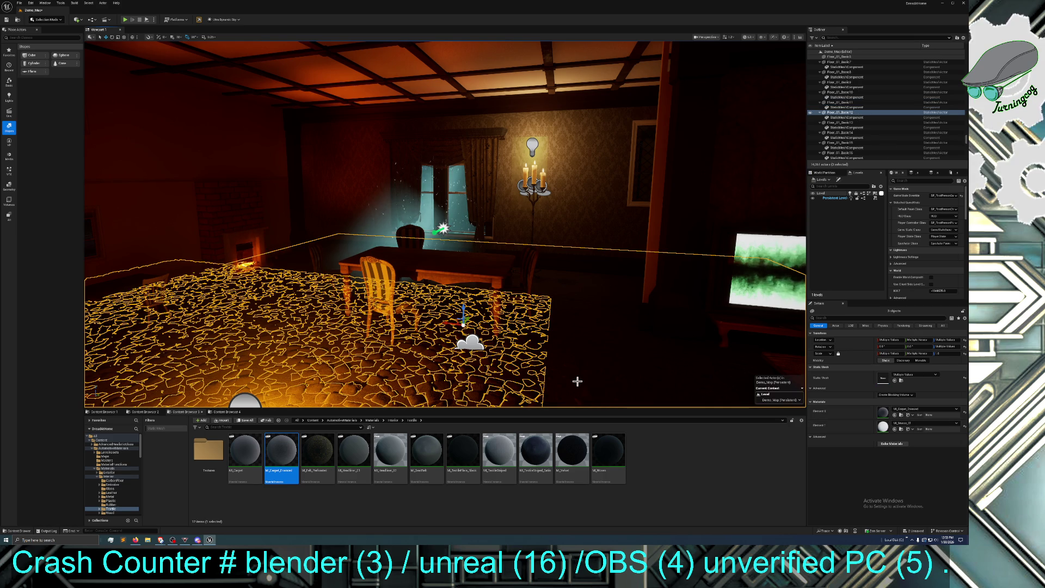
{"action": "left_click", "coordinate": [589, 392], "text": "ctrl"}
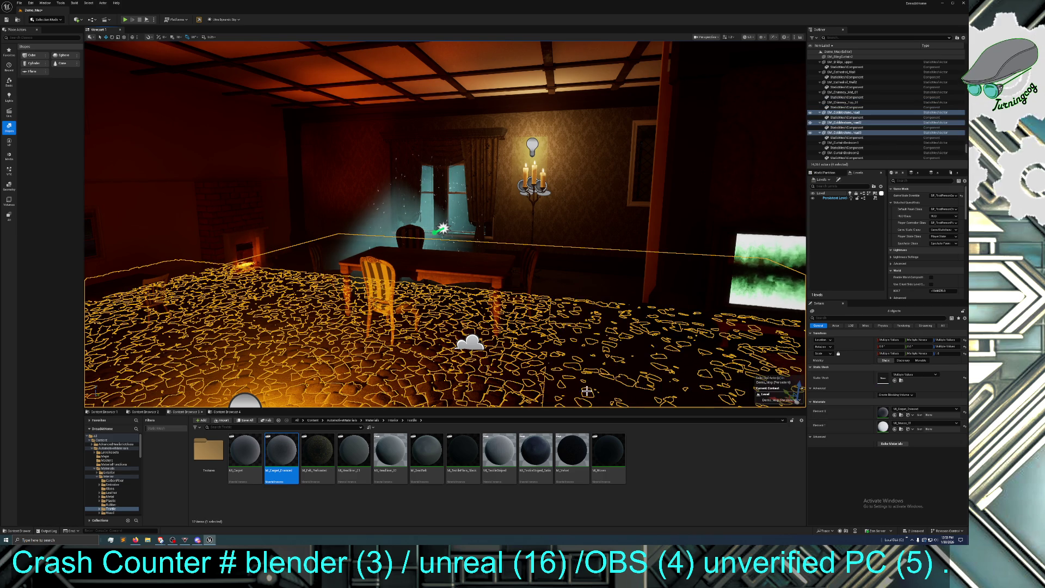
{"action": "left_click", "coordinate": [569, 297], "text": "ctrl"}
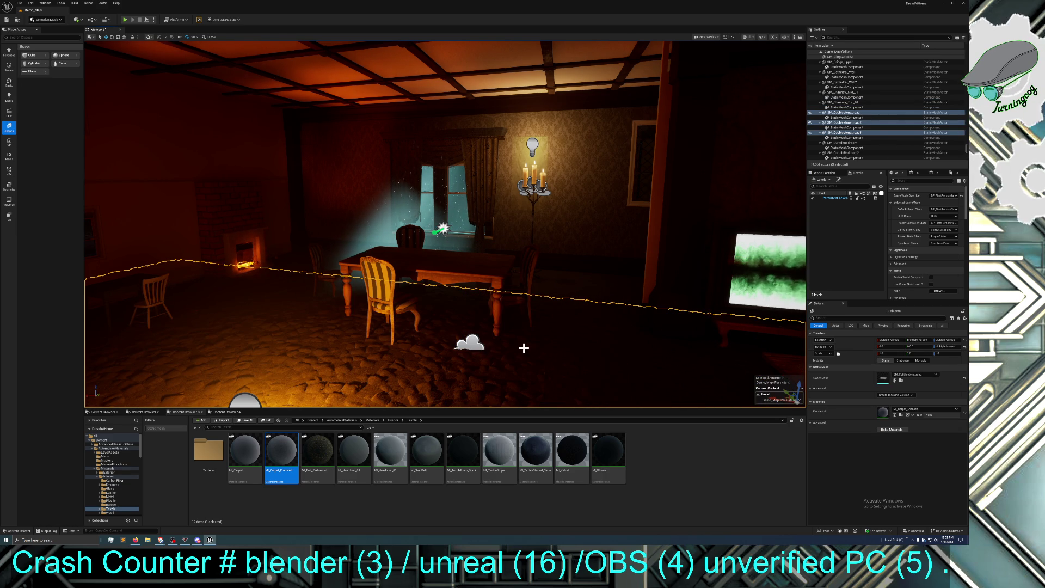
{"action": "key", "text": "ctrl+d"}
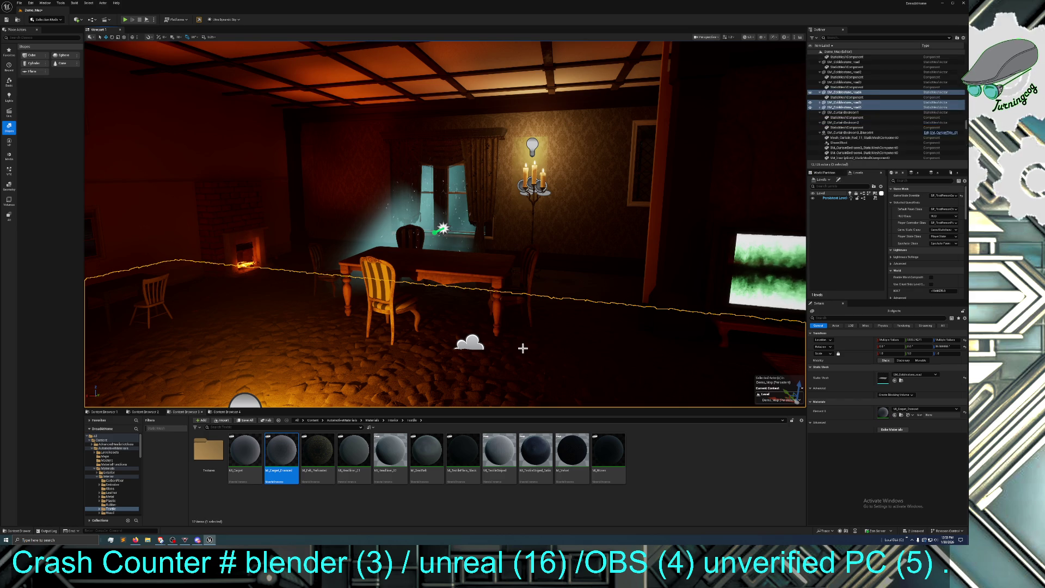
{"action": "key", "text": "f"}
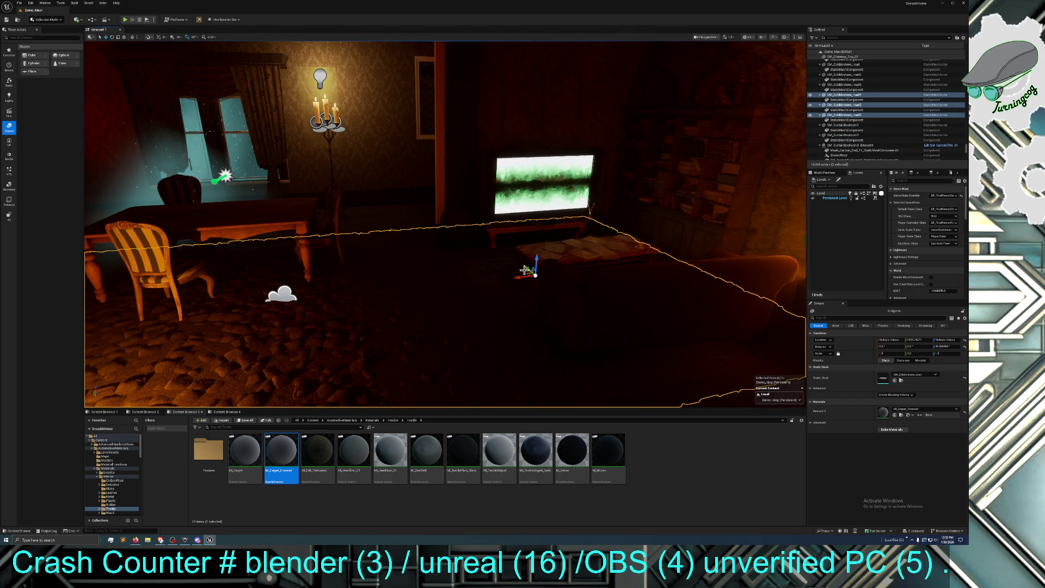
{"action": "left_click_drag", "start_coordinate": [536, 273], "coordinate": [482, 194]}
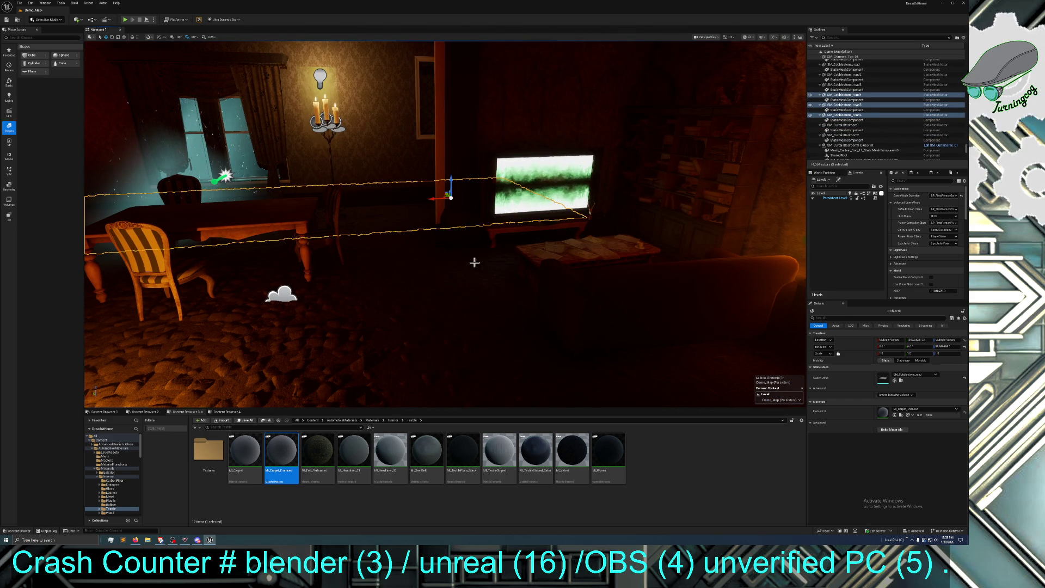
- Adjust the heights of the SM_Cobblestone_road and SM_Cobblestone_road6 pieces along Z
{"action": "left_click", "coordinate": [410, 334]}
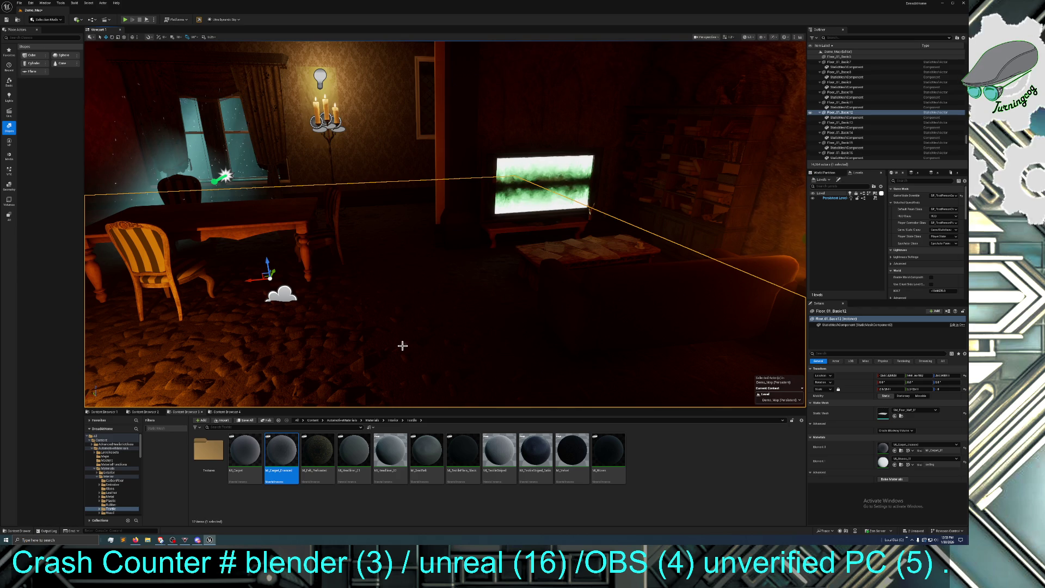
{"action": "left_click", "coordinate": [405, 342]}
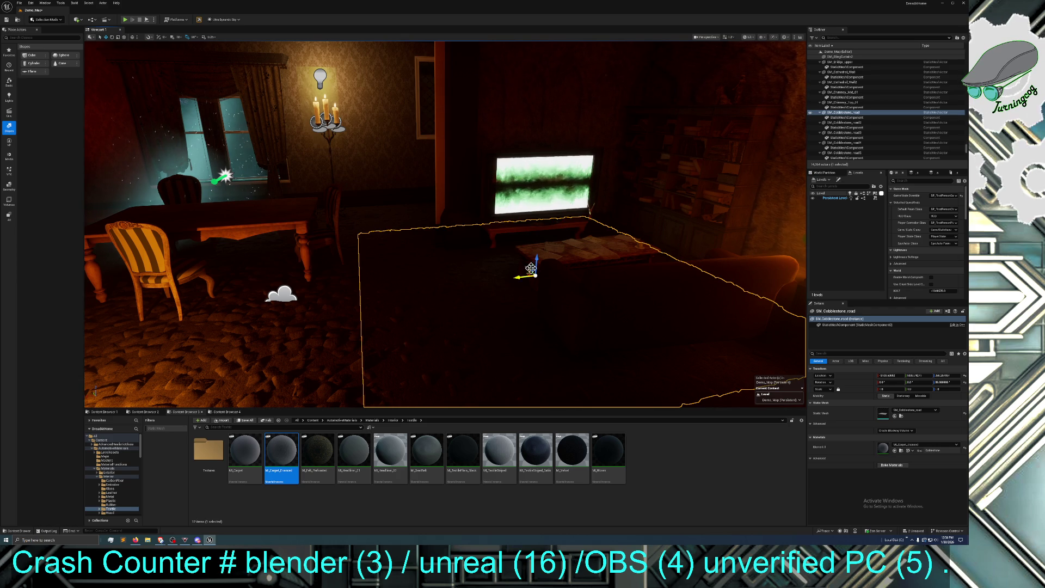
{"action": "left_click_drag", "start_coordinate": [536, 263], "coordinate": [536, 261]}
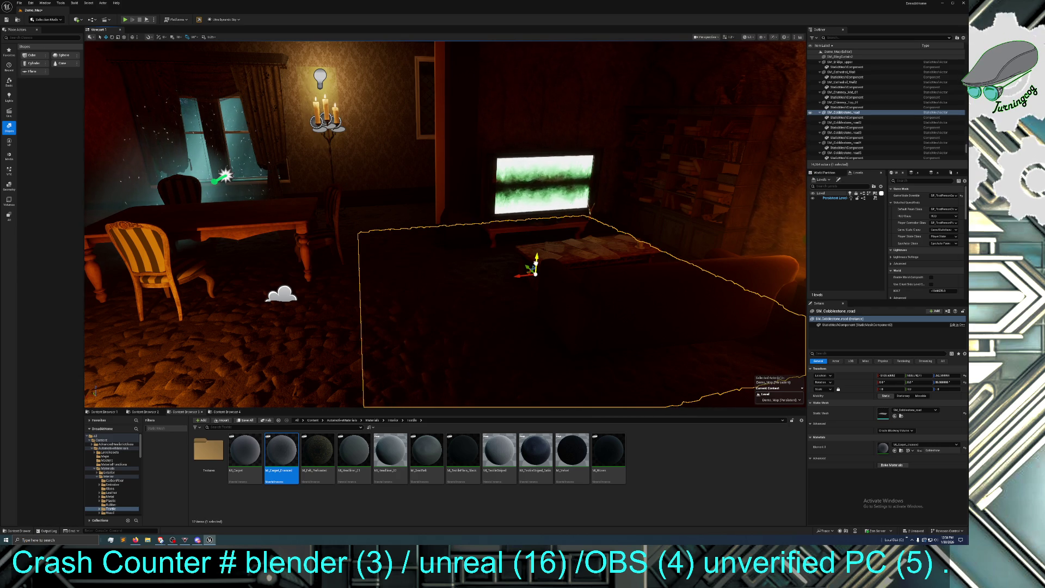
{"action": "left_click", "coordinate": [411, 231]}
{"action": "left_click", "coordinate": [395, 215]}
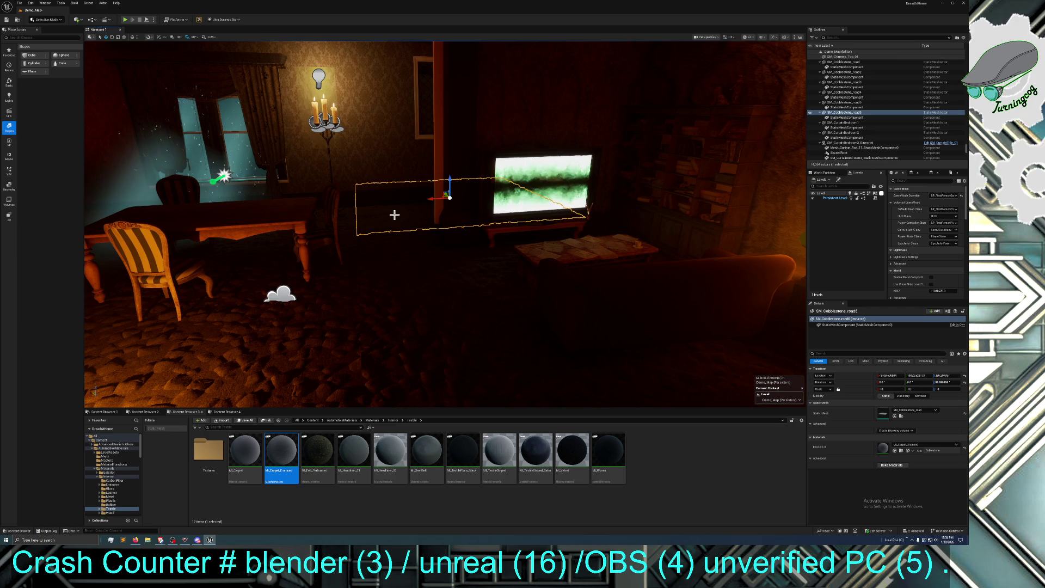
{"action": "left_click_drag", "start_coordinate": [450, 188], "coordinate": [574, 331]}
{"action": "left_click_drag", "start_coordinate": [465, 260], "coordinate": [464, 249]}
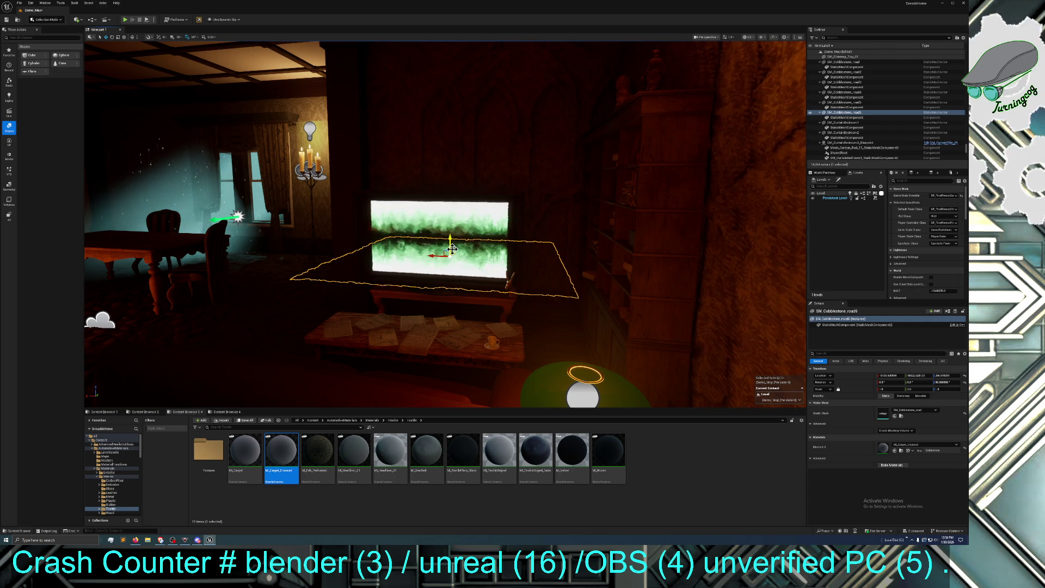
- Nudge SM_Cobblestone_road's height so it sits level with the surrounding floor
{"action": "left_click", "coordinate": [554, 353]}
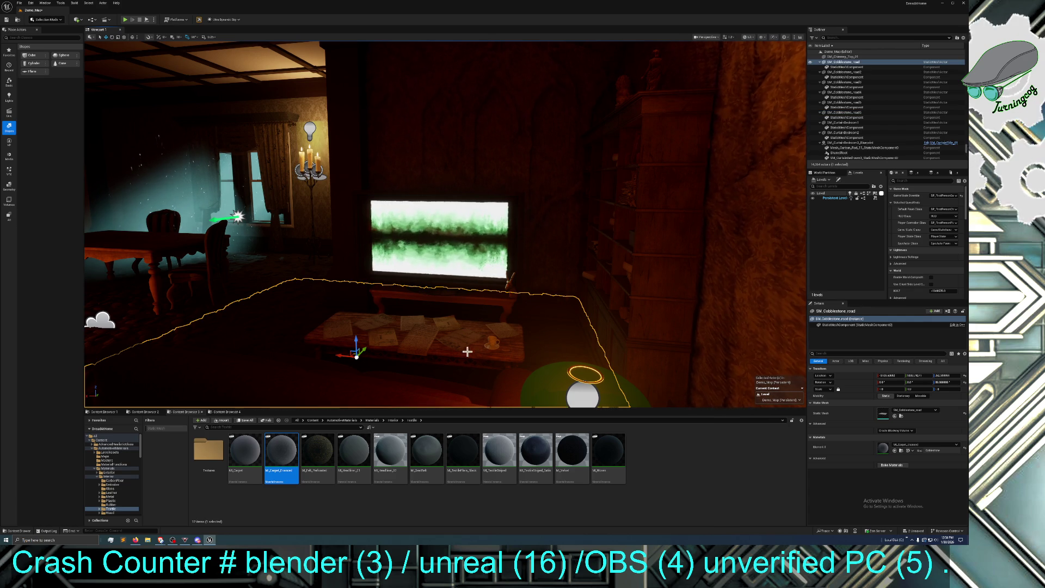
{"action": "mouse_move", "coordinate": [360, 339]}
{"action": "left_mouse_down"}
{"action": "mouse_move", "coordinate": [376, 323]}
{"action": "mouse_move", "coordinate": [354, 324]}
{"action": "mouse_move", "coordinate": [452, 326]}
{"action": "mouse_move", "coordinate": [403, 320]}
{"action": "left_mouse_up"}
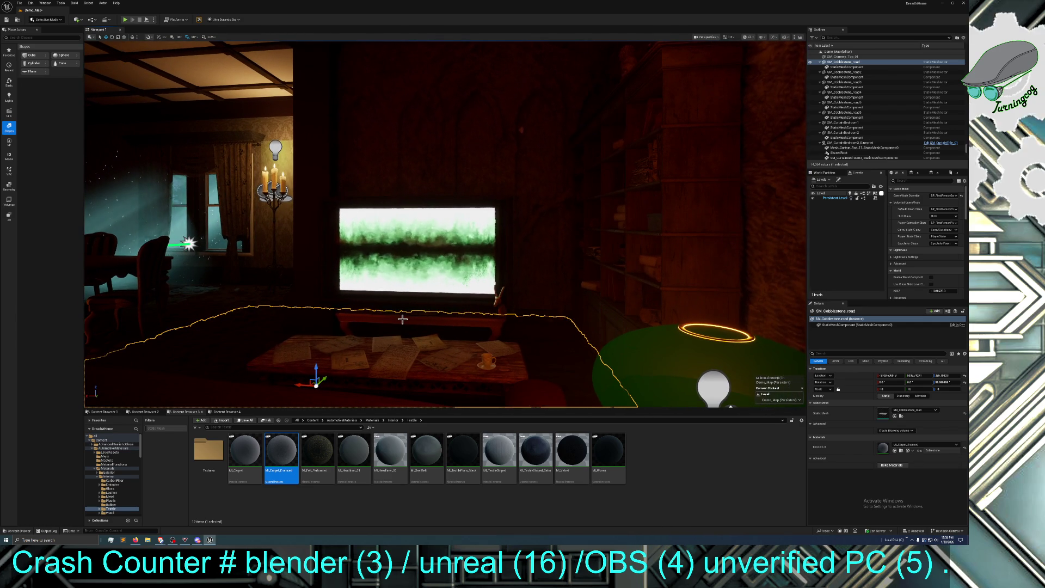
{"action": "key", "text": "F11"}
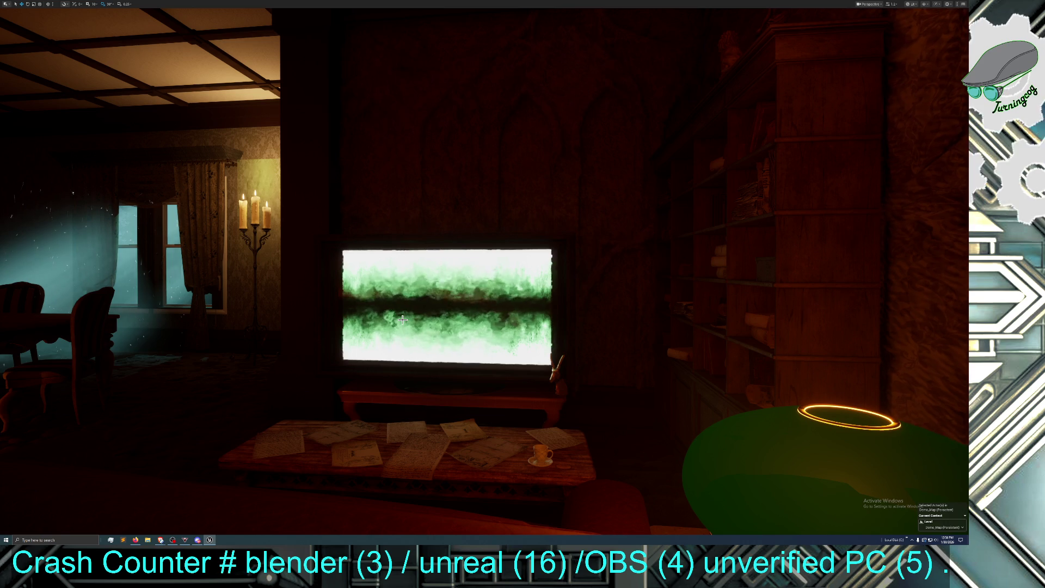
- Rotate the bookcase right of the TV by about -7.92 degrees
{"action": "left_click_drag", "start_coordinate": [403, 319], "coordinate": [402, 319]}
{"action": "left_click_drag", "start_coordinate": [501, 290], "coordinate": [501, 290]}
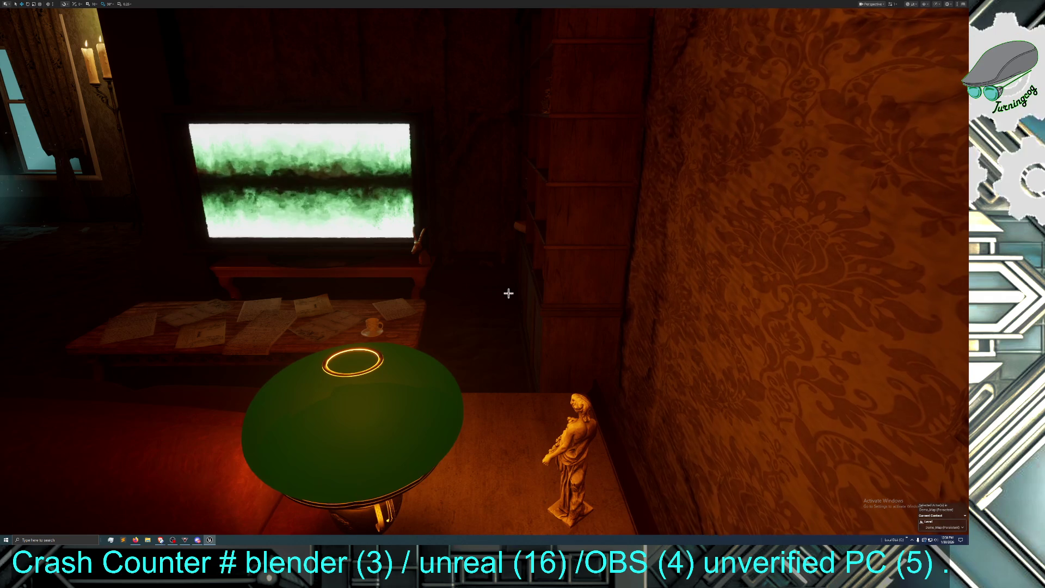
{"action": "left_click", "coordinate": [518, 302]}
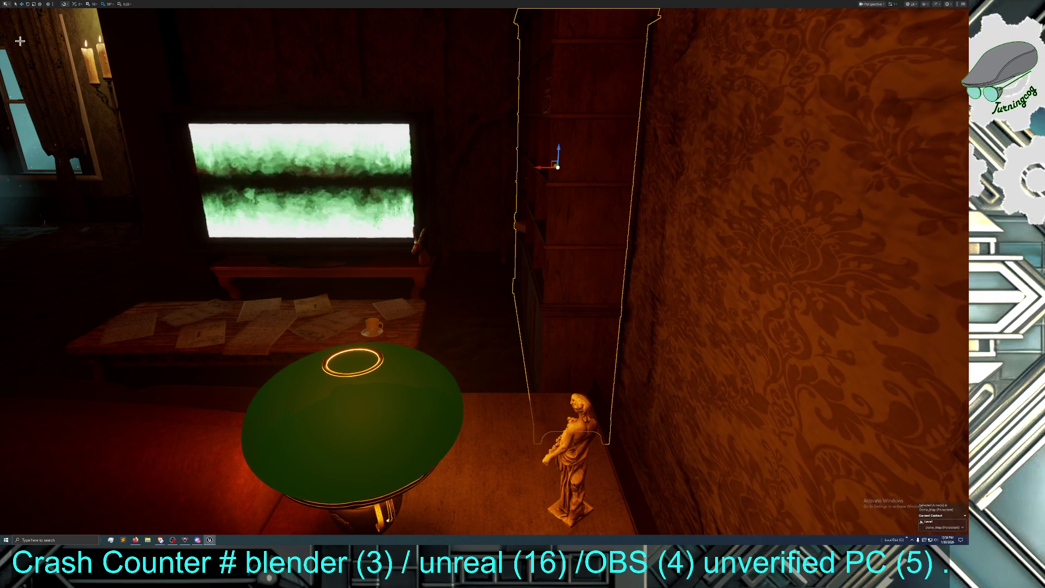
{"action": "left_click", "coordinate": [34, 4]}
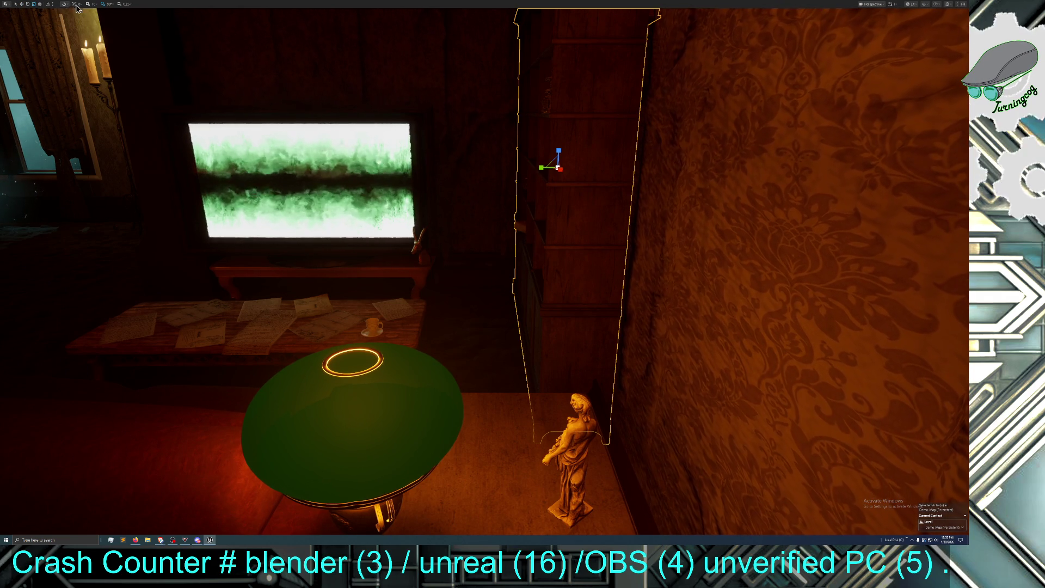
{"action": "left_click", "coordinate": [28, 3]}
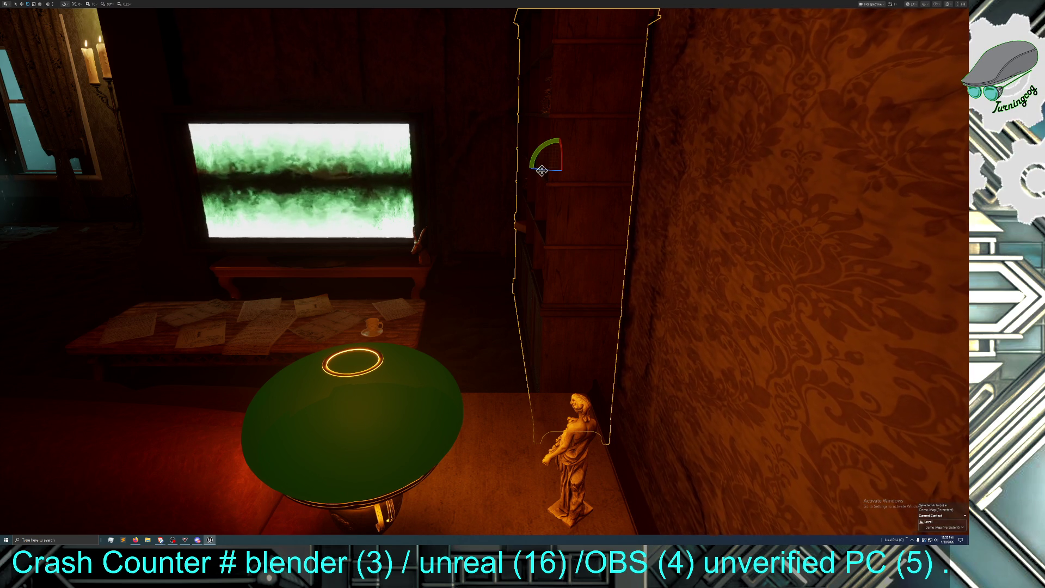
{"action": "left_click_drag", "start_coordinate": [542, 171], "coordinate": [520, 171]}
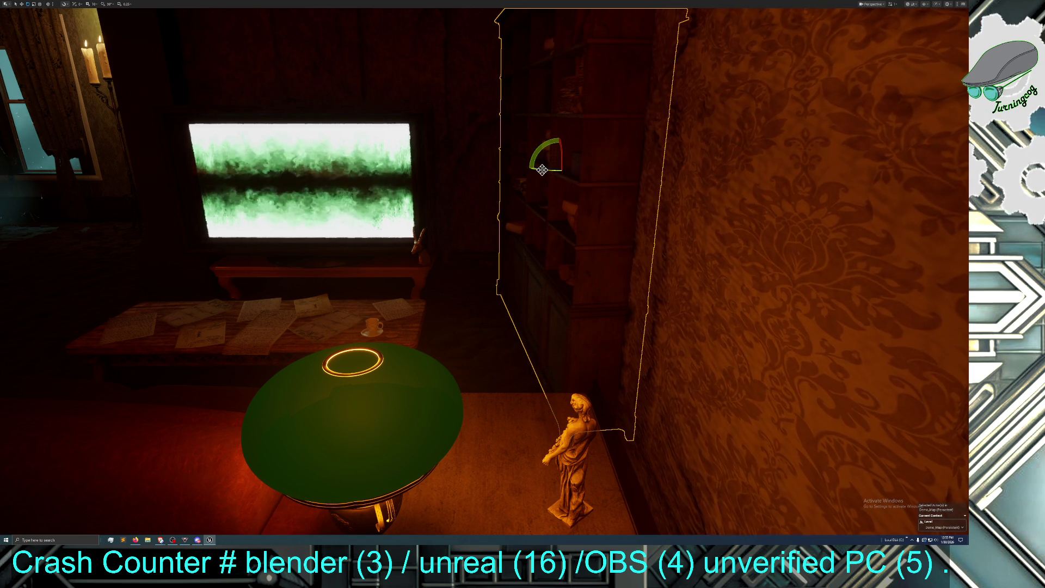
- Slide the bookcase left so it stands flush against the damask wall
{"action": "left_click", "coordinate": [22, 4]}
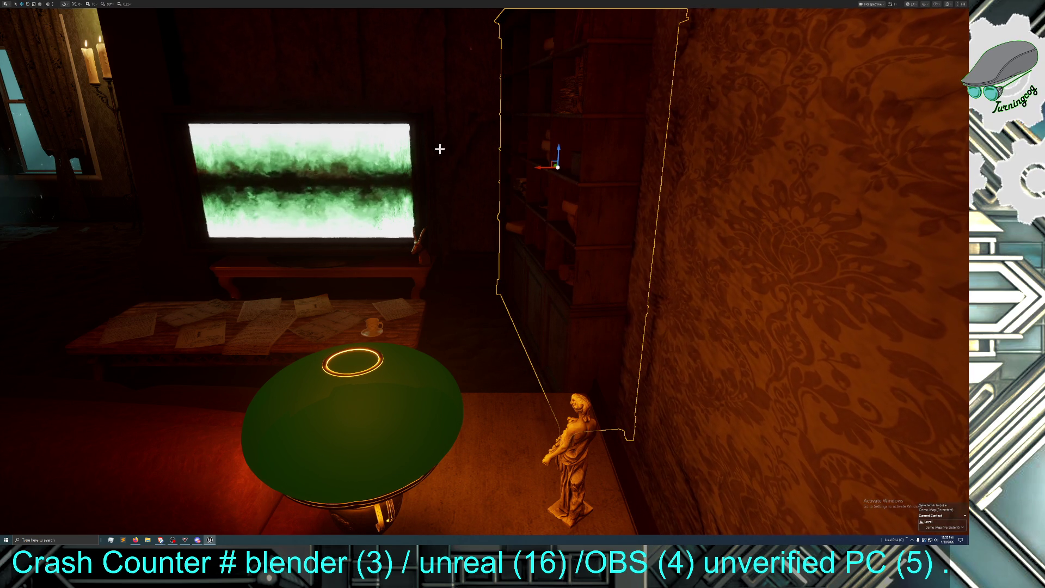
{"action": "left_click_drag", "start_coordinate": [543, 169], "coordinate": [528, 171]}
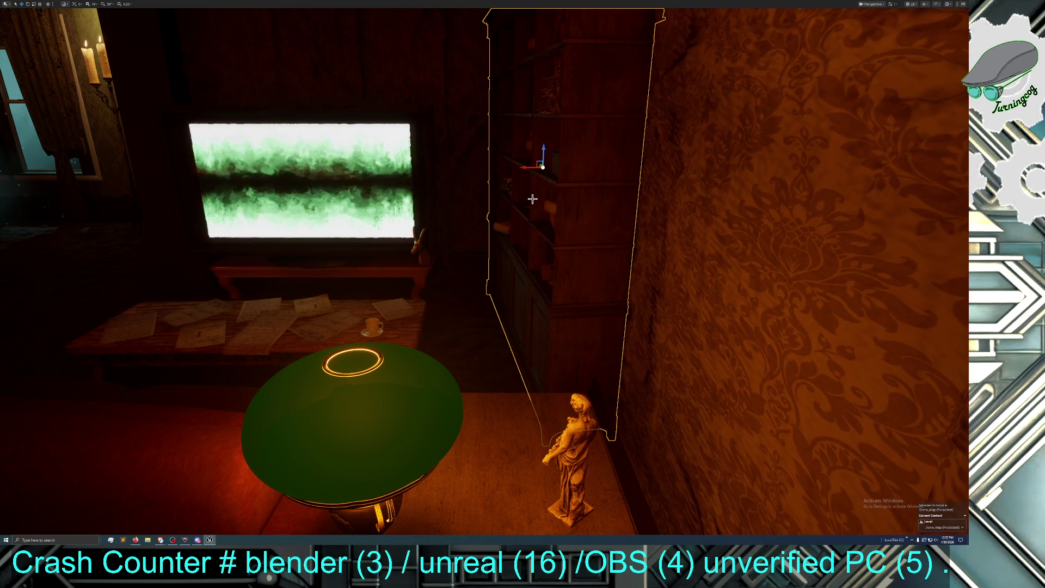
{"action": "mouse_move", "coordinate": [483, 229]}
{"action": "left_mouse_down"}
{"action": "mouse_move", "coordinate": [433, 229]}
{"action": "mouse_move", "coordinate": [458, 229]}
{"action": "left_mouse_up"}
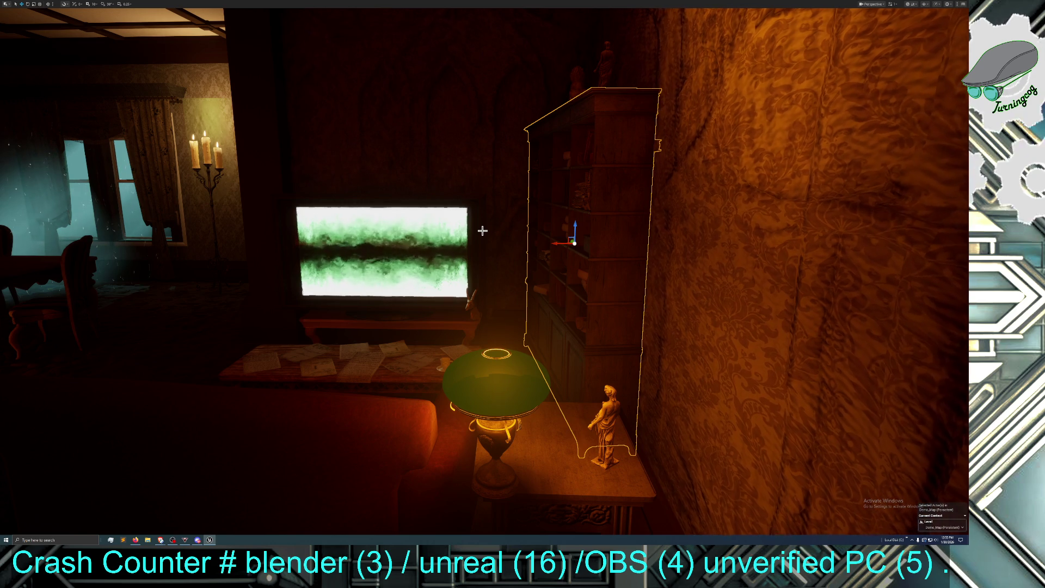
{"action": "left_click_drag", "start_coordinate": [483, 231], "coordinate": [468, 233]}
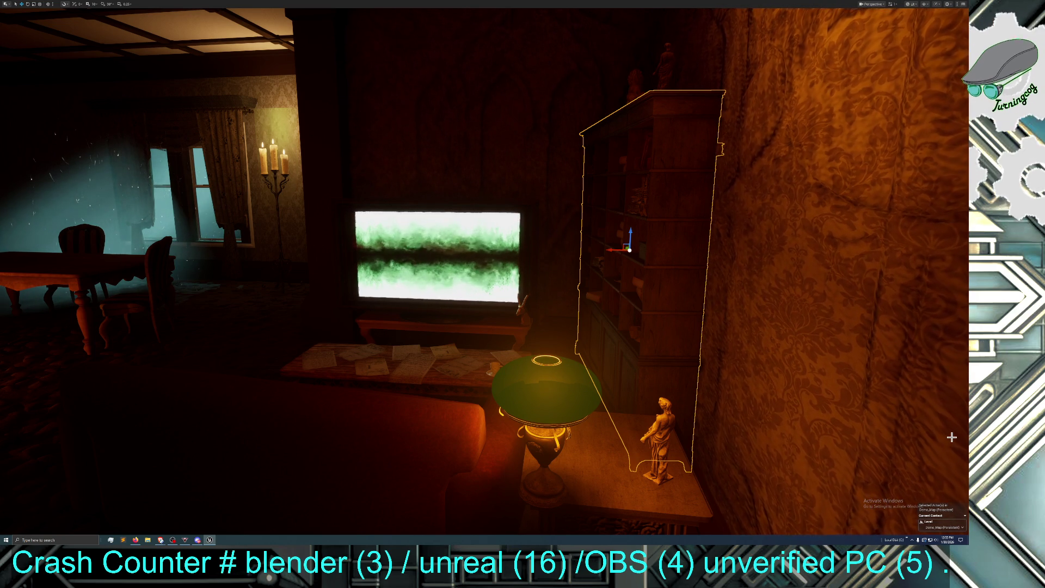
{"action": "key", "text": "alt+Tab"}
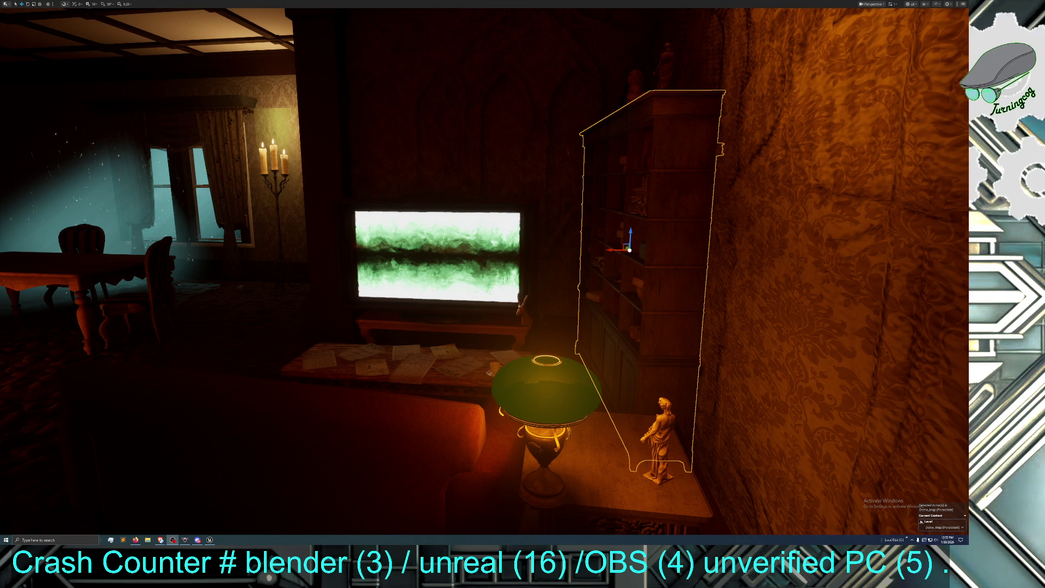
{"action": "left_click", "coordinate": [586, 423]}
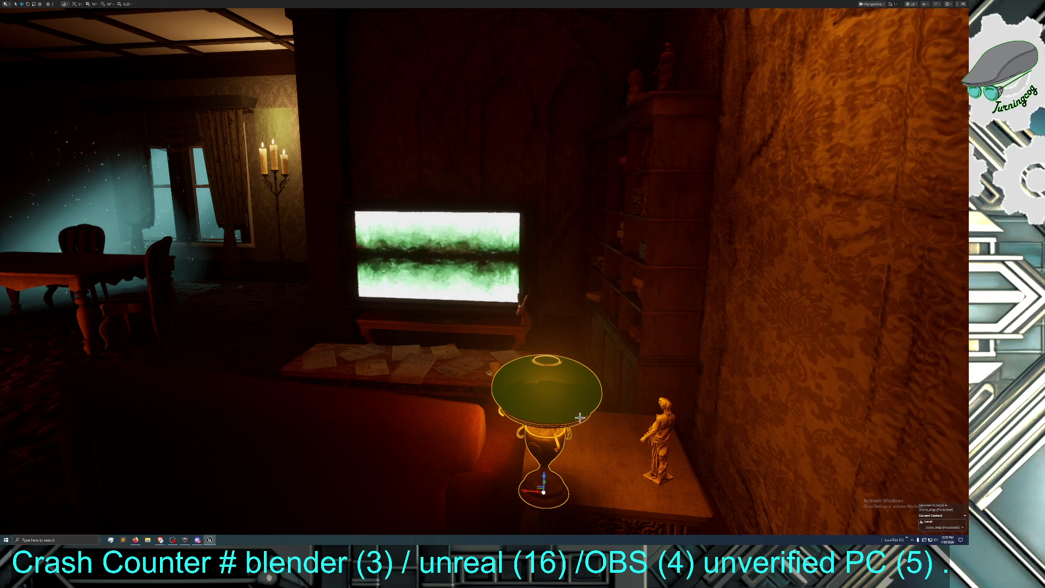
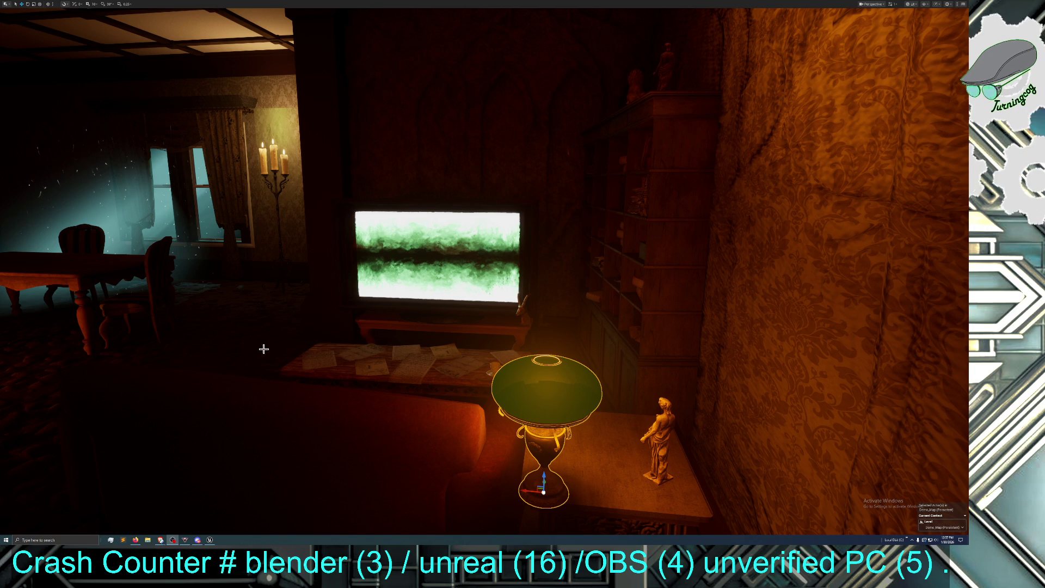
- Shift the green table lamp further right along the side table
{"action": "left_click", "coordinate": [304, 329]}
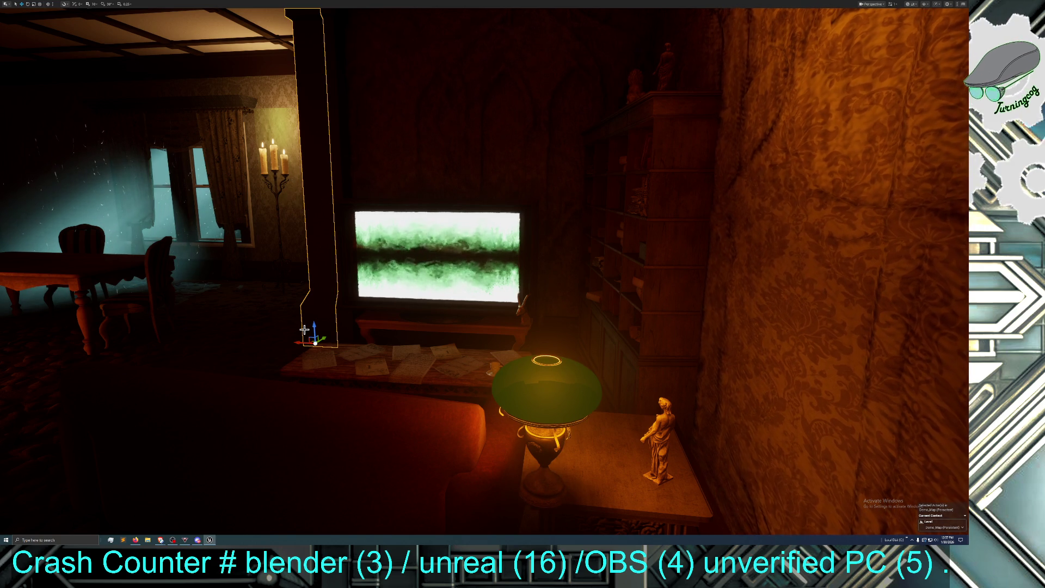
{"action": "key", "text": "Escape"}
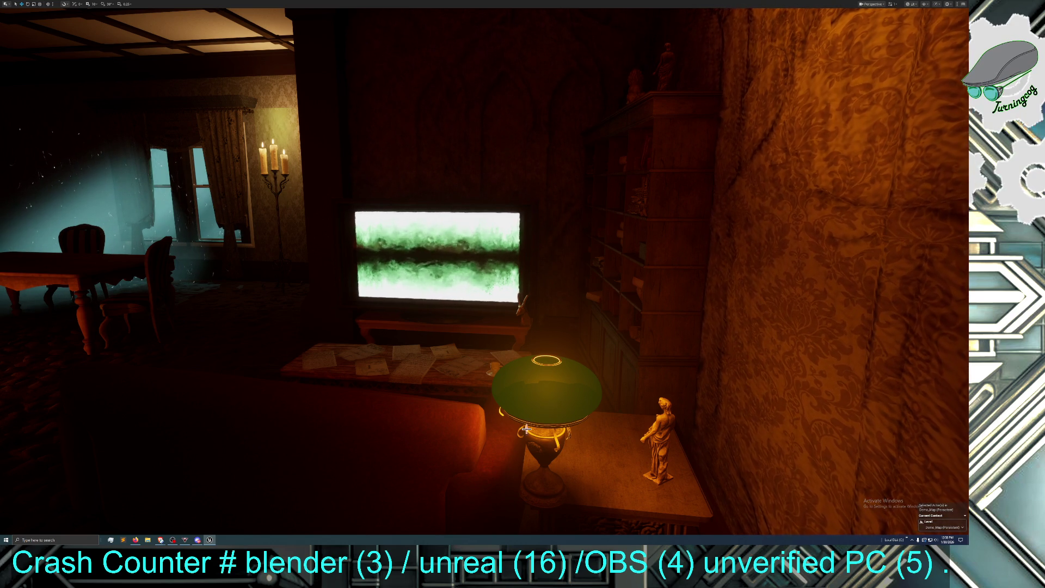
{"action": "left_click", "coordinate": [537, 480]}
{"action": "left_click_drag", "start_coordinate": [523, 493], "coordinate": [550, 493]}
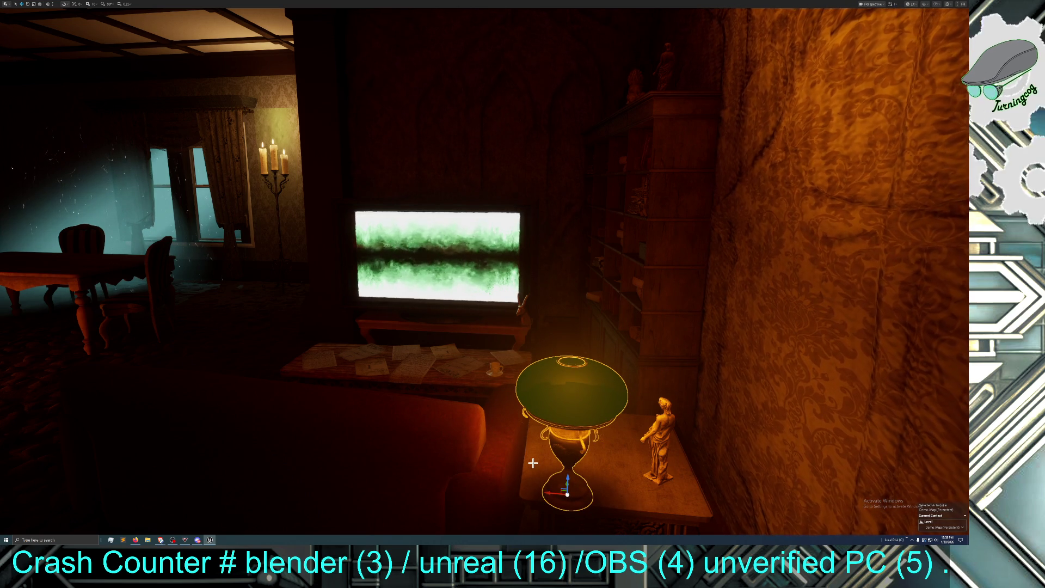
- Frame the side table, lower it slightly, and move the view closer to it
{"action": "left_click", "coordinate": [610, 477]}
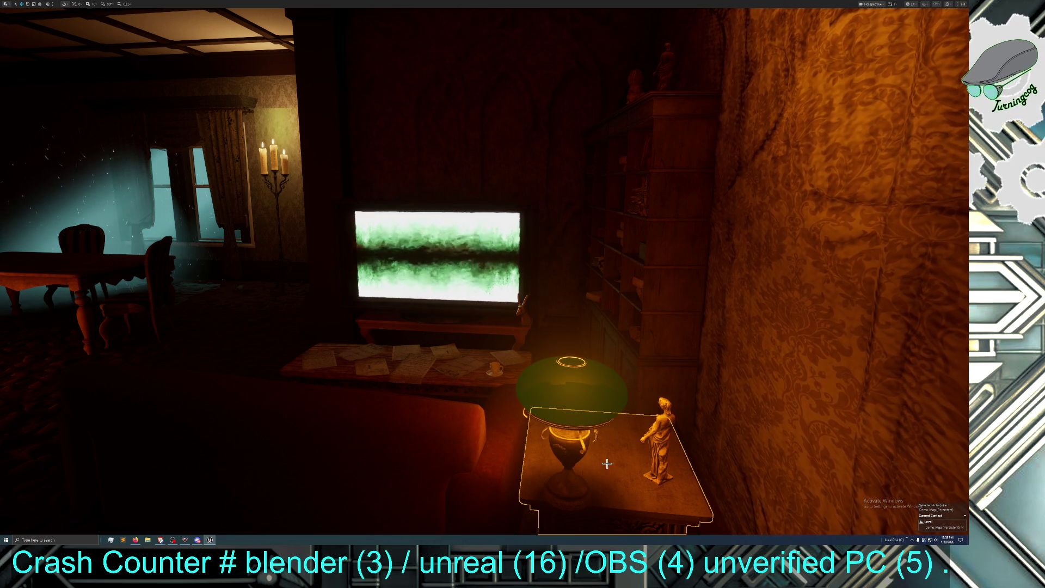
{"action": "key", "text": "f"}
{"action": "left_click_drag", "start_coordinate": [561, 448], "coordinate": [561, 460]}
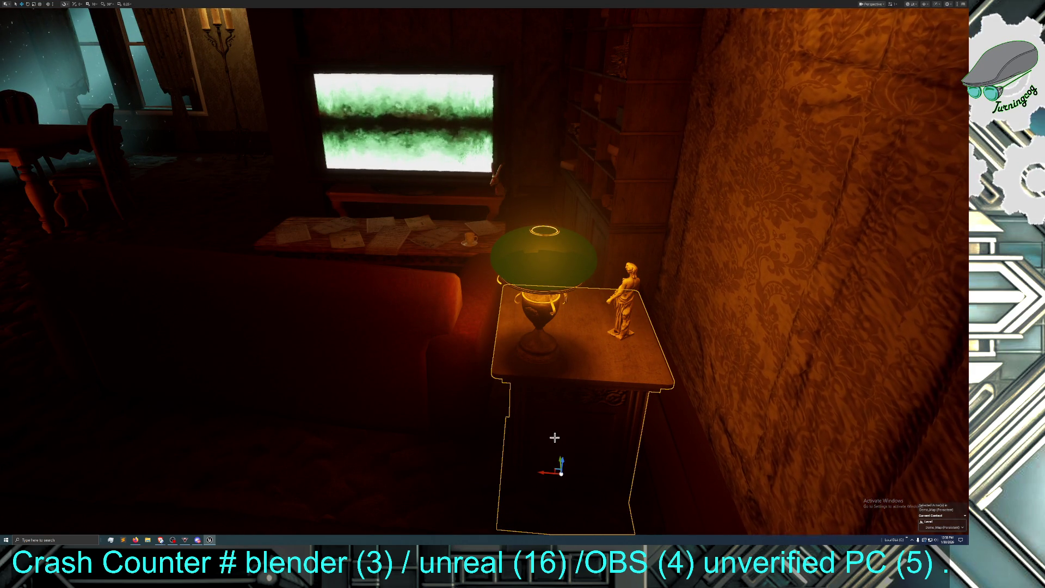
{"action": "left_click_drag", "start_coordinate": [543, 402], "coordinate": [545, 382]}
{"action": "scroll", "coordinate": [484, 273], "scroll_direction": "down", "scroll_amount": 3}
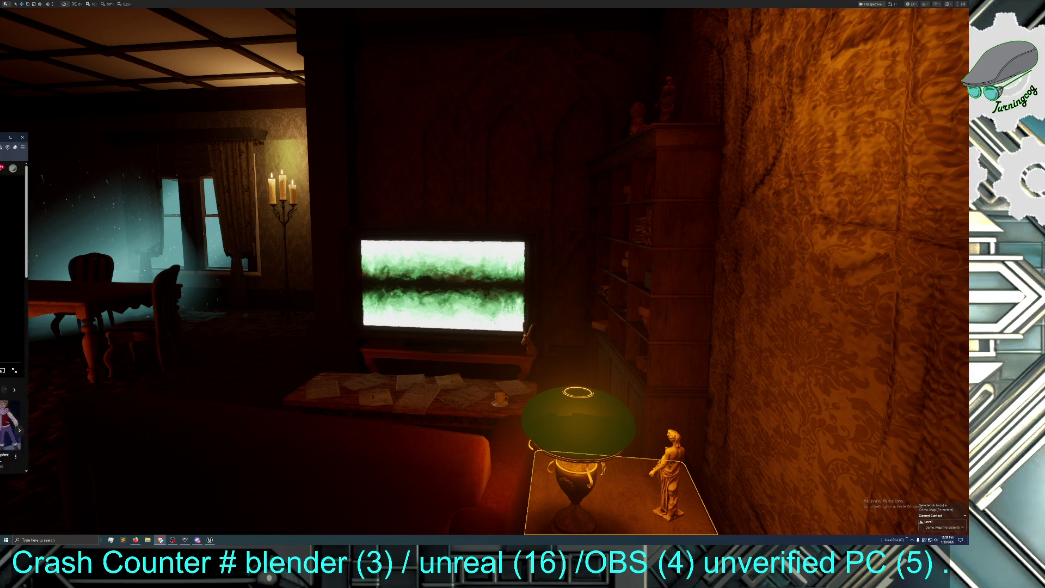
- Switch from the editor to the browser playing the Bare Necessities video
{"action": "key", "text": "alt+Tab"}
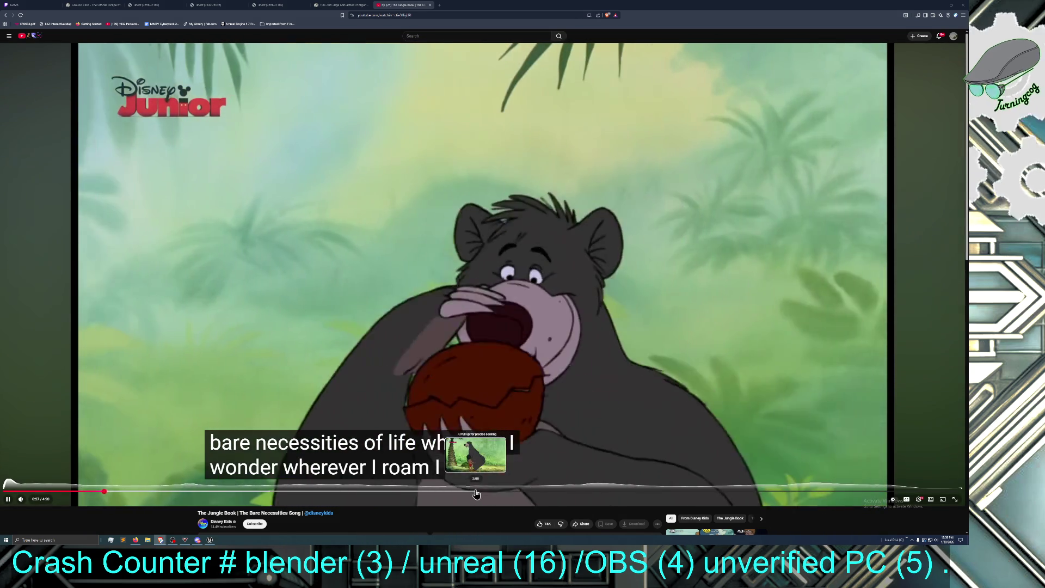
- Jump the Bare Necessities video ahead to about 2:09
{"action": "left_click", "coordinate": [476, 492]}
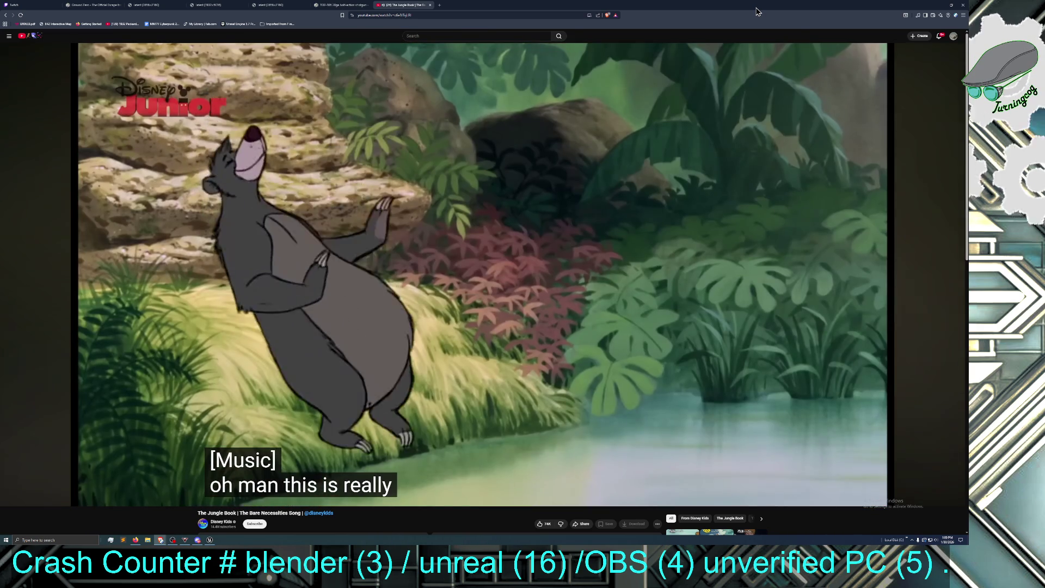
- Un-maximize the browser window so the Unreal editor is visible again
{"action": "mouse_move", "coordinate": [757, 11]}
{"action": "left_mouse_down"}
{"action": "mouse_move", "coordinate": [618, 33]}
{"action": "mouse_move", "coordinate": [0, 32]}
{"action": "left_mouse_up"}
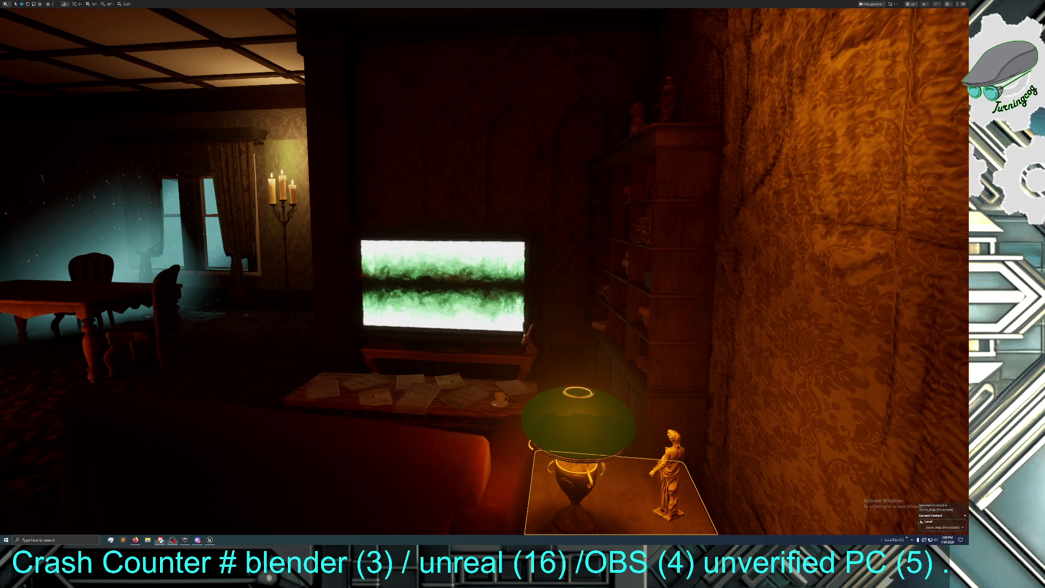
- Select the glowing green TV screen mesh in the viewport
{"action": "left_click", "coordinate": [512, 329]}
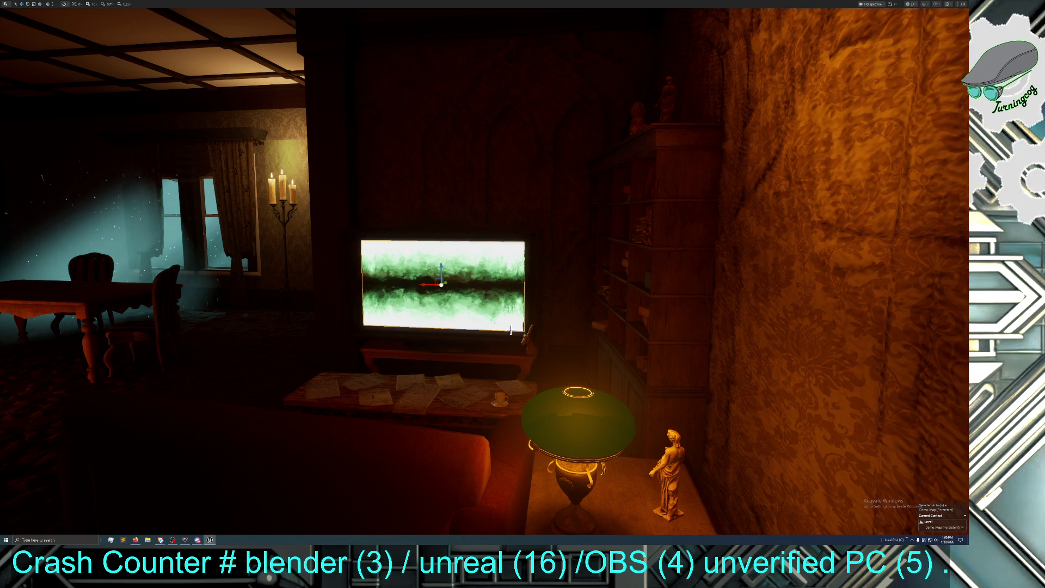